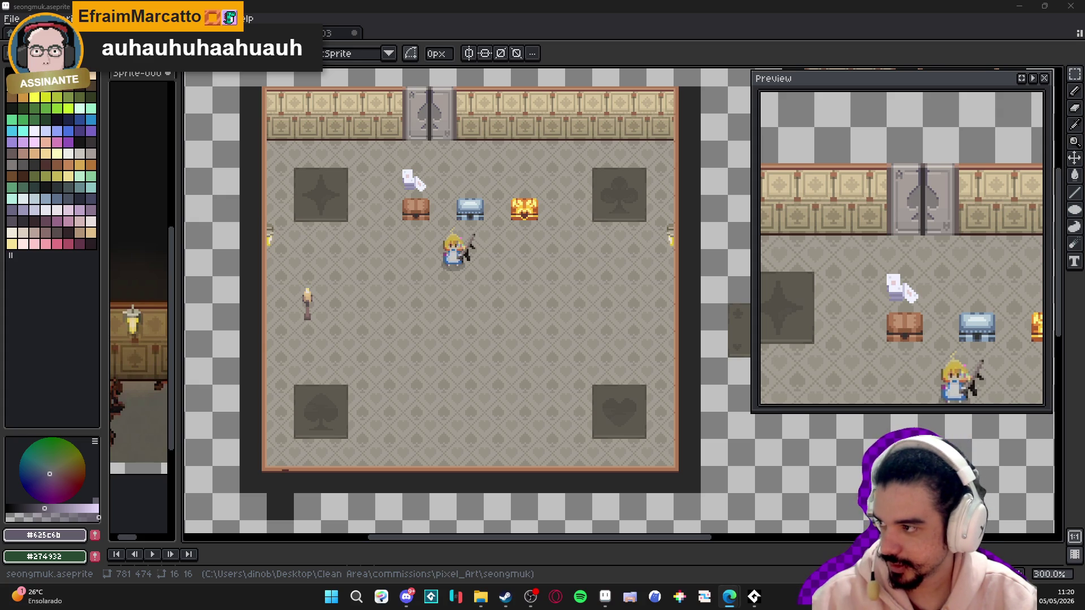
- Search 'horario coreia do sul' in Edge to check South Korea's time (23:20), then close the browser
{"action": "key", "text": "alt+Tab"}
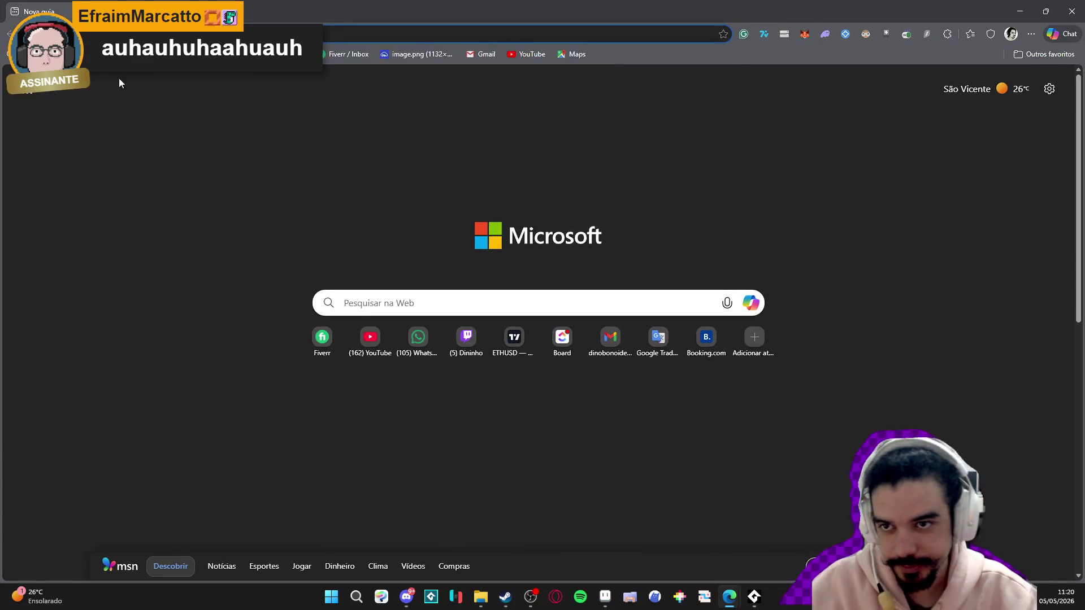
{"action": "type", "text": "horario coreia"}
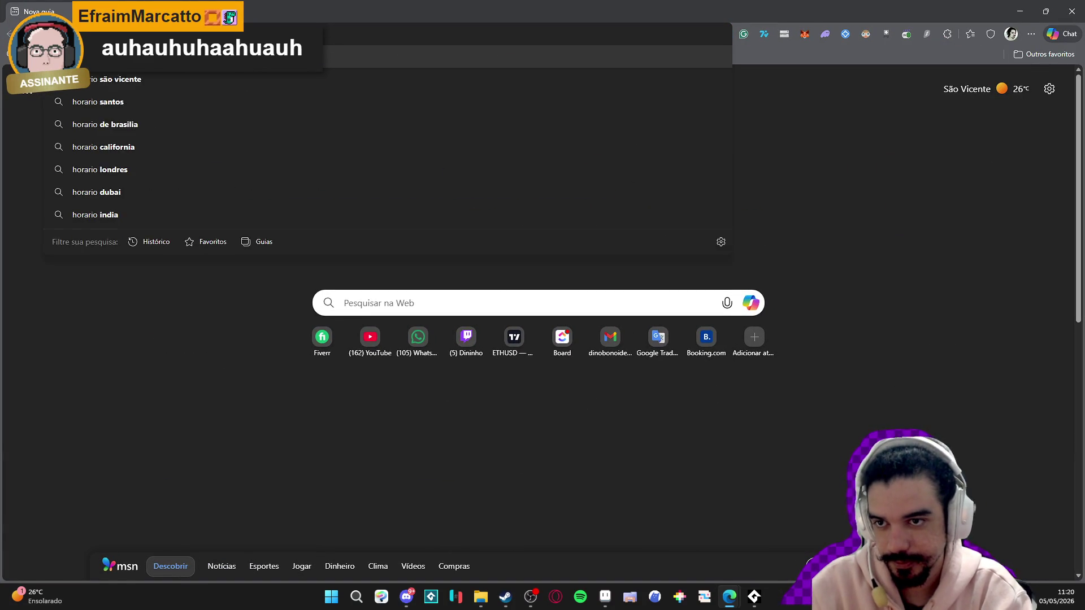
{"action": "type", "text": " do sul"}
{"action": "key", "text": "Return"}
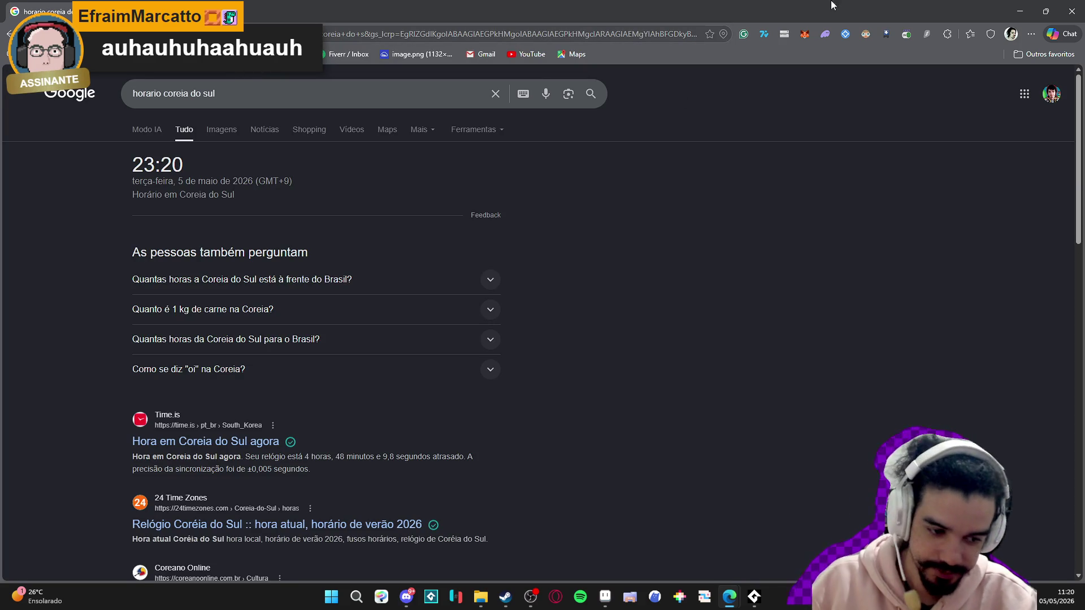
{"action": "left_click", "coordinate": [1072, 12]}
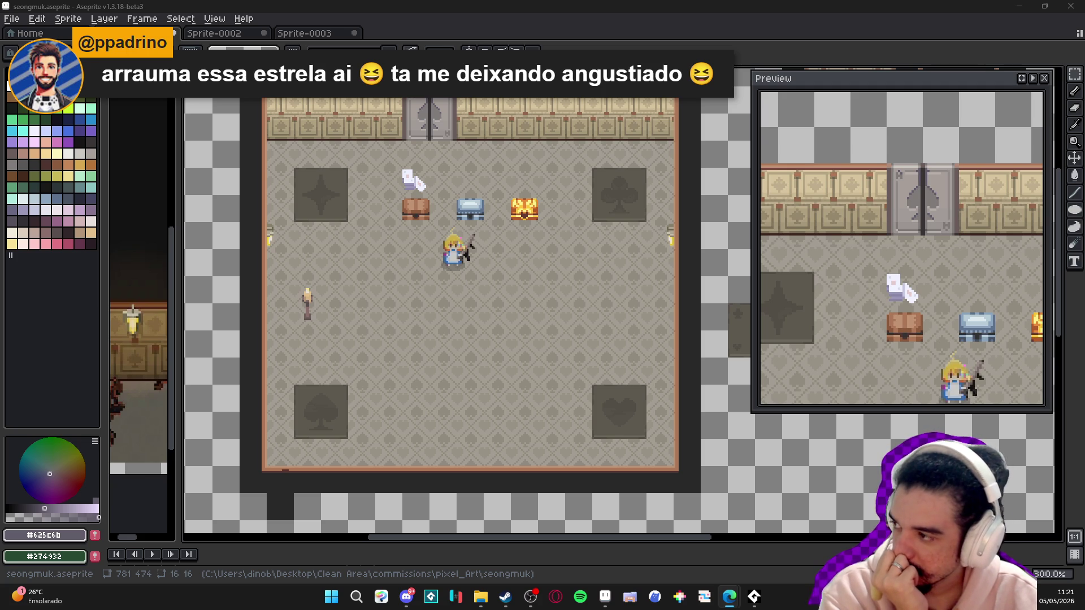
- Bring Discord to the front from the Windows taskbar
{"action": "left_click", "coordinate": [399, 602]}
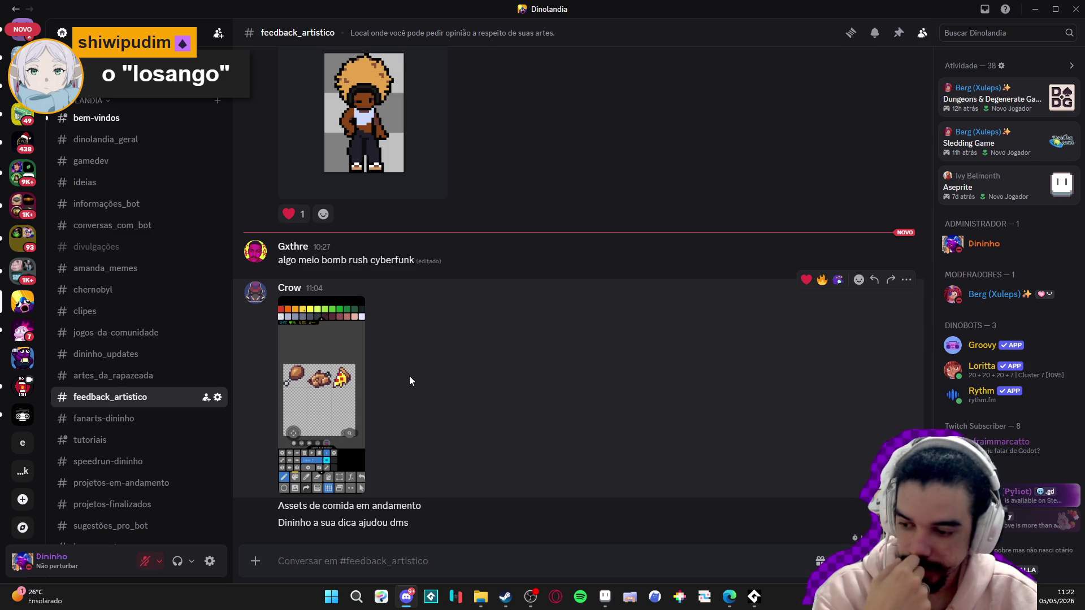
- Browse the feedback_artistico channel and view the Monstro aquático image at full size
{"action": "scroll", "coordinate": [407, 380], "scroll_direction": "up", "scroll_amount": 15}
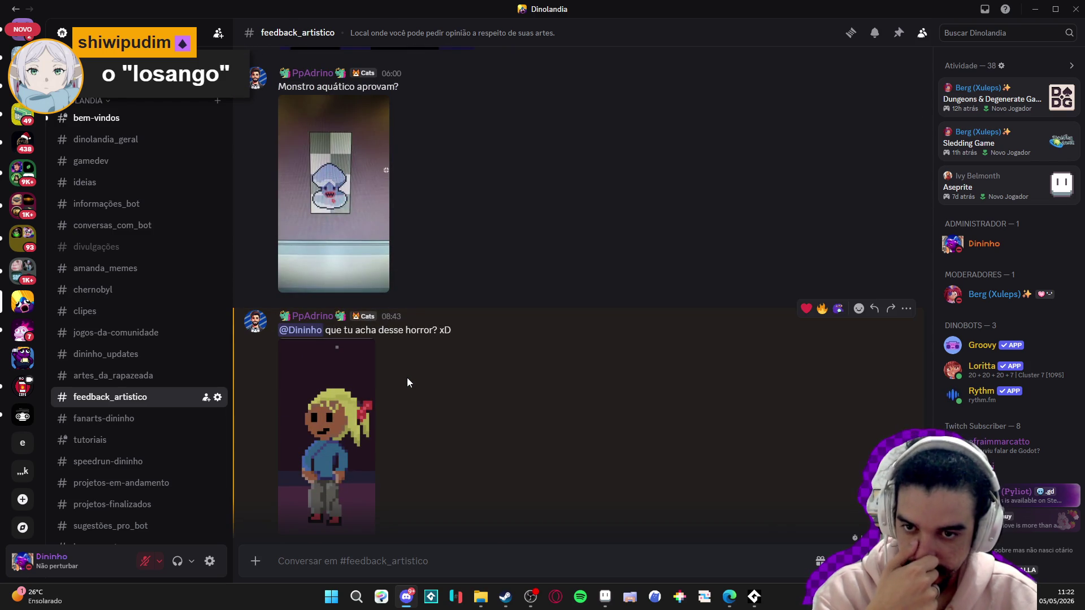
{"action": "scroll", "coordinate": [408, 382], "scroll_direction": "up", "scroll_amount": 3}
{"action": "scroll", "coordinate": [407, 382], "scroll_direction": "up", "scroll_amount": 10}
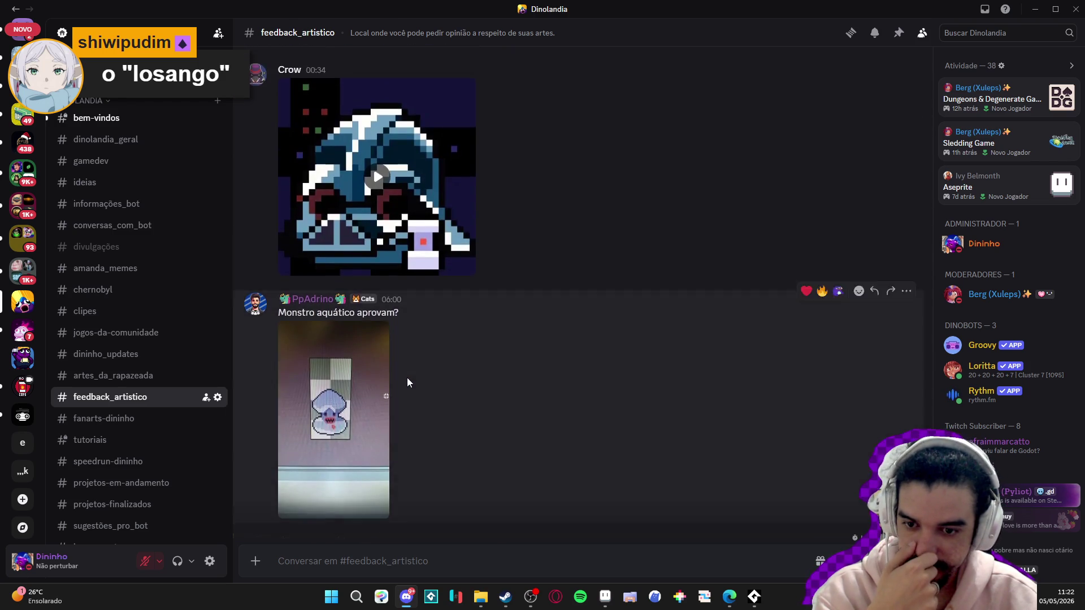
{"action": "scroll", "coordinate": [406, 384], "scroll_direction": "down", "scroll_amount": 12}
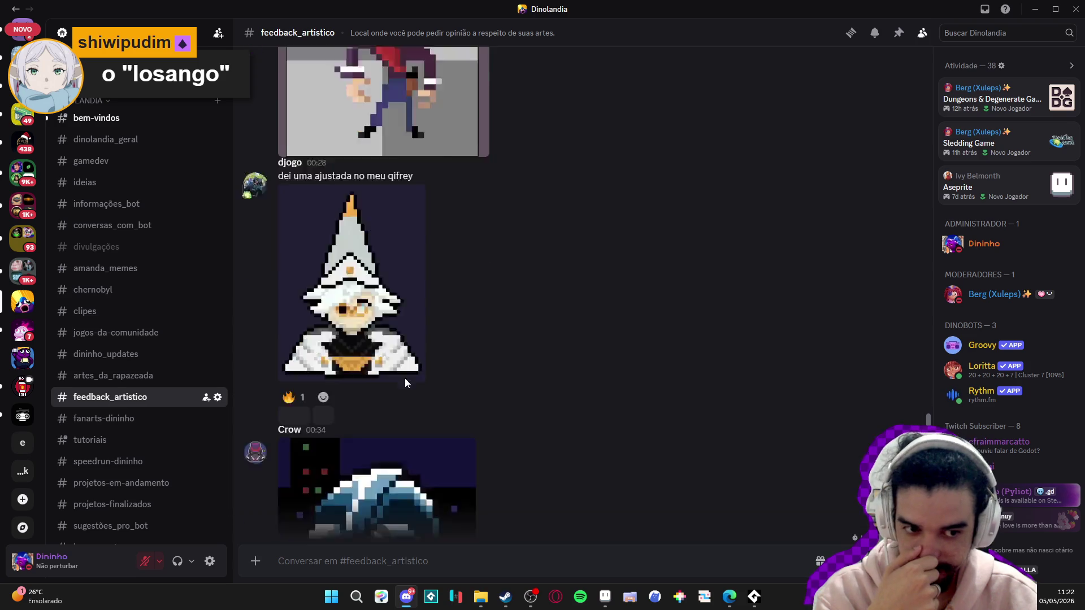
{"action": "scroll", "coordinate": [396, 389], "scroll_direction": "down", "scroll_amount": 8}
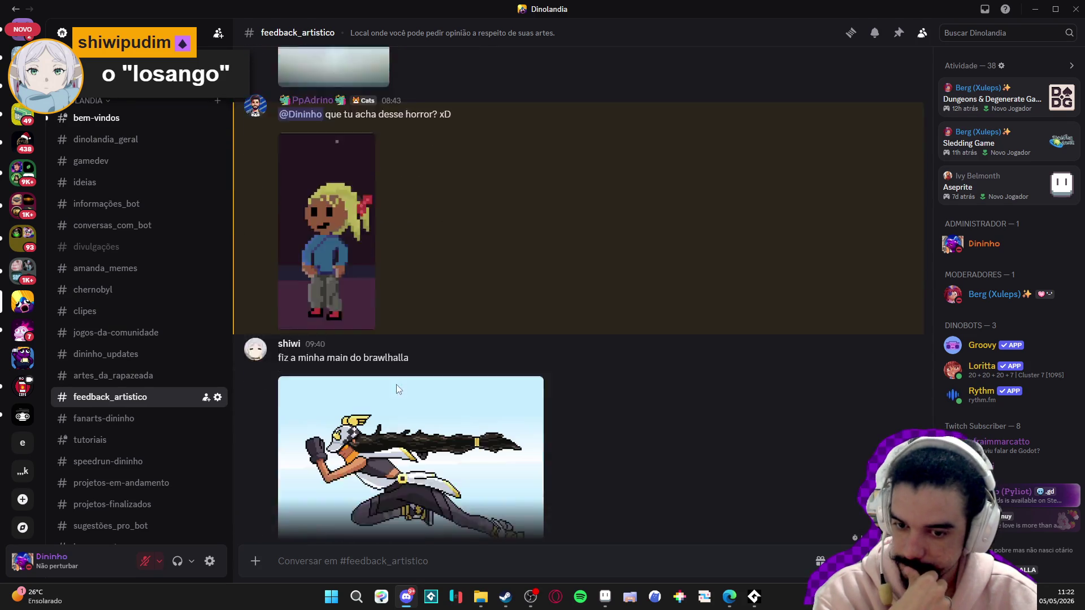
{"action": "scroll", "coordinate": [397, 390], "scroll_direction": "down", "scroll_amount": 4}
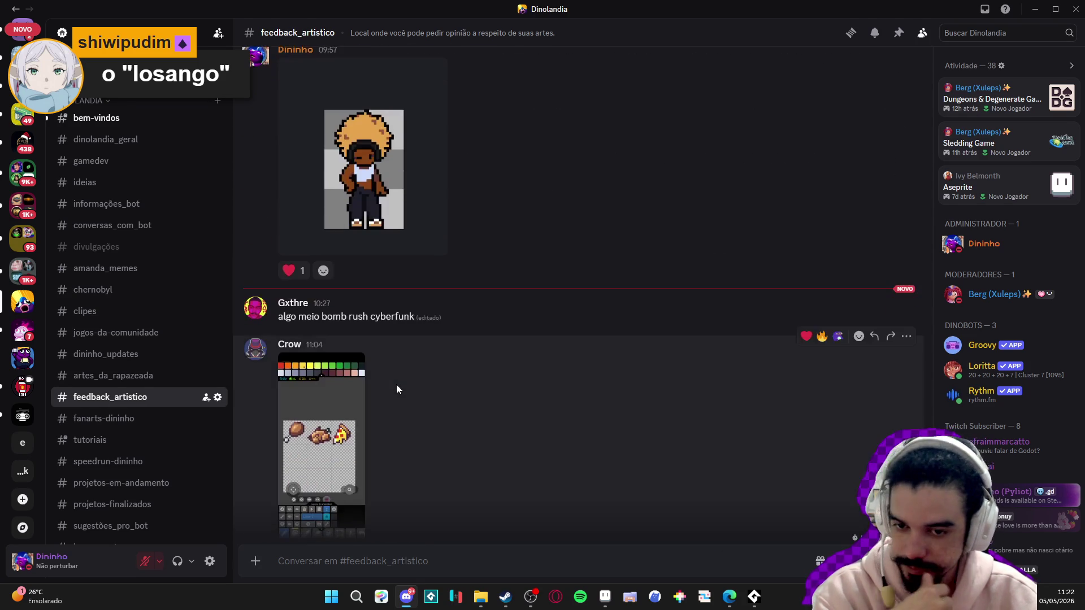
{"action": "scroll", "coordinate": [397, 389], "scroll_direction": "down", "scroll_amount": 1}
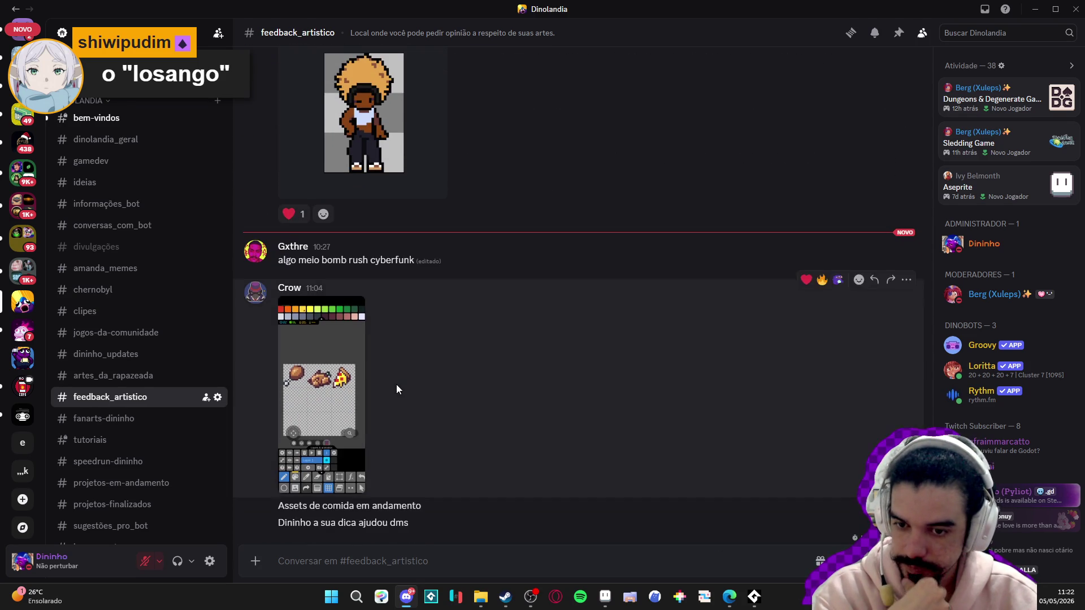
{"action": "scroll", "coordinate": [396, 389], "scroll_direction": "up", "scroll_amount": 12}
{"action": "scroll", "coordinate": [396, 385], "scroll_direction": "up", "scroll_amount": 10}
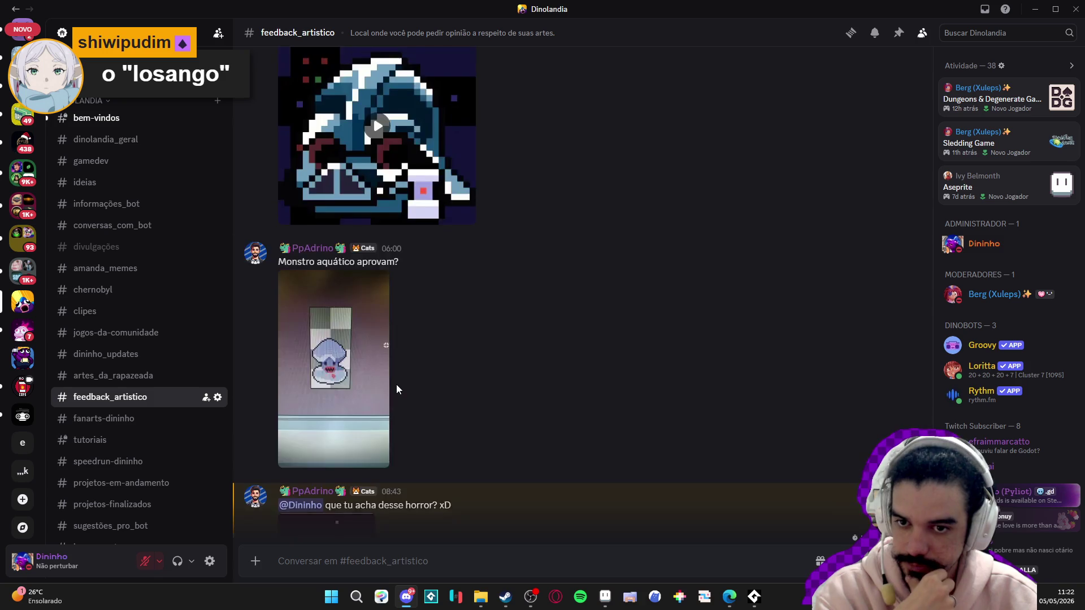
{"action": "scroll", "coordinate": [396, 384], "scroll_direction": "down", "scroll_amount": 5}
{"action": "scroll", "coordinate": [397, 389], "scroll_direction": "up", "scroll_amount": 5}
{"action": "scroll", "coordinate": [397, 389], "scroll_direction": "down", "scroll_amount": 6}
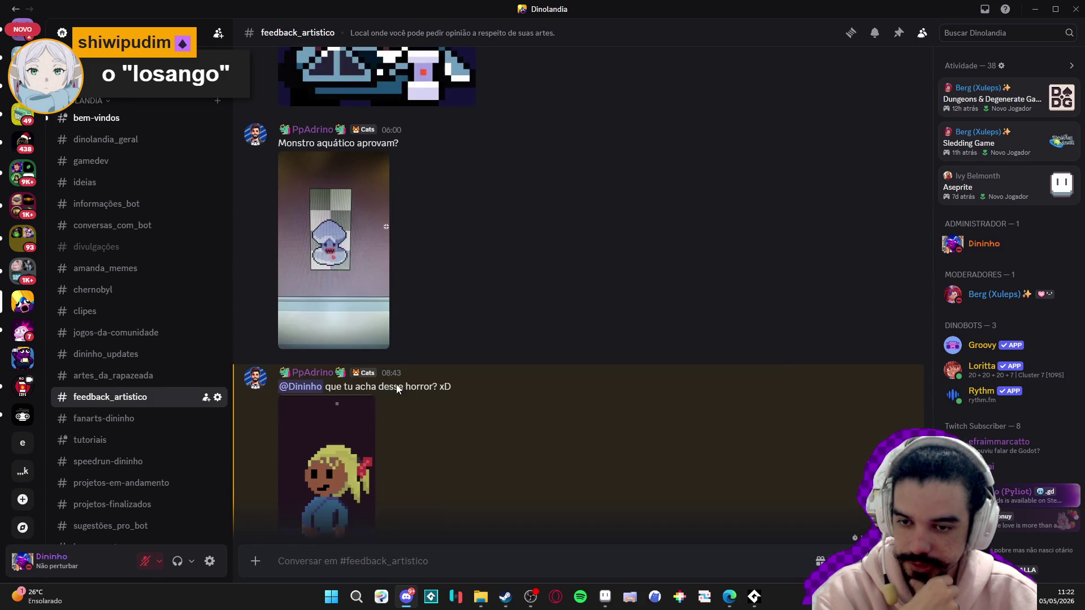
{"action": "left_click", "coordinate": [320, 298]}
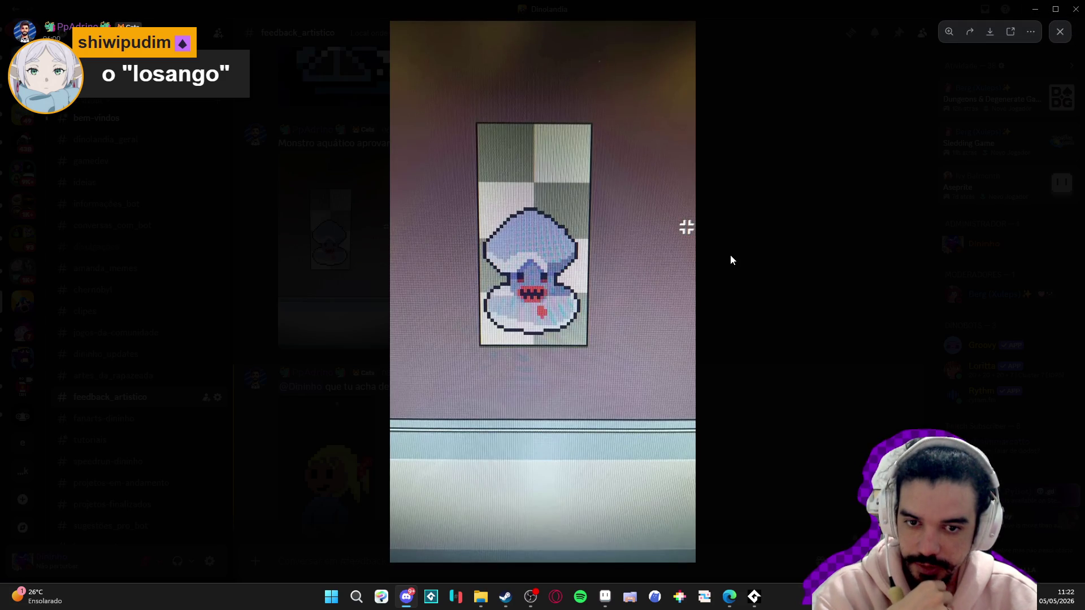
{"action": "left_click", "coordinate": [731, 257]}
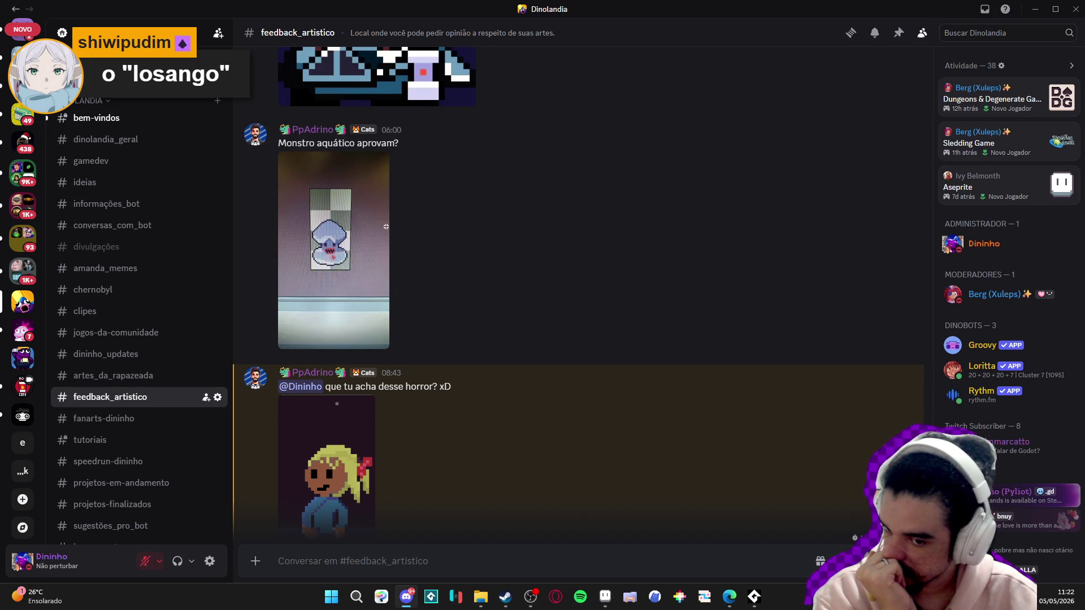
- Scroll further through the channel, then minimize Discord
{"action": "scroll", "coordinate": [478, 234], "scroll_direction": "down", "scroll_amount": 4}
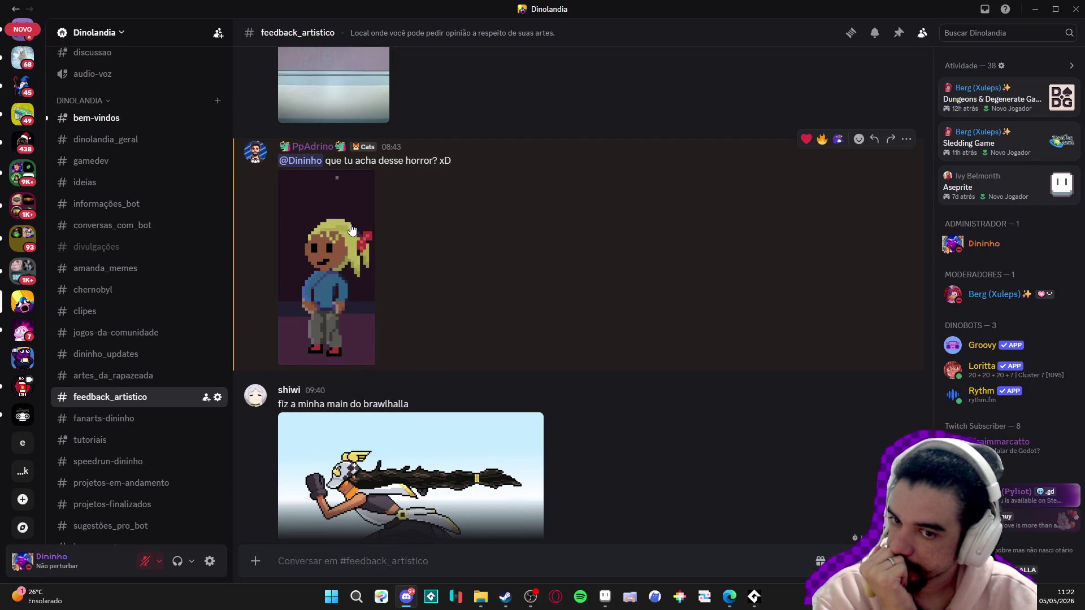
{"action": "scroll", "coordinate": [500, 307], "scroll_direction": "down", "scroll_amount": 8}
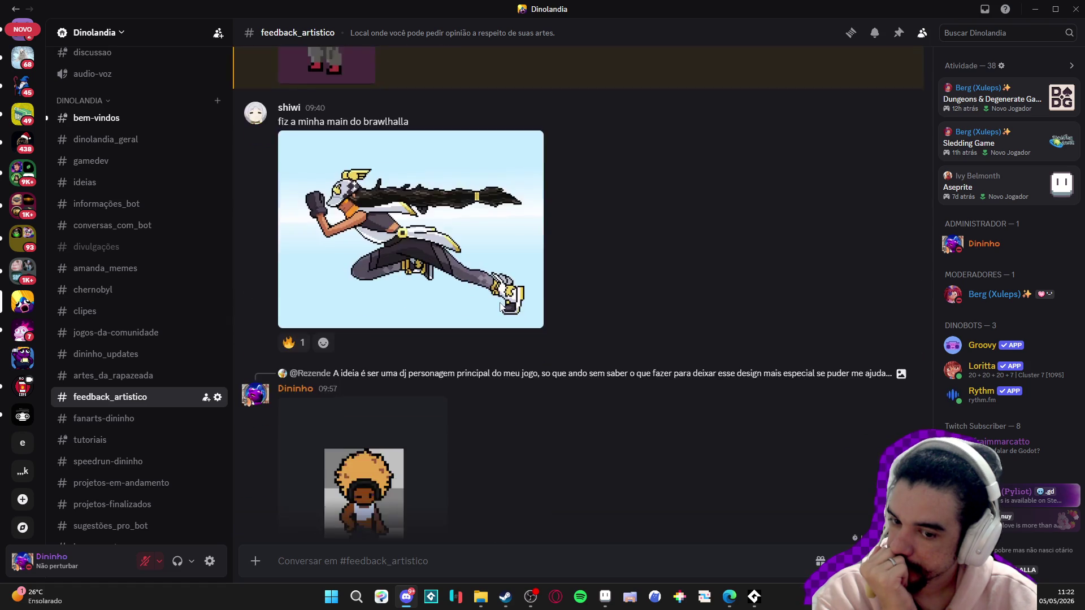
{"action": "scroll", "coordinate": [500, 307], "scroll_direction": "up", "scroll_amount": 5}
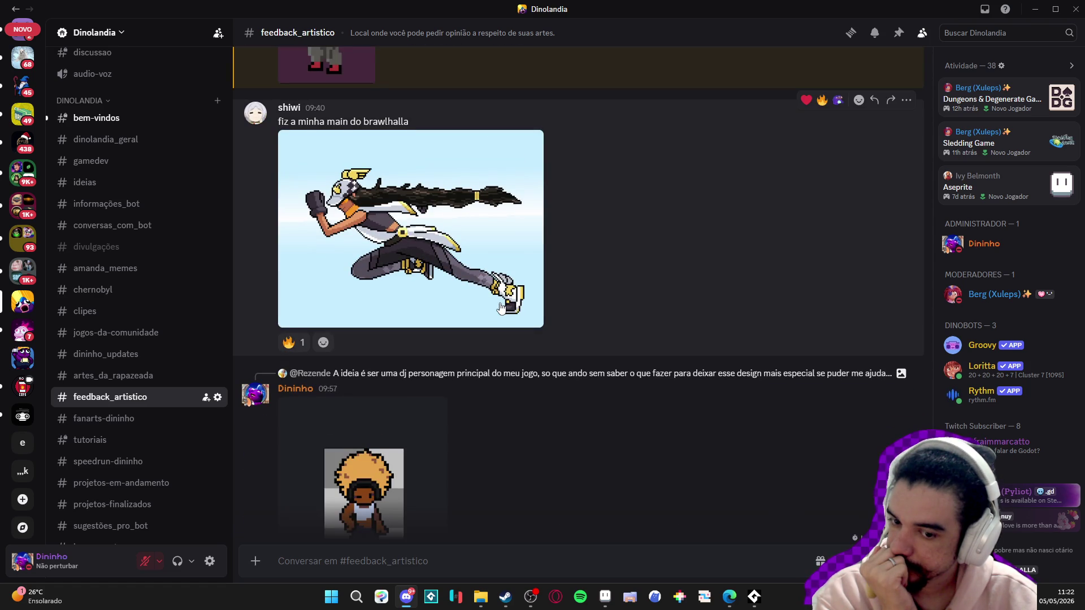
{"action": "scroll", "coordinate": [500, 307], "scroll_direction": "down", "scroll_amount": 5}
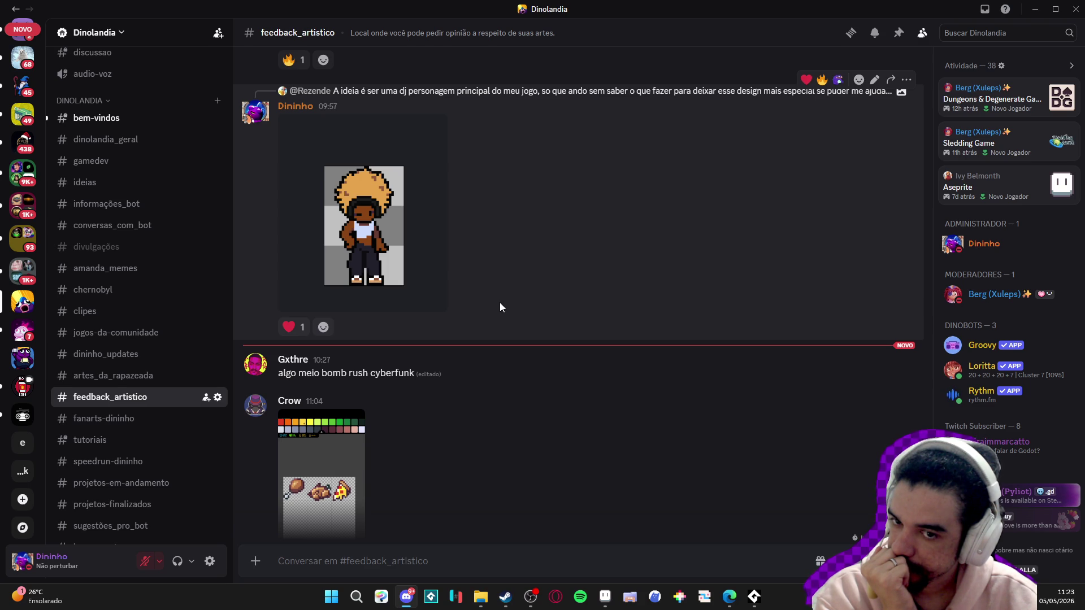
{"action": "scroll", "coordinate": [499, 307], "scroll_direction": "up", "scroll_amount": 4}
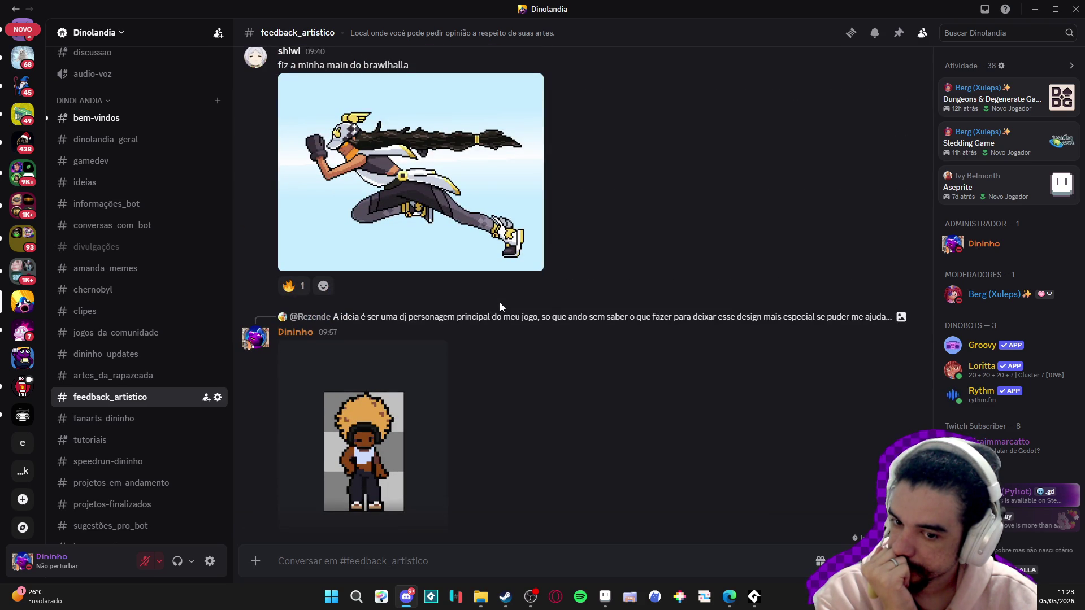
{"action": "scroll", "coordinate": [500, 304], "scroll_direction": "up", "scroll_amount": 8}
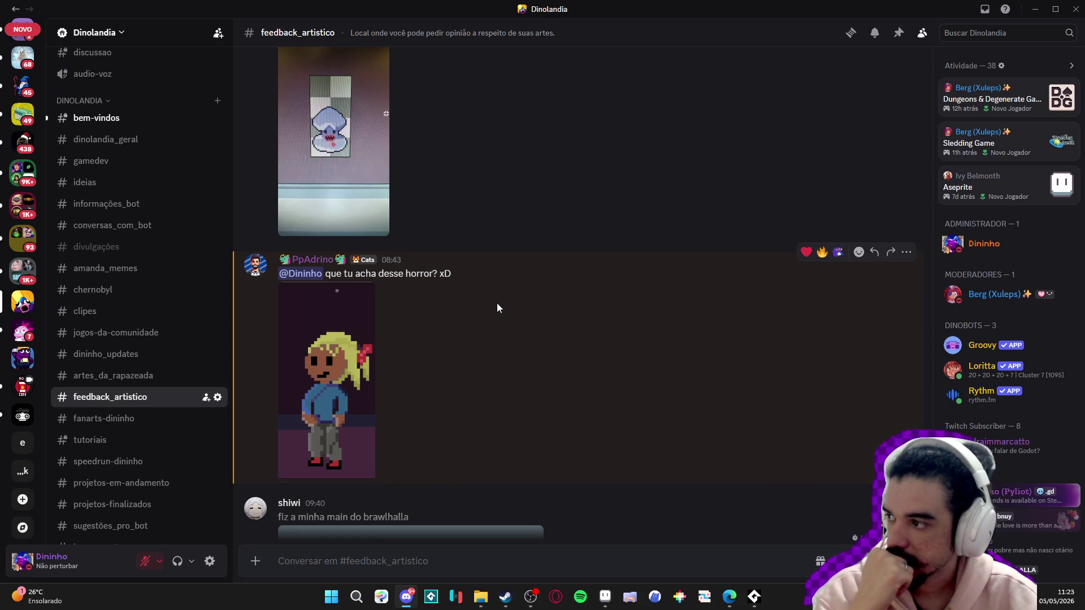
{"action": "left_click", "coordinate": [1035, 9]}
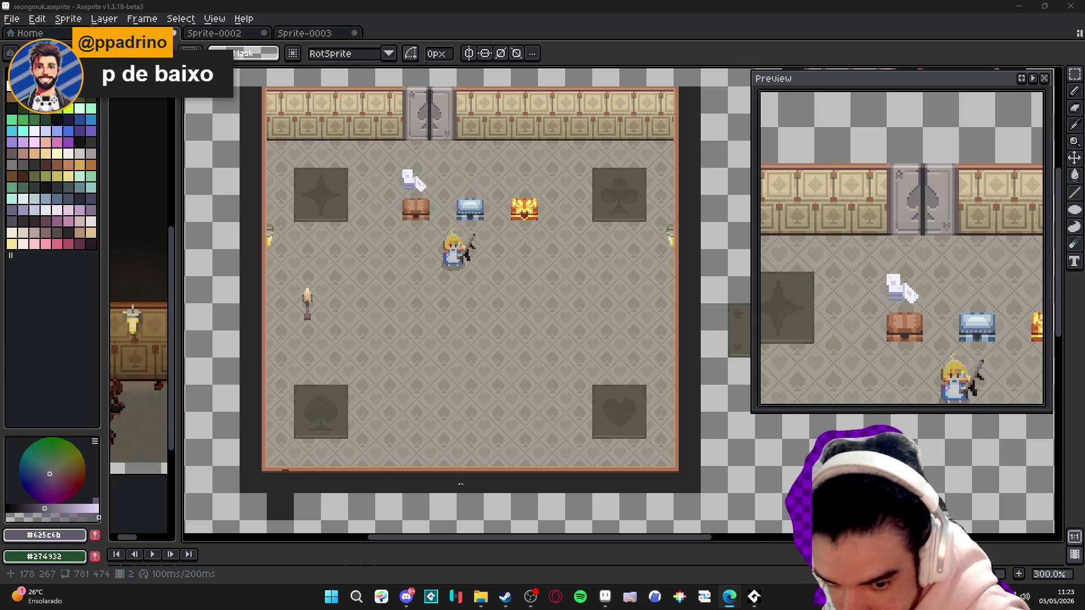
- Reopen Discord and copy the blonde girl sprite with 'Copiar imagem'
{"action": "left_click", "coordinate": [406, 597]}
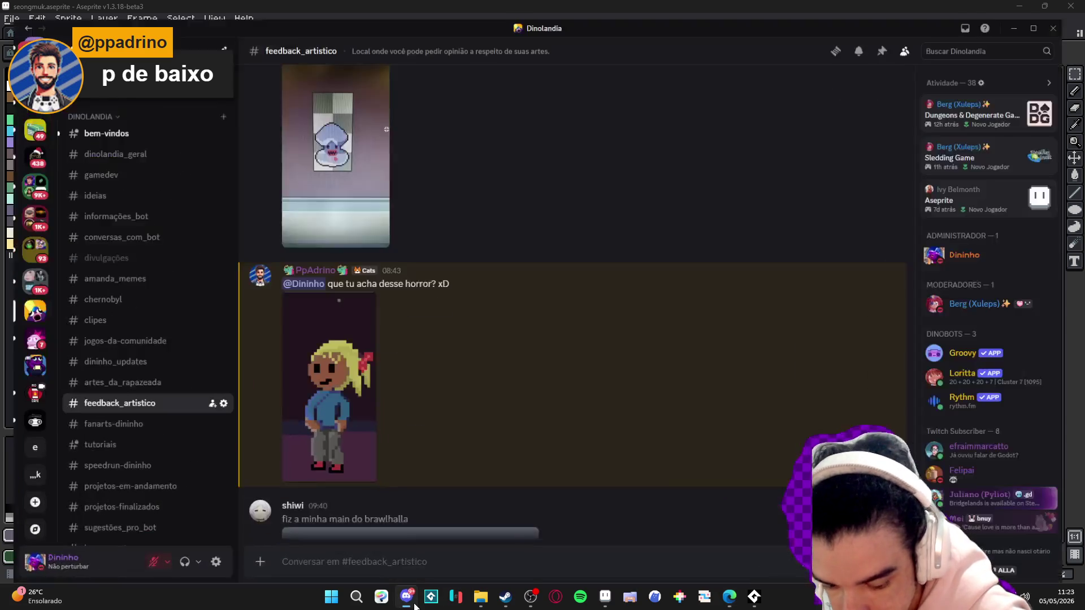
{"action": "scroll", "coordinate": [418, 520], "scroll_direction": "down", "scroll_amount": 5}
{"action": "scroll", "coordinate": [332, 245], "scroll_direction": "up", "scroll_amount": 3}
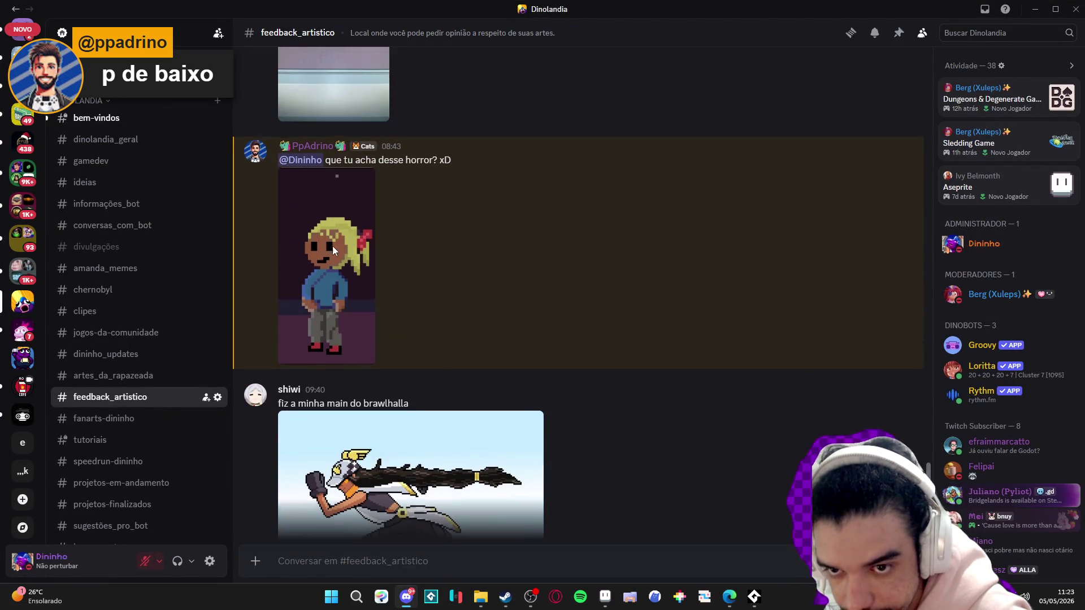
{"action": "left_click", "coordinate": [332, 249]}
{"action": "right_click", "coordinate": [537, 256]}
{"action": "left_click", "coordinate": [559, 261]}
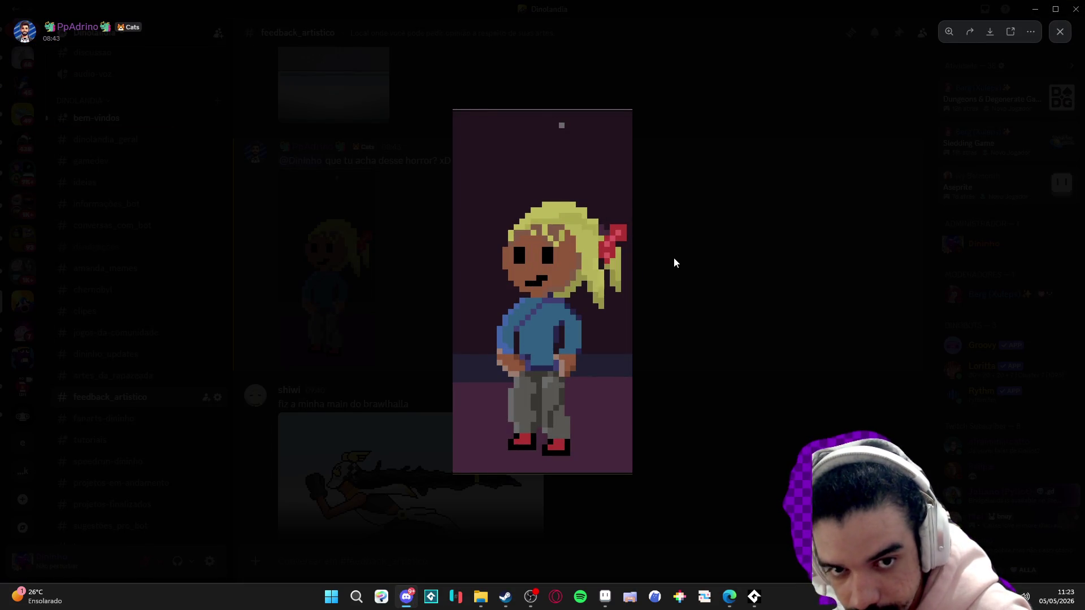
- Create a new 318×647 sprite in Aseprite and paste the girl sprite into it
{"action": "left_click", "coordinate": [678, 255]}
{"action": "left_click", "coordinate": [1035, 9]}
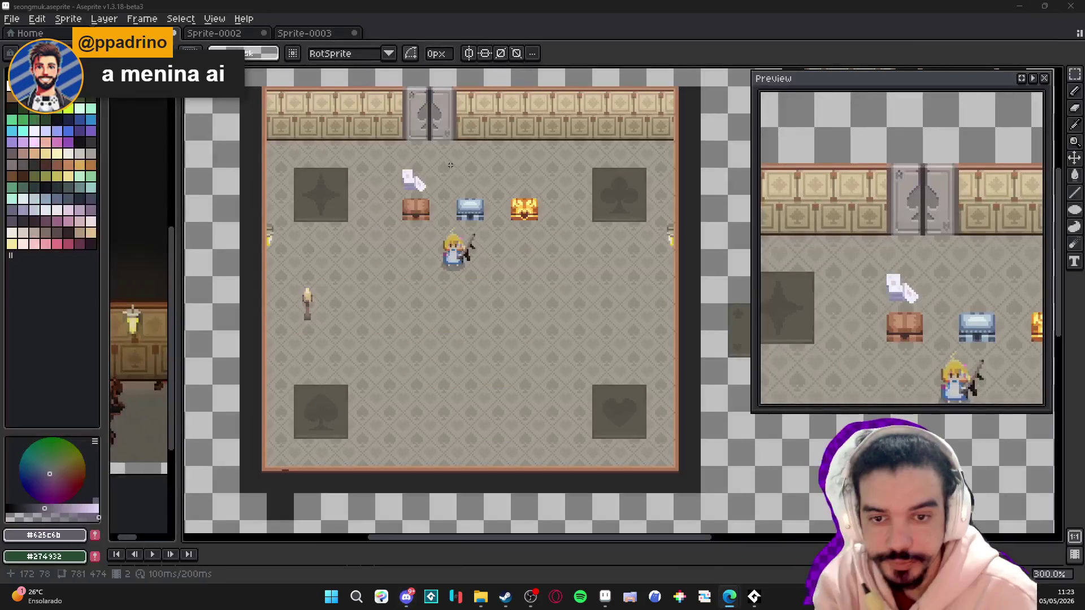
{"action": "left_click", "coordinate": [11, 18]}
{"action": "left_click", "coordinate": [28, 35]}
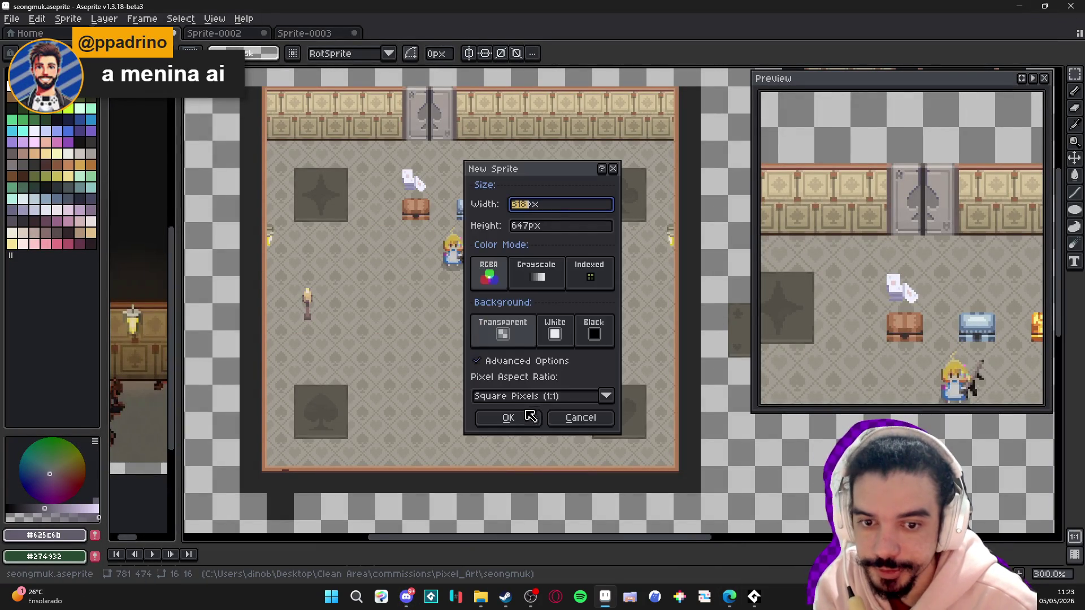
{"action": "left_click", "coordinate": [514, 417]}
{"action": "key", "text": "ctrl+v"}
{"action": "key", "text": "Return"}
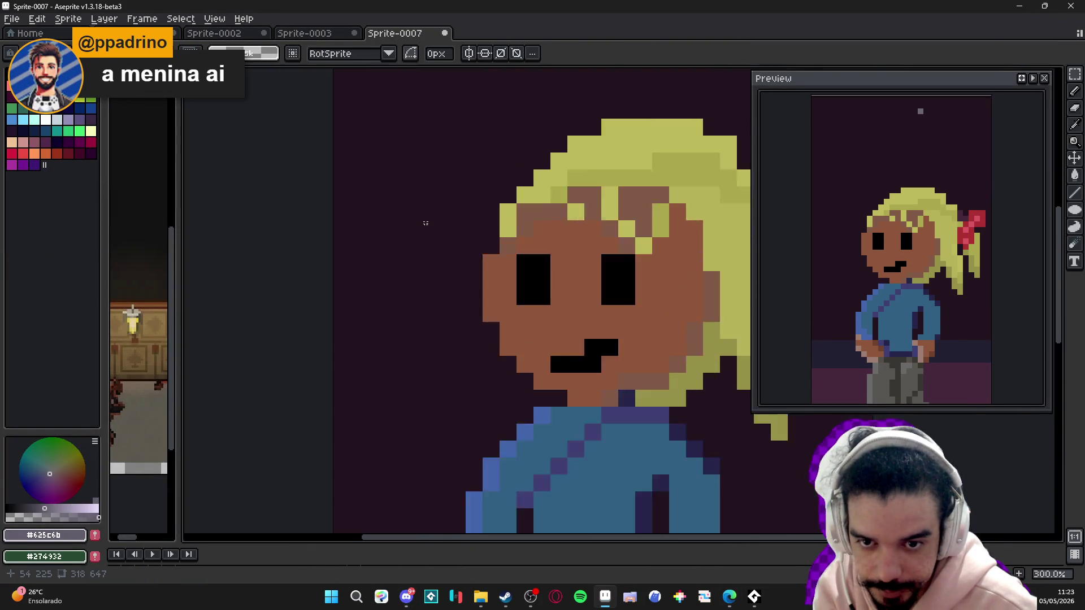
- Zoom in and select a small area at the hair's edge to inspect the head
{"action": "scroll", "coordinate": [396, 231], "scroll_direction": "up", "scroll_amount": 3}
{"action": "scroll", "coordinate": [357, 235], "scroll_direction": "up", "scroll_amount": 5}
{"action": "left_click_drag", "start_coordinate": [486, 202], "coordinate": [552, 269]}
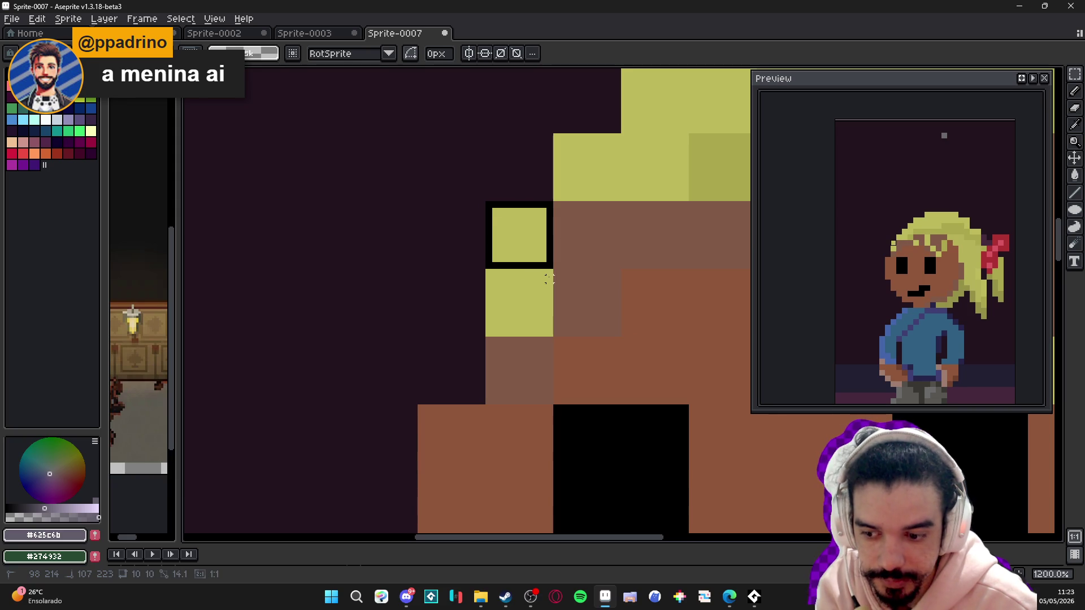
{"action": "scroll", "coordinate": [539, 277], "scroll_direction": "down", "scroll_amount": 5}
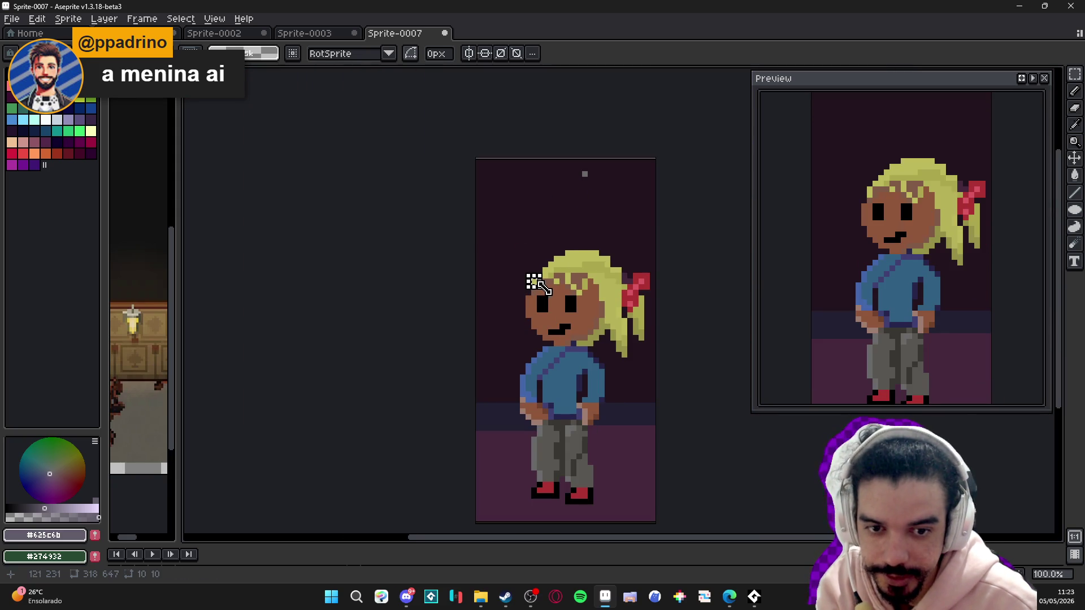
{"action": "left_click_drag", "start_coordinate": [563, 298], "coordinate": [429, 247]}
{"action": "scroll", "coordinate": [428, 248], "scroll_direction": "up", "scroll_amount": 1}
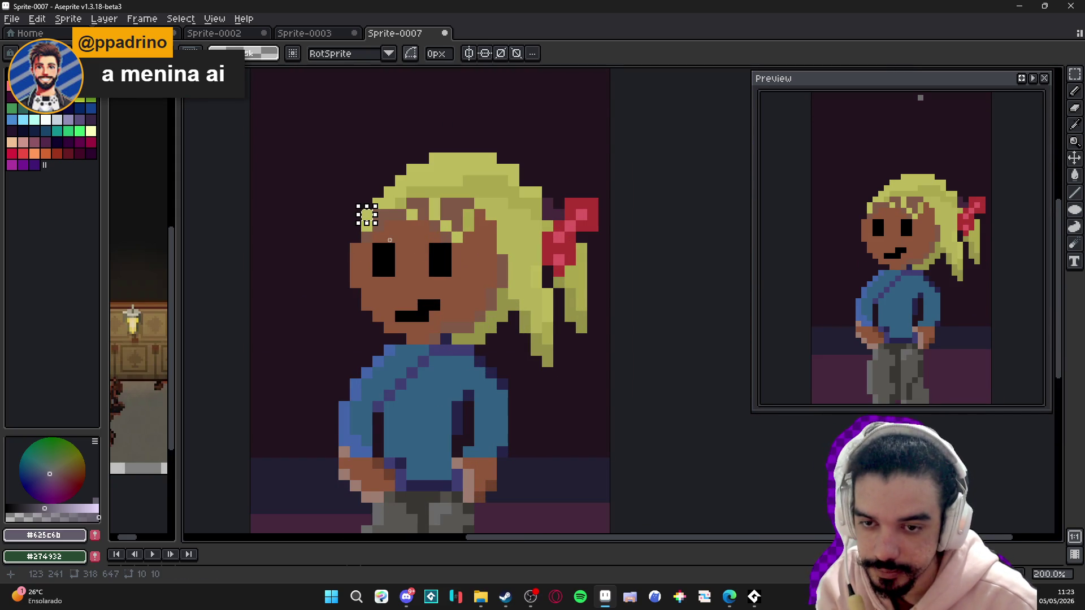
- Deselect and resize the sprite to 318/10 width, giving 31×63 pixels
{"action": "key", "text": "ctrl+d"}
{"action": "left_click", "coordinate": [68, 19]}
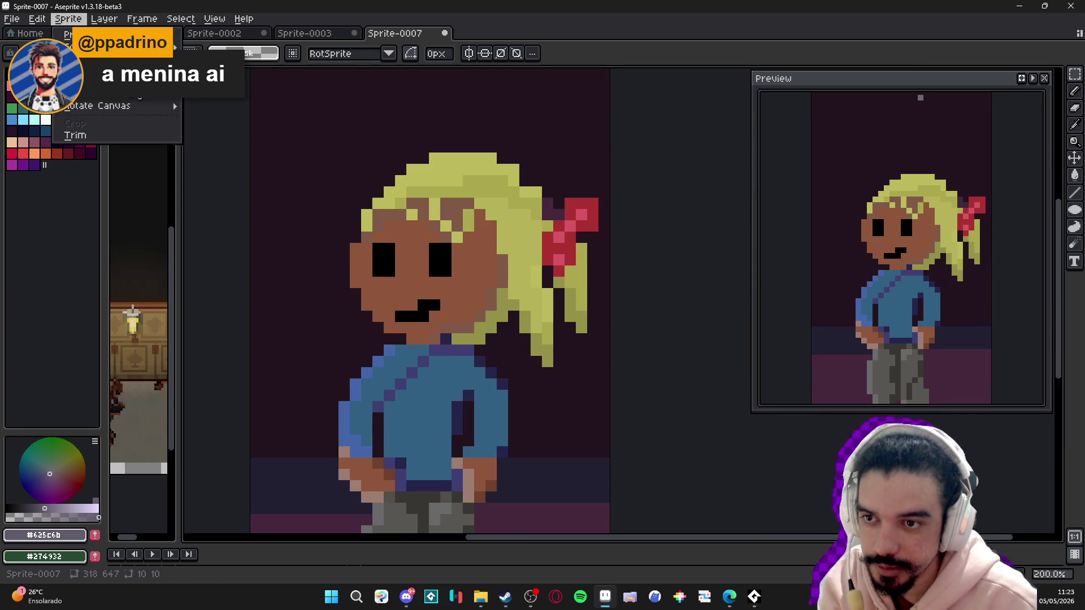
{"action": "left_click", "coordinate": [133, 82]}
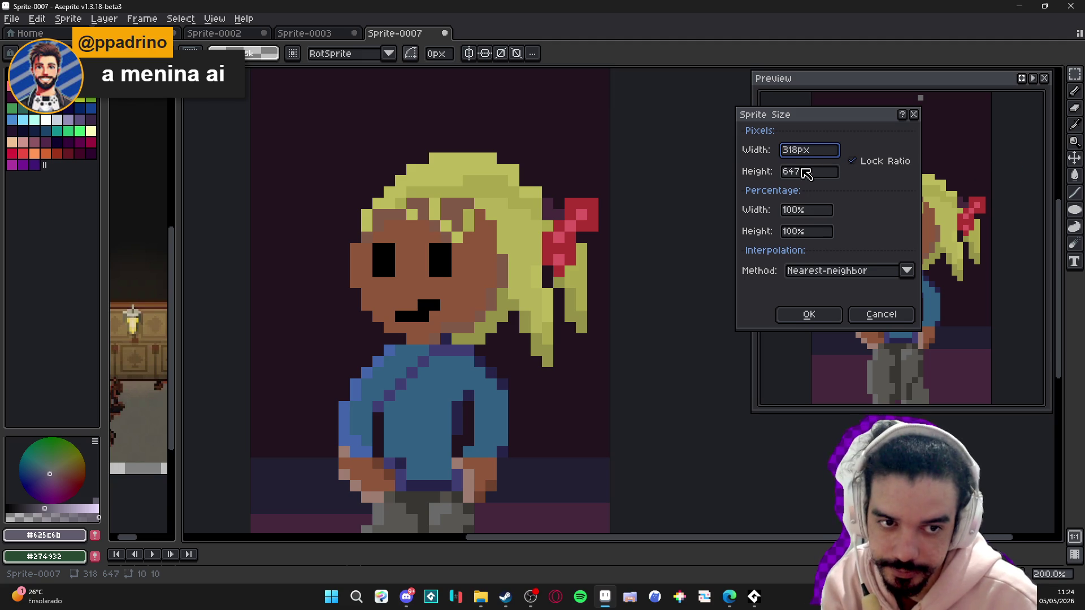
{"action": "type", "text": "10"}
{"action": "key", "text": "Return"}
{"action": "scroll", "coordinate": [594, 181], "scroll_direction": "up", "scroll_amount": 4}
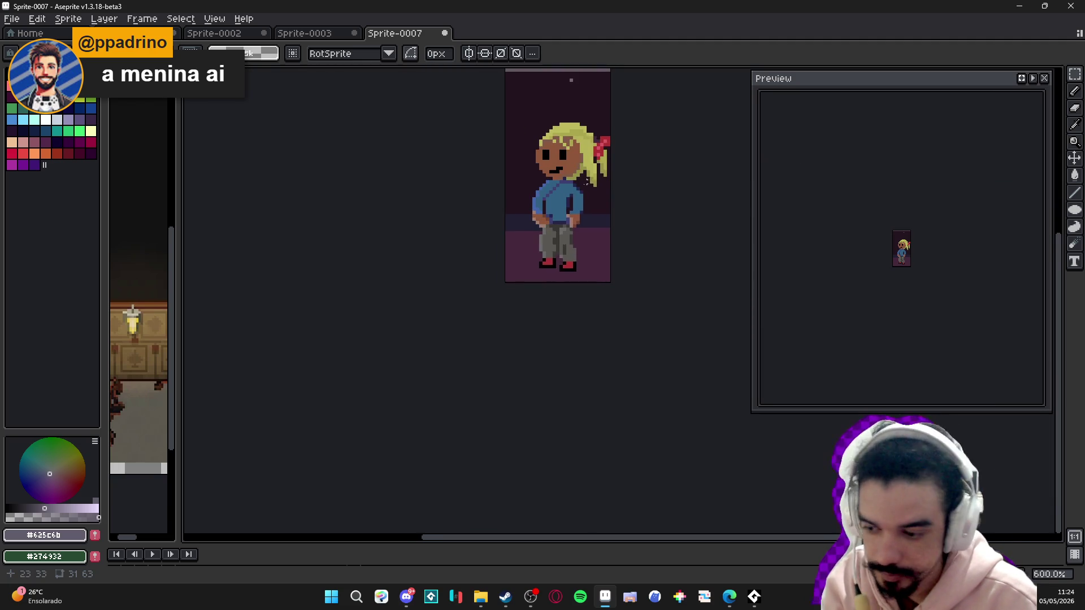
{"action": "left_click_drag", "start_coordinate": [594, 181], "coordinate": [567, 225]}
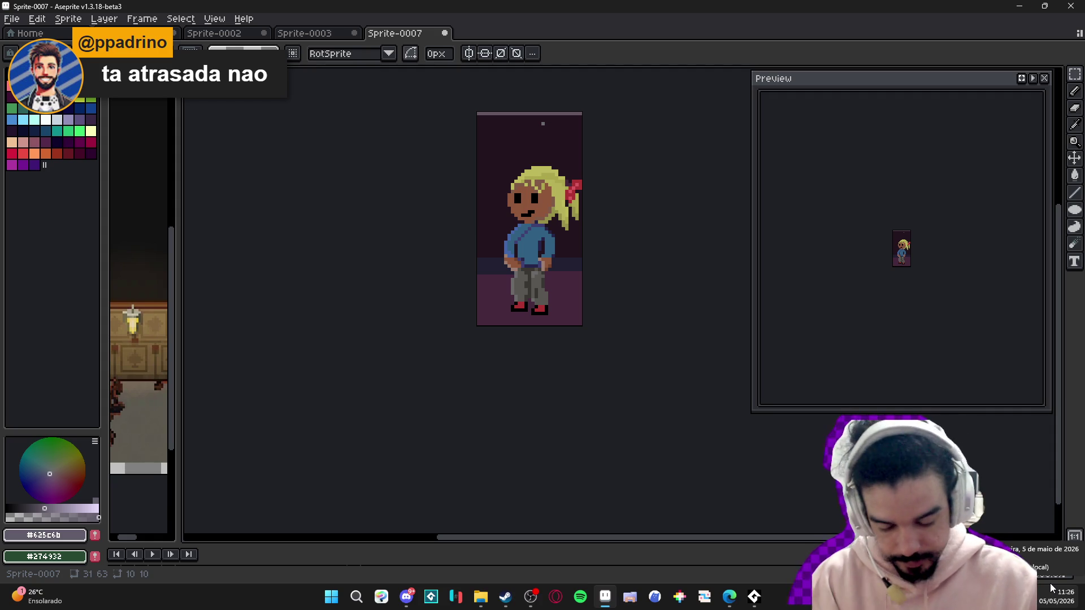
{"action": "left_click_drag", "start_coordinate": [493, 353], "coordinate": [450, 389]}
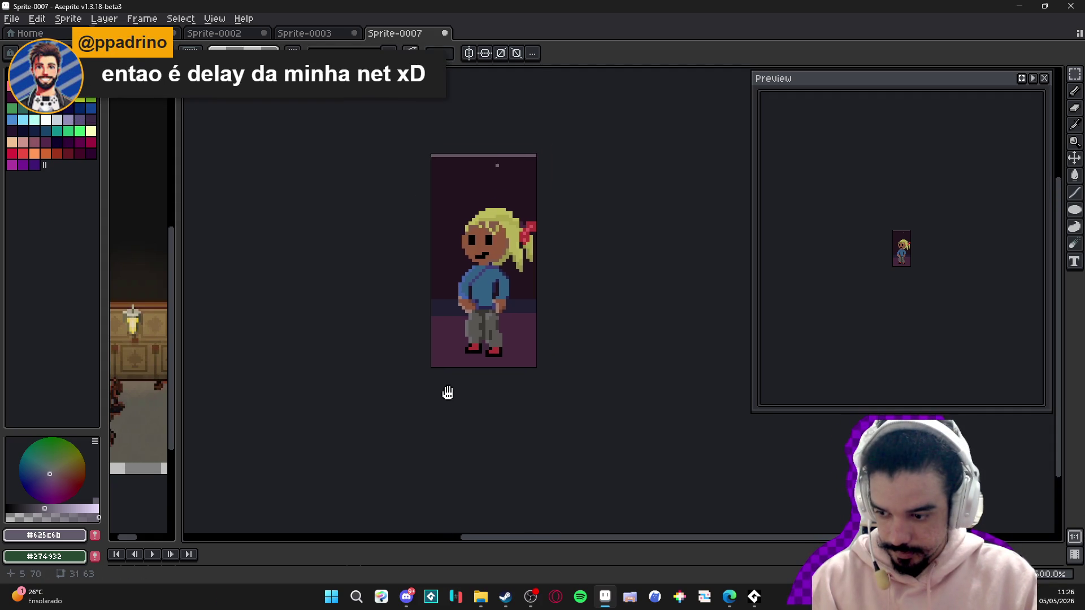
- Zoom in on the face and pick the skin brown #8f563b
{"action": "scroll", "coordinate": [457, 248], "scroll_direction": "up", "scroll_amount": 4}
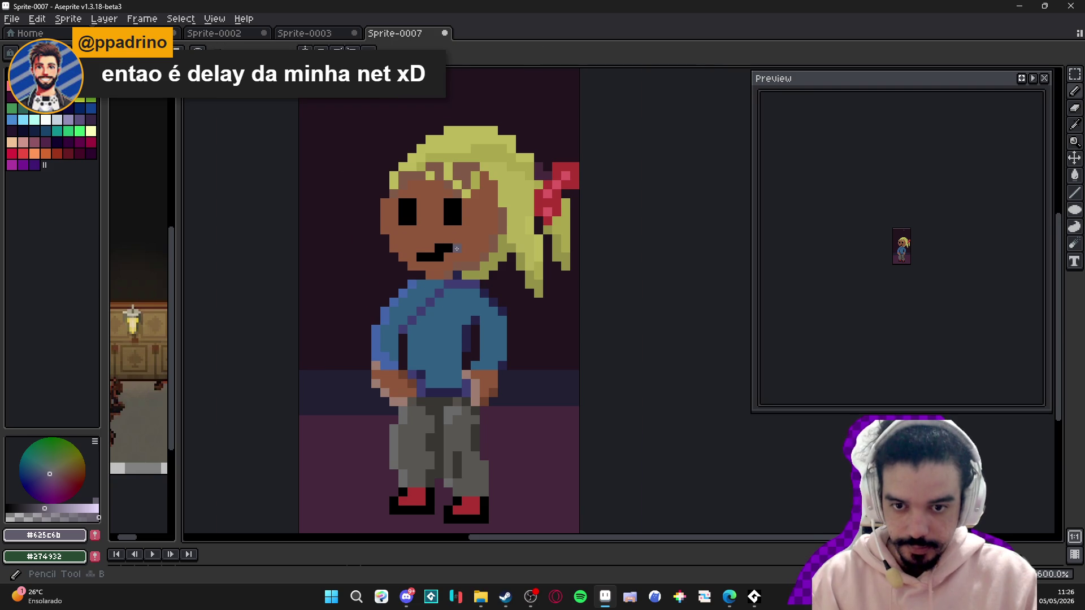
{"action": "scroll", "coordinate": [457, 249], "scroll_direction": "up", "scroll_amount": 2}
{"action": "left_click", "coordinate": [474, 266], "text": "alt"}
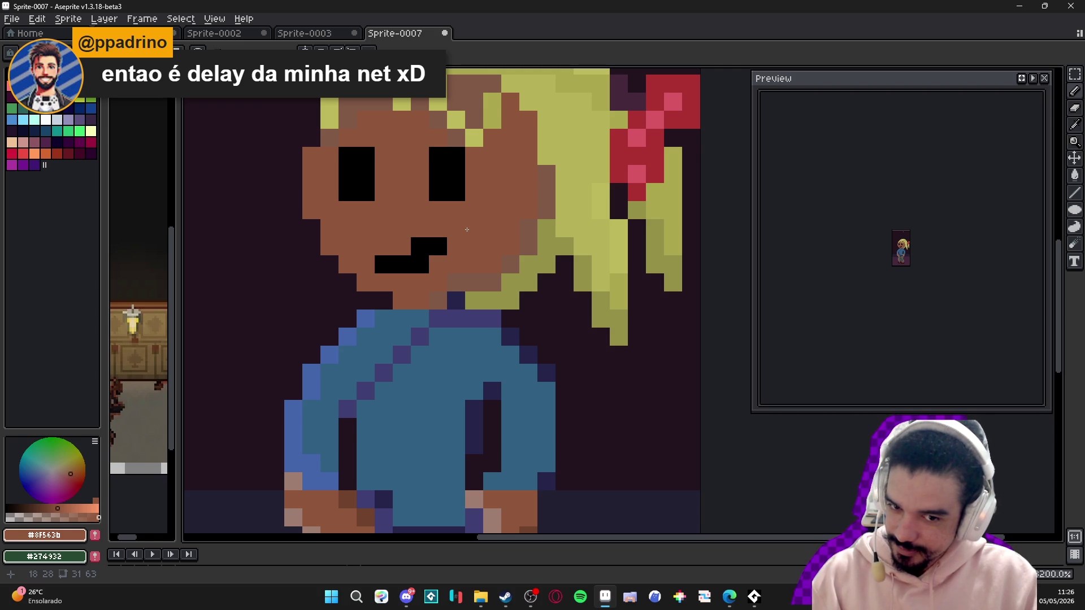
- Zoom the canvas out and enlarge the sprite thumbnail in the Preview panel
{"action": "scroll", "coordinate": [467, 230], "scroll_direction": "down", "scroll_amount": 3}
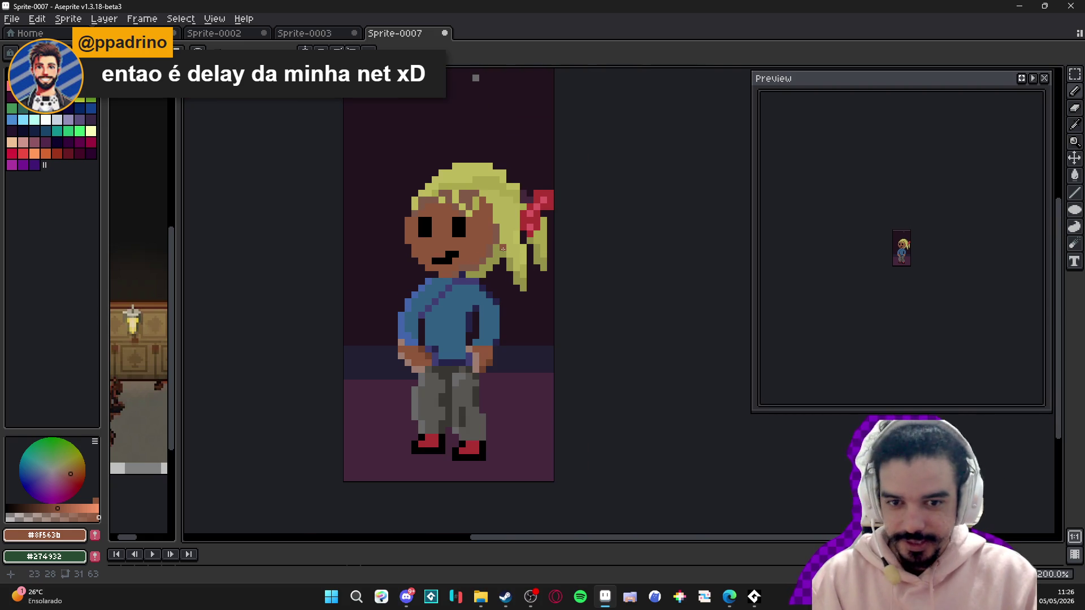
{"action": "scroll", "coordinate": [894, 198], "scroll_direction": "up", "scroll_amount": 5}
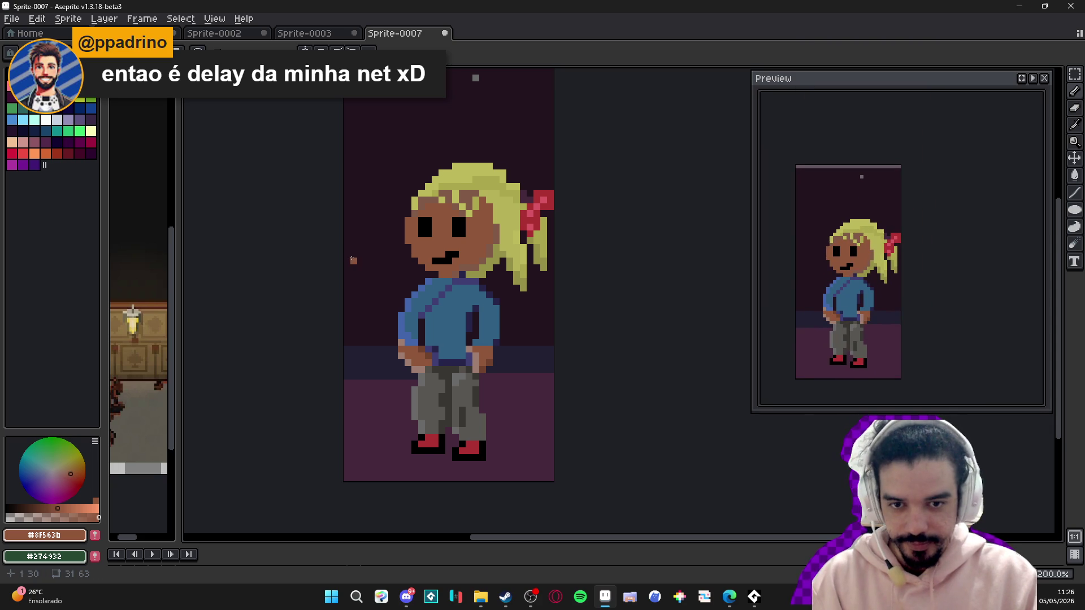
{"action": "left_click_drag", "start_coordinate": [381, 213], "coordinate": [342, 198]}
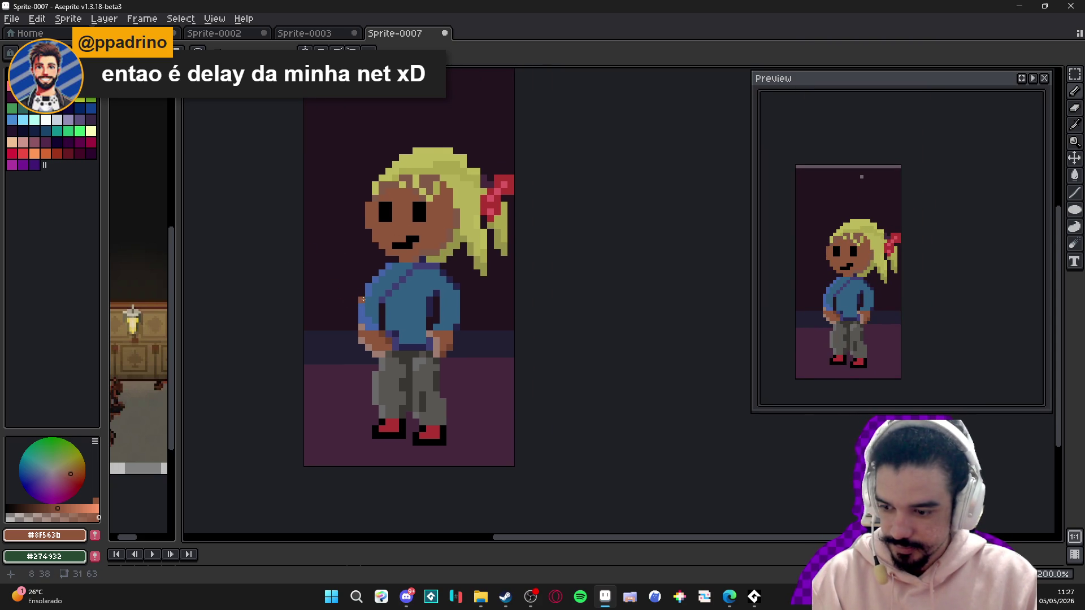
{"action": "scroll", "coordinate": [362, 299], "scroll_direction": "up", "scroll_amount": 2}
{"action": "scroll", "coordinate": [501, 265], "scroll_direction": "down", "scroll_amount": 2}
{"action": "scroll", "coordinate": [502, 268], "scroll_direction": "up", "scroll_amount": 1}
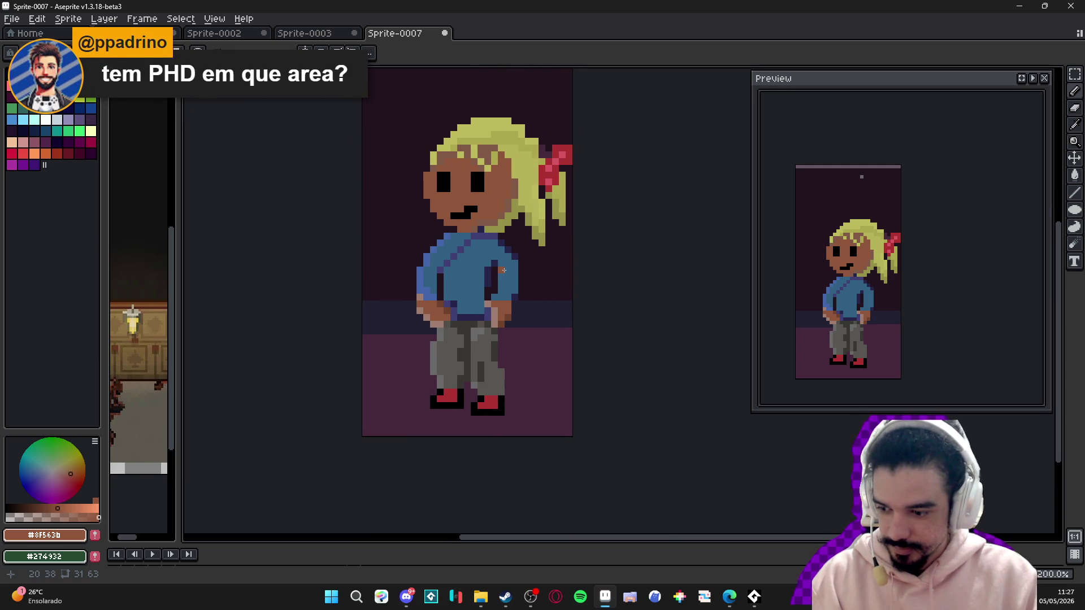
{"action": "scroll", "coordinate": [506, 269], "scroll_direction": "up", "scroll_amount": 1}
{"action": "scroll", "coordinate": [524, 277], "scroll_direction": "down", "scroll_amount": 1}
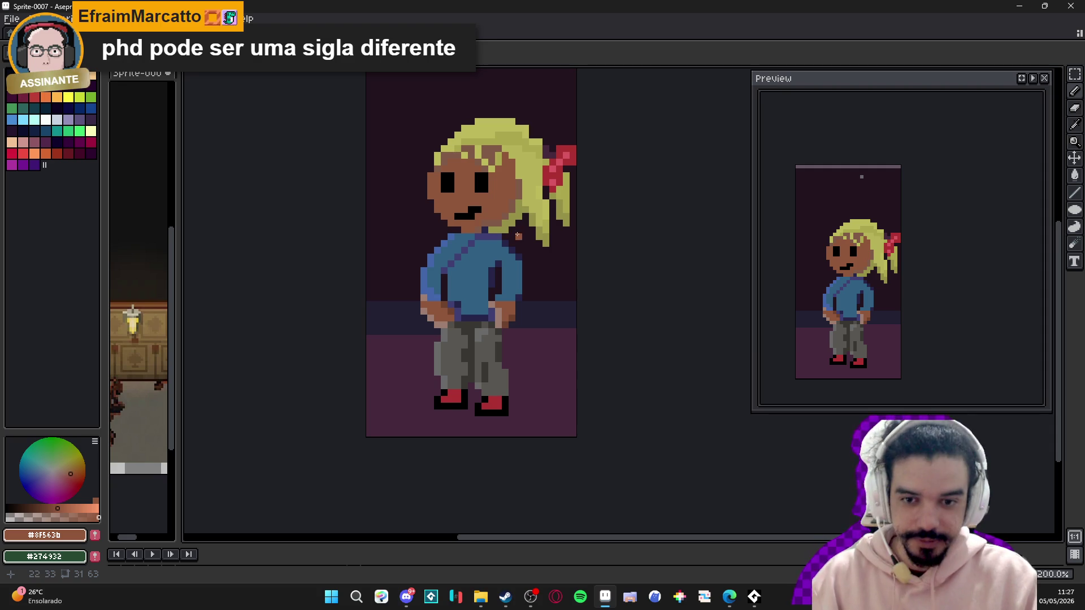
{"action": "scroll", "coordinate": [443, 128], "scroll_direction": "up", "scroll_amount": 3}
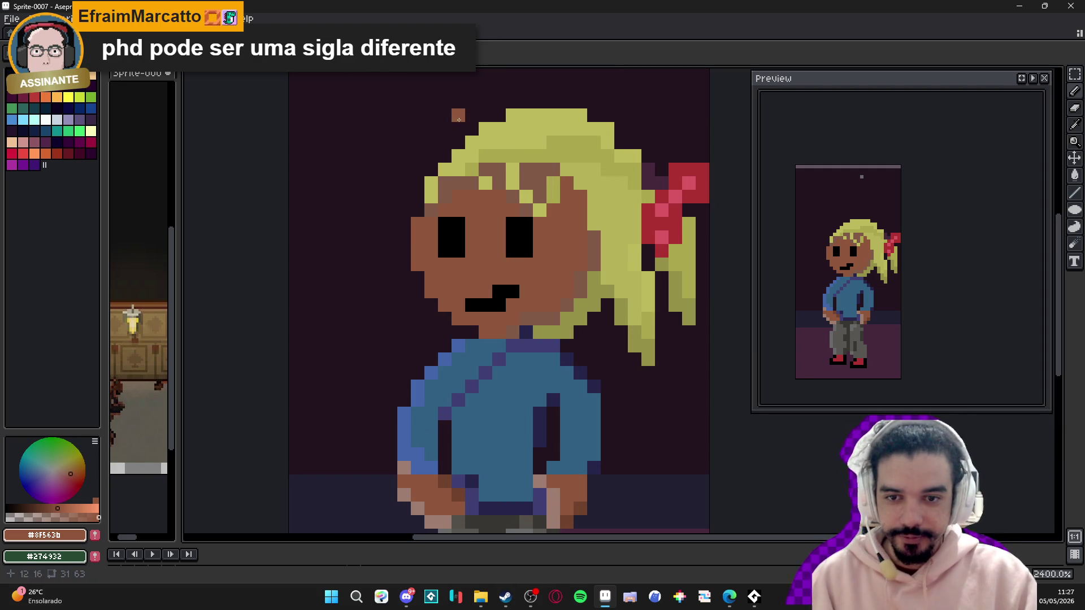
{"action": "scroll", "coordinate": [453, 256], "scroll_direction": "up", "scroll_amount": 1}
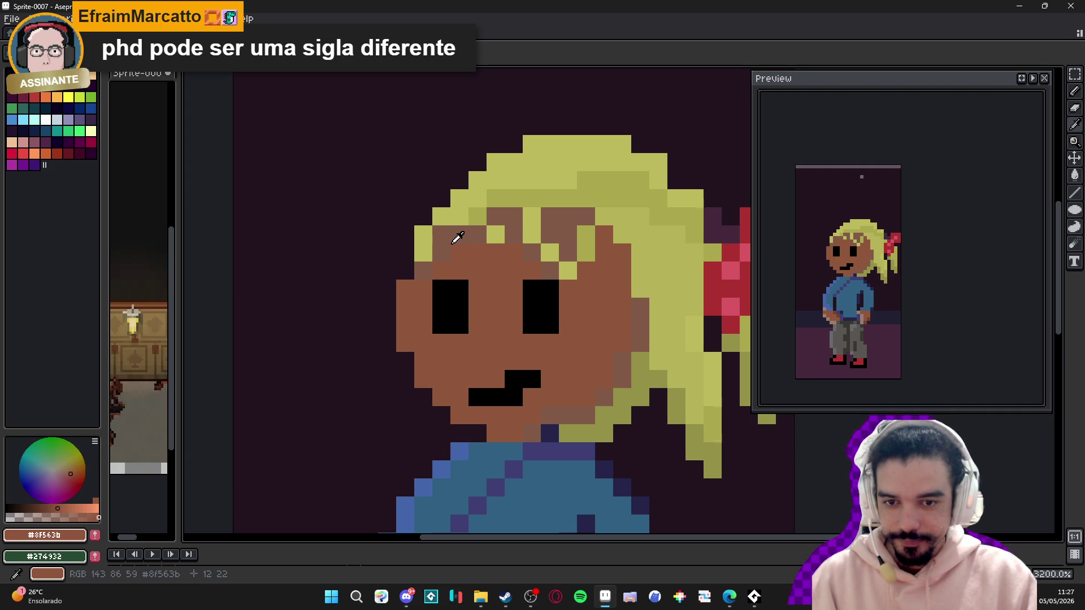
{"action": "left_click", "coordinate": [466, 234]}
{"action": "left_click", "coordinate": [452, 231]}
{"action": "left_click", "coordinate": [461, 233]}
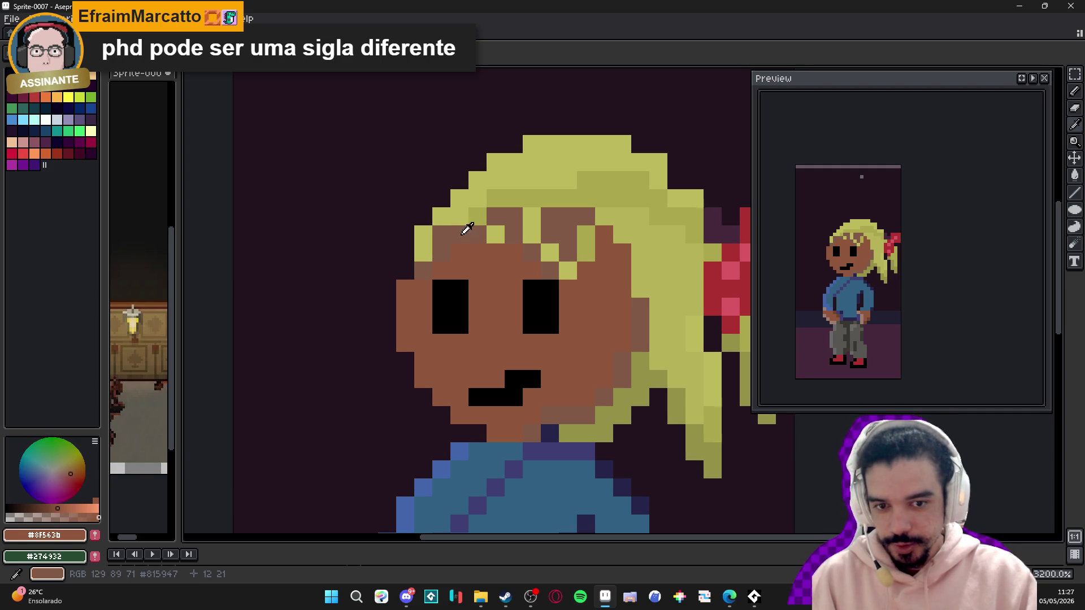
{"action": "left_click", "coordinate": [470, 235]}
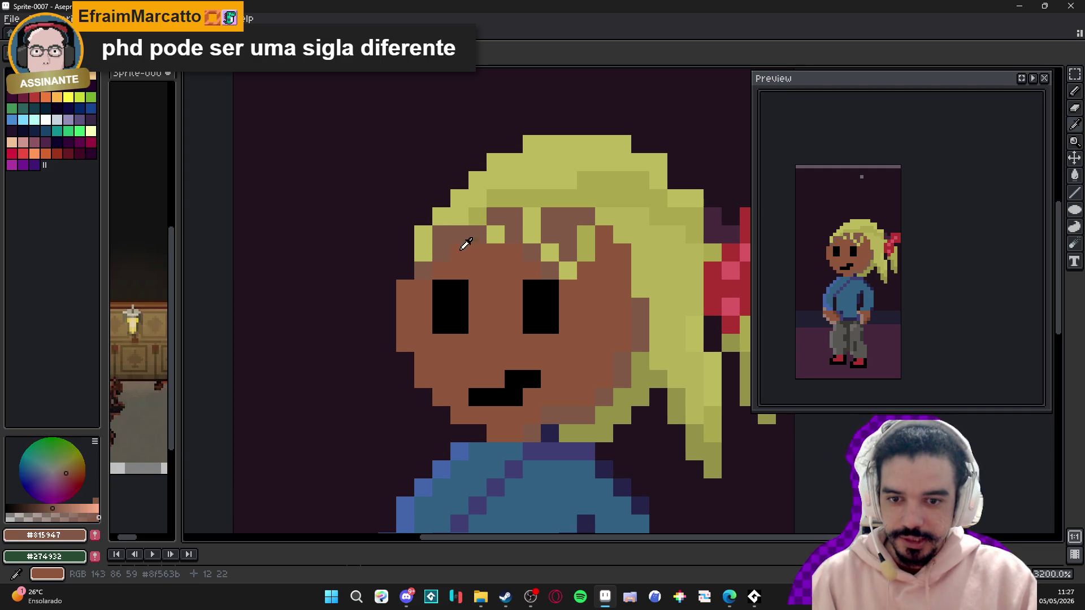
{"action": "left_click", "coordinate": [465, 228]}
{"action": "left_click", "coordinate": [469, 231]}
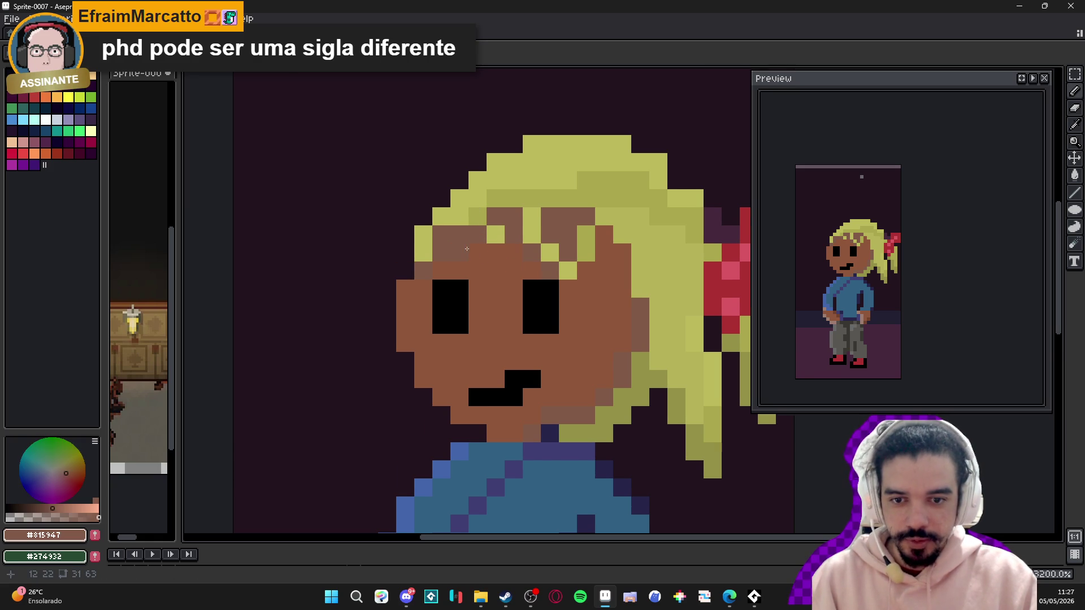
{"action": "scroll", "coordinate": [467, 249], "scroll_direction": "down", "scroll_amount": 1}
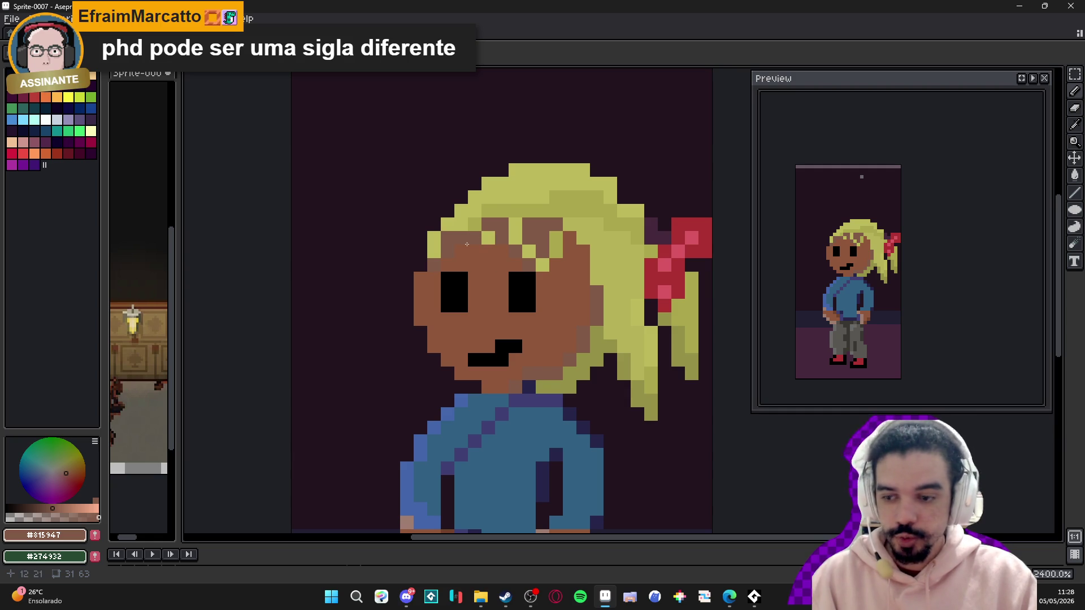
{"action": "scroll", "coordinate": [464, 255], "scroll_direction": "up", "scroll_amount": 1}
{"action": "left_click", "coordinate": [448, 251], "text": "alt"}
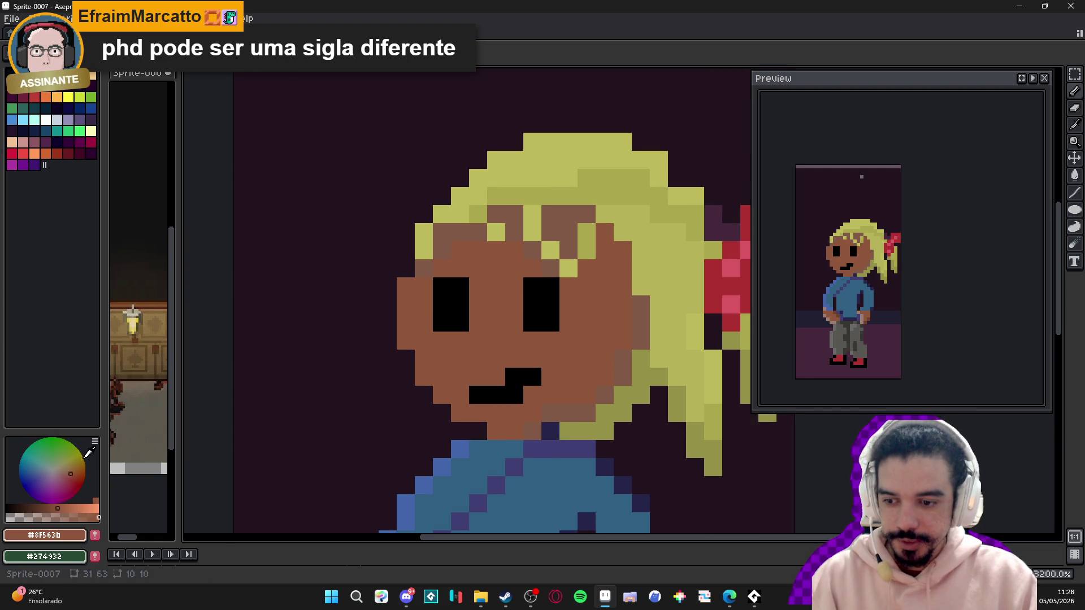
{"action": "left_click", "coordinate": [41, 509]}
- Darken the left eyebrow pixels, then sample the shirt's outline blue
{"action": "left_click_drag", "start_coordinate": [478, 233], "coordinate": [442, 233]}
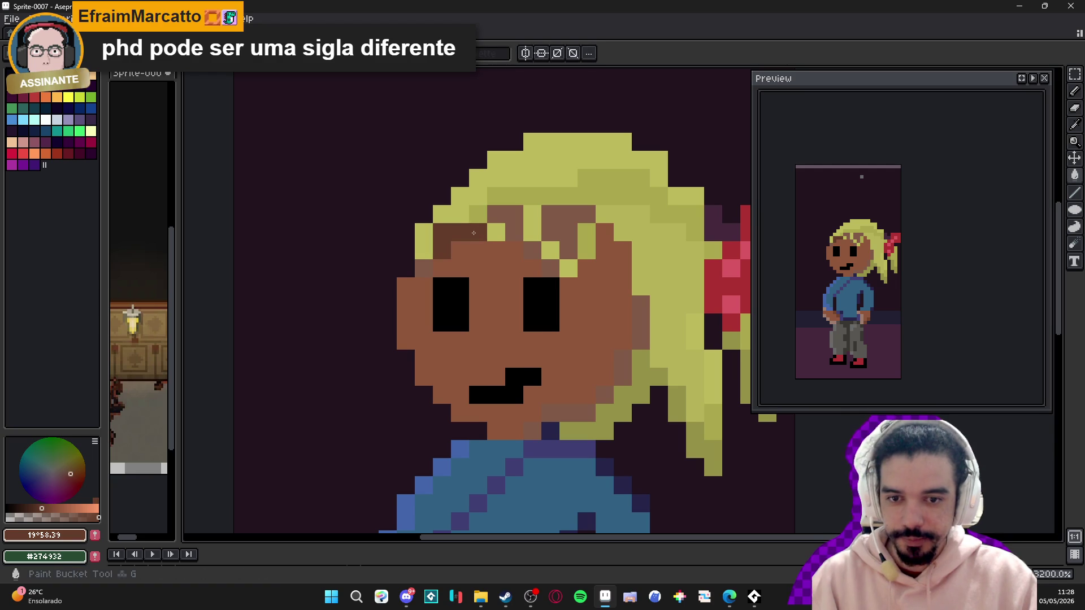
{"action": "scroll", "coordinate": [469, 250], "scroll_direction": "down", "scroll_amount": 3}
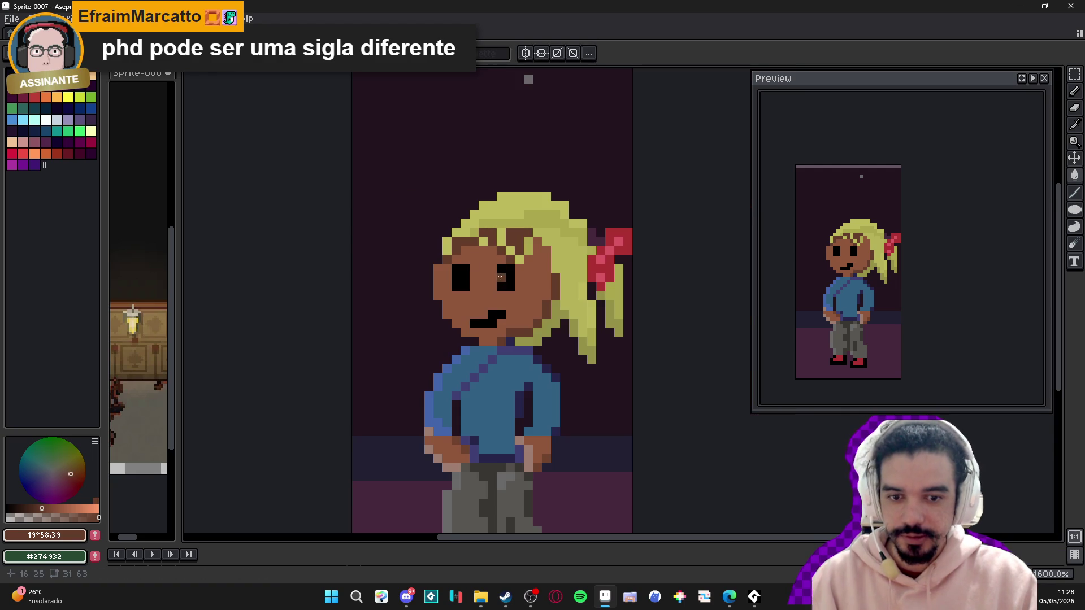
{"action": "mouse_move", "coordinate": [535, 230]}
{"action": "left_mouse_down"}
{"action": "mouse_move", "coordinate": [534, 168]}
{"action": "mouse_move", "coordinate": [515, 134]}
{"action": "left_mouse_up"}
{"action": "scroll", "coordinate": [399, 269], "scroll_direction": "up", "scroll_amount": 1}
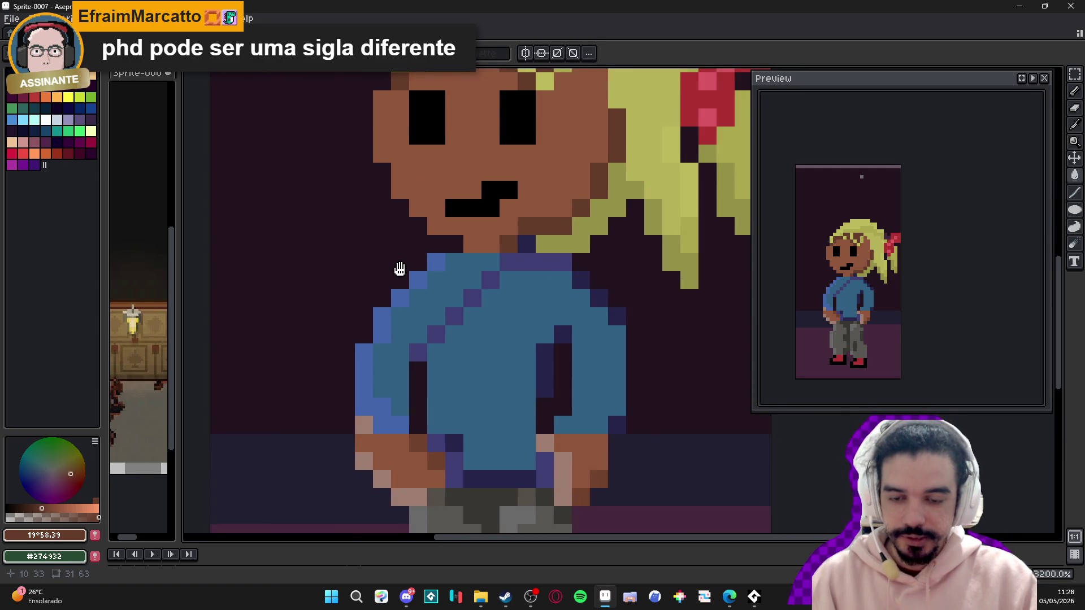
{"action": "left_click_drag", "start_coordinate": [399, 269], "coordinate": [446, 240]}
{"action": "left_click", "coordinate": [491, 235], "text": "alt"}
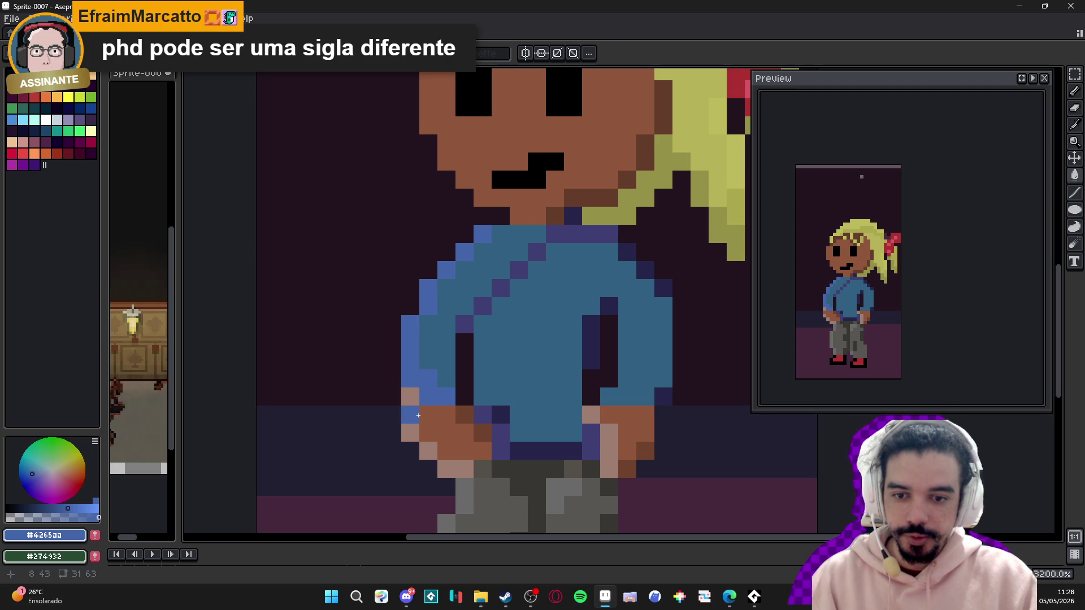
- Sample the sweater's main blue #306082 as the drawing colour
{"action": "scroll", "coordinate": [488, 295], "scroll_direction": "down", "scroll_amount": 1}
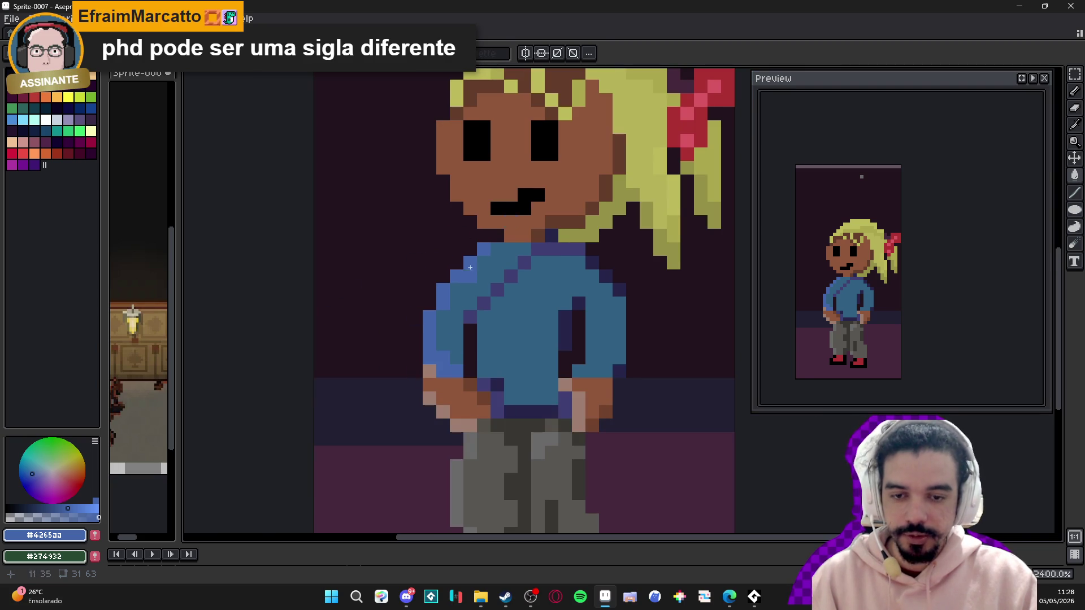
{"action": "scroll", "coordinate": [471, 249], "scroll_direction": "down", "scroll_amount": 2}
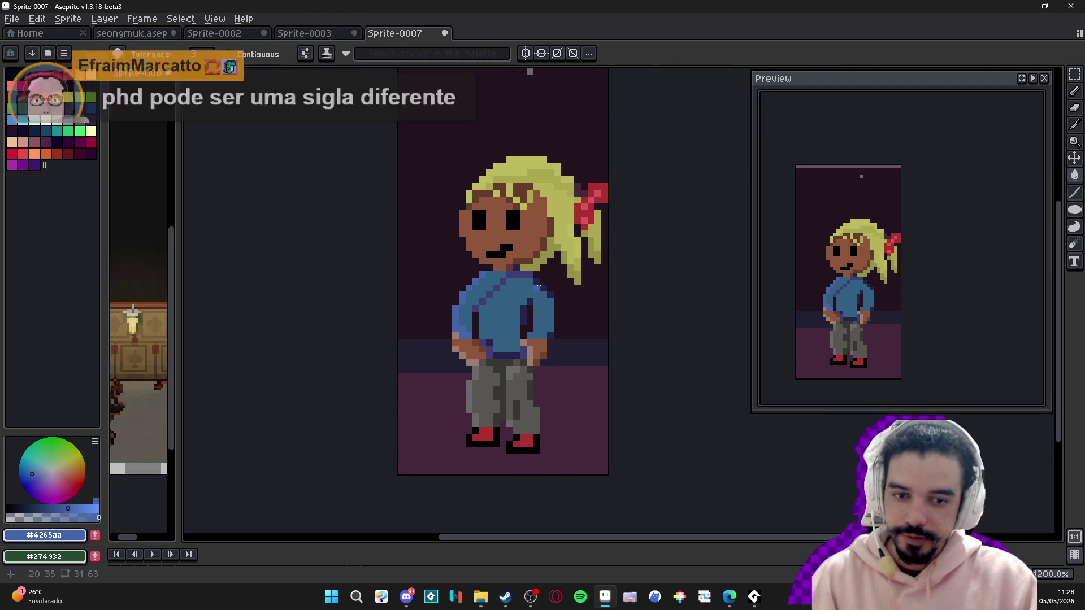
{"action": "scroll", "coordinate": [450, 291], "scroll_direction": "up", "scroll_amount": 2}
{"action": "left_click_drag", "start_coordinate": [449, 291], "coordinate": [520, 245]}
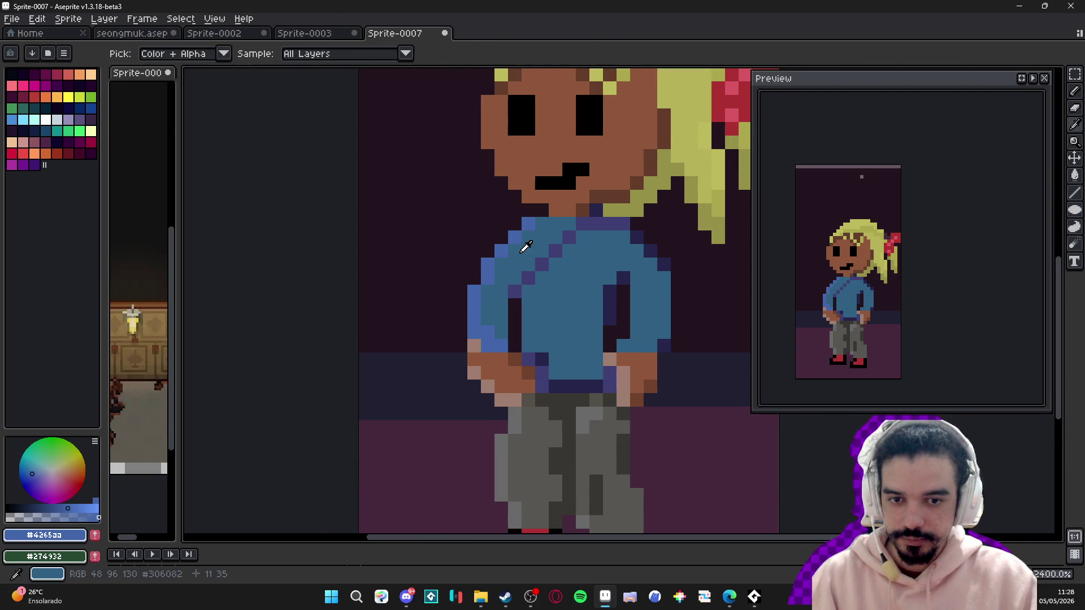
{"action": "left_click", "coordinate": [517, 243], "text": "alt"}
- Recentre on the sprite and start a new 318×647 sprite via File > New
{"action": "scroll", "coordinate": [516, 245], "scroll_direction": "down", "scroll_amount": 2}
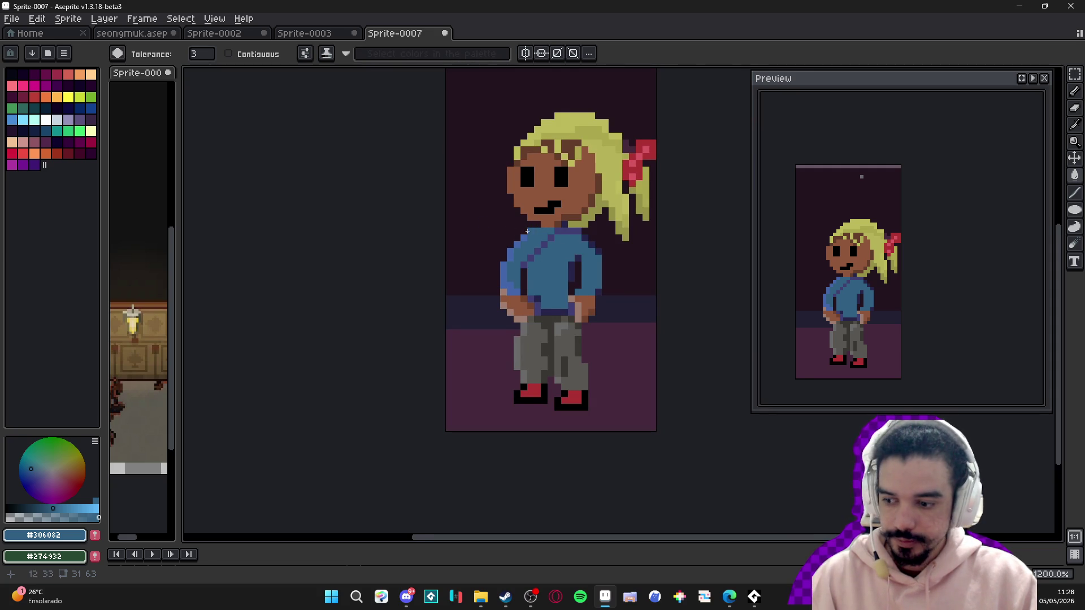
{"action": "left_click_drag", "start_coordinate": [510, 238], "coordinate": [490, 245]}
{"action": "scroll", "coordinate": [549, 246], "scroll_direction": "up", "scroll_amount": 1}
{"action": "scroll", "coordinate": [509, 245], "scroll_direction": "right", "scroll_amount": 2}
{"action": "left_click", "coordinate": [11, 18]}
{"action": "left_click", "coordinate": [22, 35]}
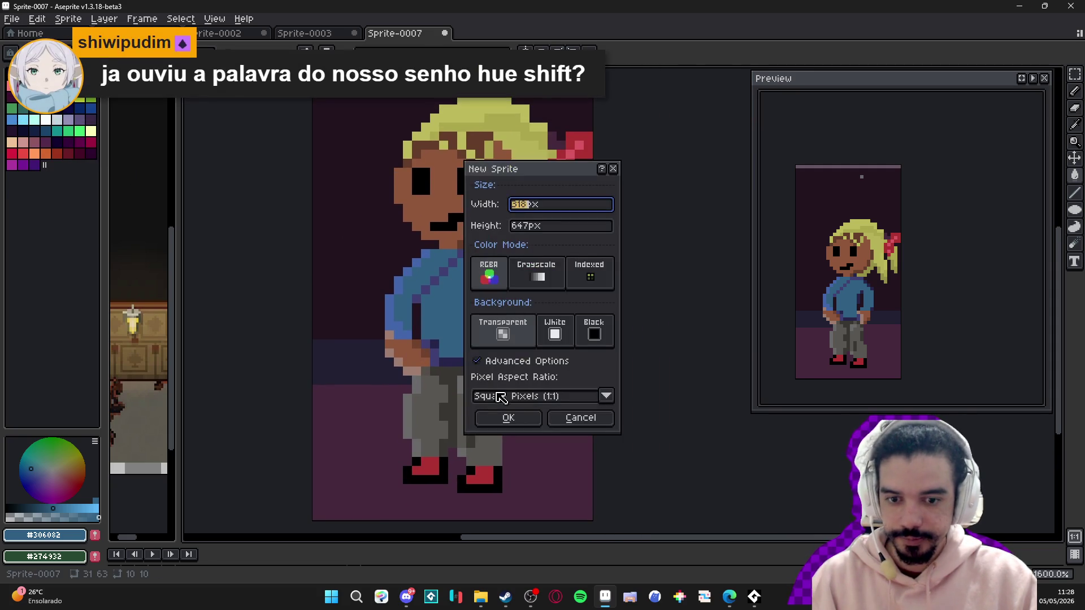
- Create the blank sprite and bucket-fill it with lavender
{"action": "left_click", "coordinate": [509, 418]}
{"action": "left_click_drag", "start_coordinate": [532, 267], "coordinate": [497, 235]}
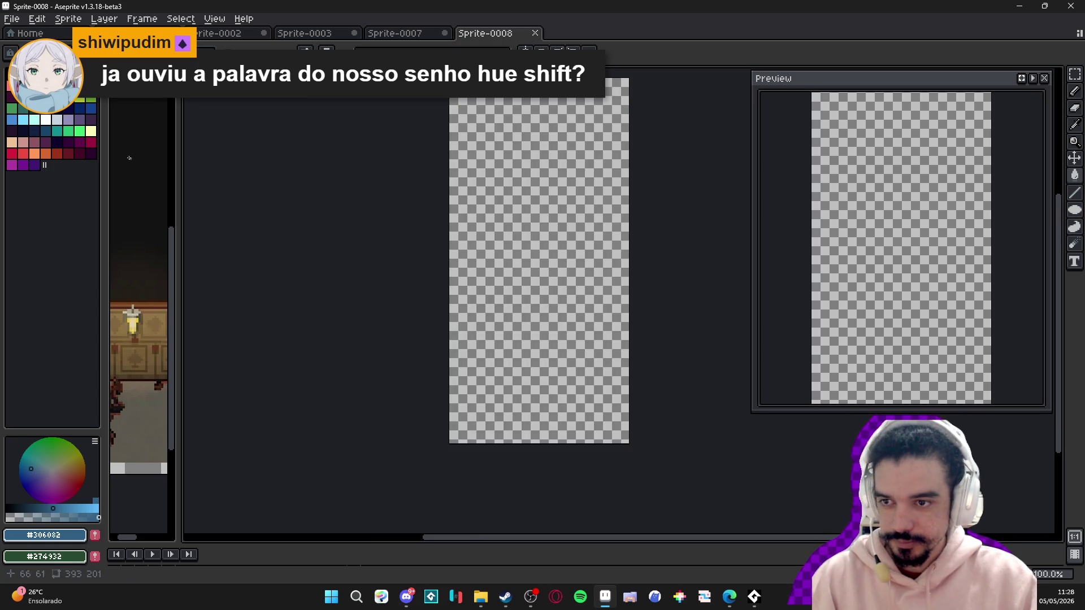
{"action": "left_click", "coordinate": [68, 119]}
{"action": "left_click", "coordinate": [513, 242]}
{"action": "scroll", "coordinate": [542, 215], "scroll_direction": "up", "scroll_amount": 2}
{"action": "scroll", "coordinate": [541, 215], "scroll_direction": "right", "scroll_amount": 2}
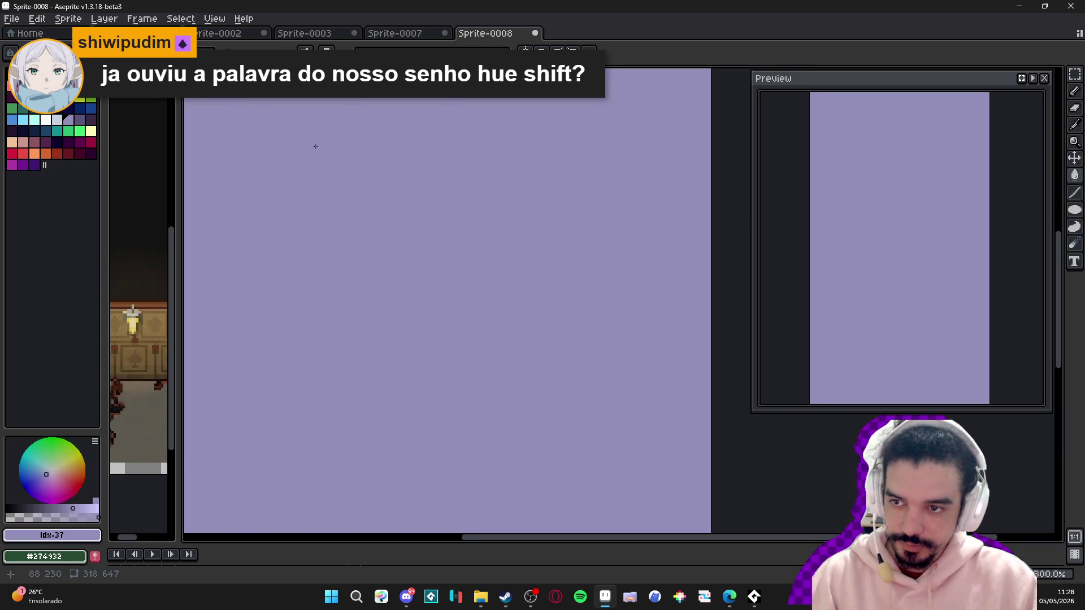
- Stamp a large dark red circle mid-canvas with an enlarged Pencil brush
{"action": "left_click", "coordinate": [90, 101]}
{"action": "scroll", "coordinate": [421, 323], "scroll_direction": "up", "scroll_amount": 2}
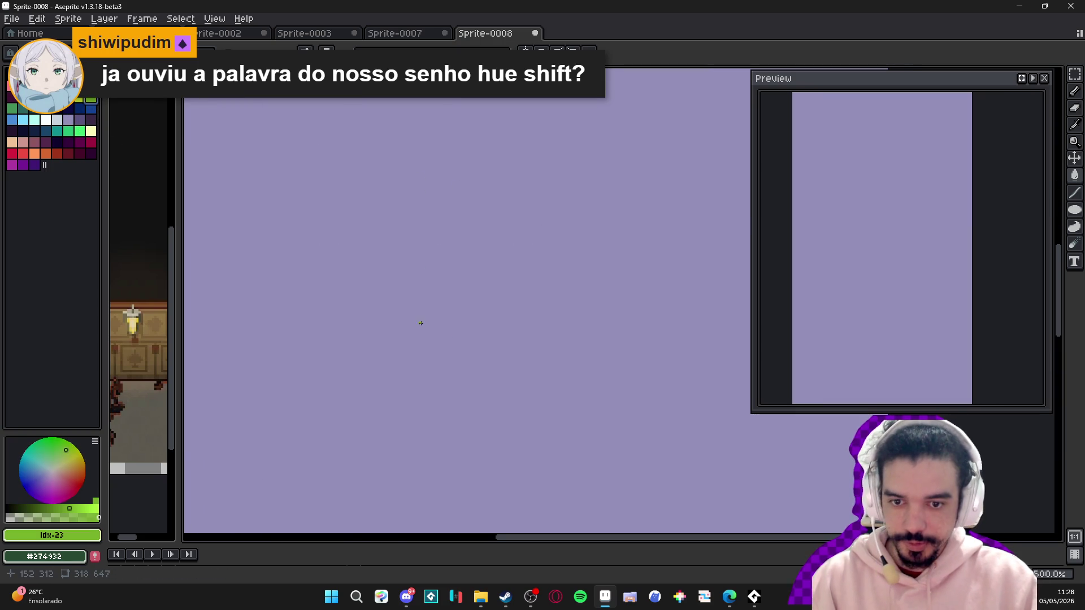
{"action": "key", "text": "b"}
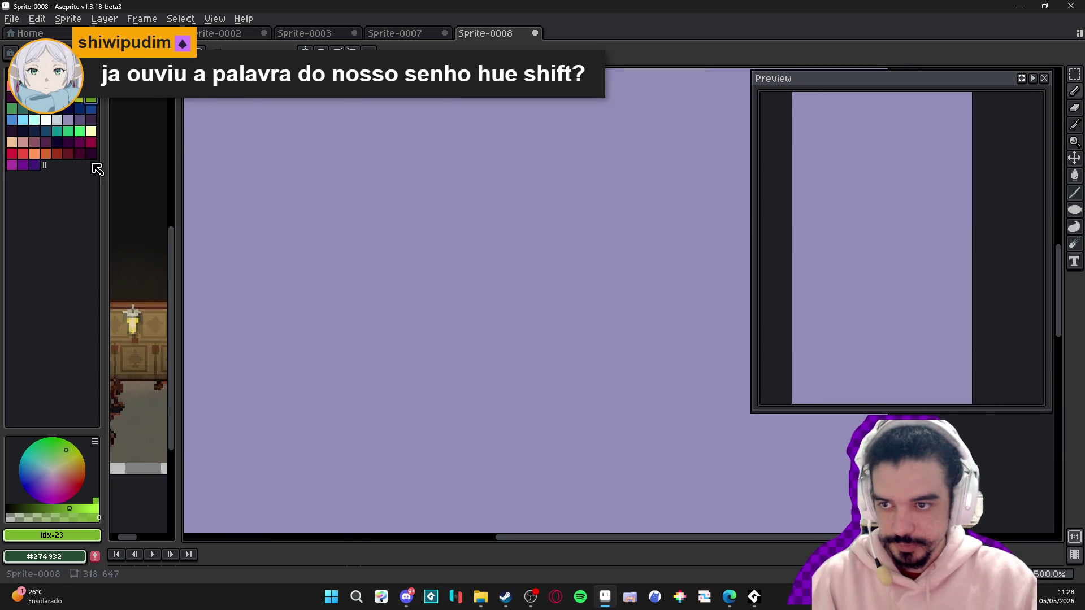
{"action": "left_click", "coordinate": [56, 153]}
{"action": "key", "text": "plus"}
{"action": "key", "text": "plus"}
{"action": "key", "text": "plus"}
{"action": "key", "text": "plus"}
{"action": "key", "text": "plus"}
{"action": "key", "text": "plus"}
{"action": "left_click", "coordinate": [488, 285]}
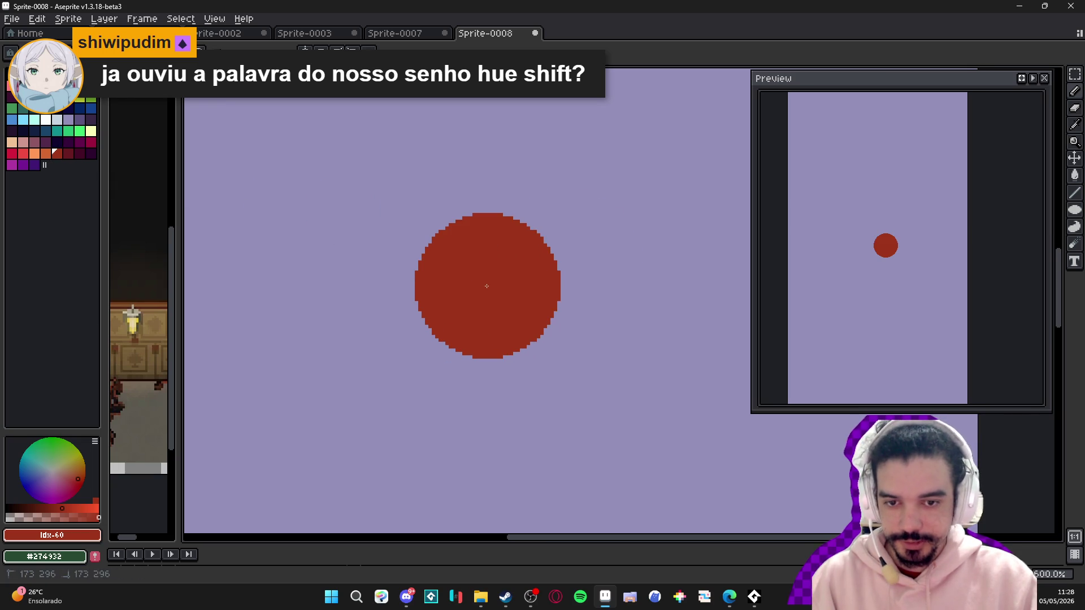
{"action": "key", "text": "minus"}
{"action": "key", "text": "minus"}
{"action": "key", "text": "minus"}
{"action": "key", "text": "minus"}
{"action": "key", "text": "minus"}
{"action": "key", "text": "minus"}
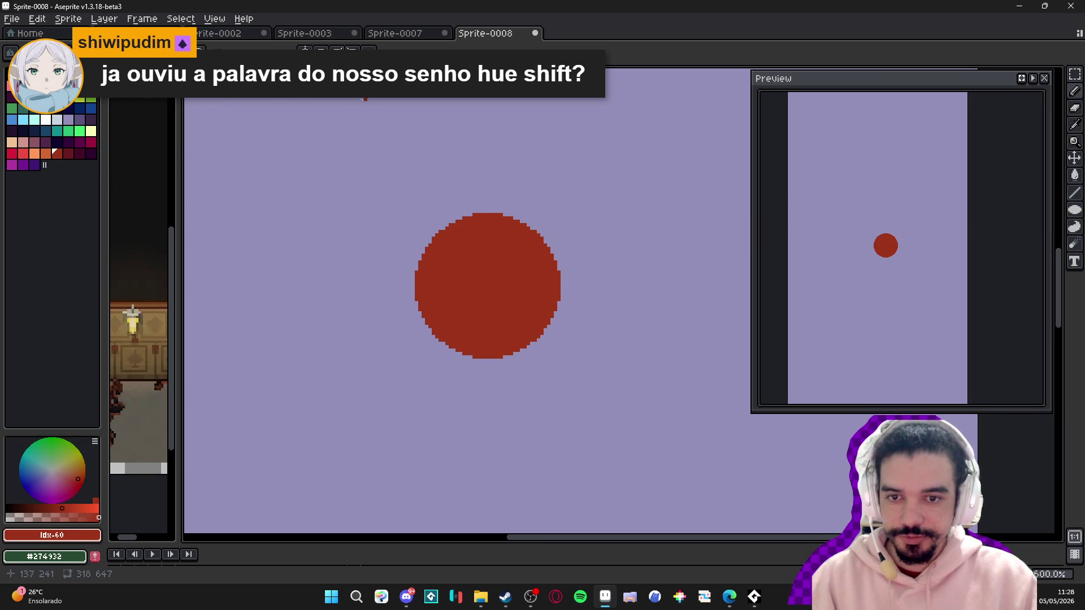
- Try several yellow highlight strokes on the circle, undoing most of them
{"action": "left_click", "coordinate": [69, 96]}
{"action": "left_click_drag", "start_coordinate": [491, 85], "coordinate": [488, 224]}
{"action": "key", "text": "ctrl+z"}
{"action": "left_click_drag", "start_coordinate": [494, 101], "coordinate": [494, 210]}
{"action": "mouse_move", "coordinate": [450, 164]}
{"action": "left_mouse_down"}
{"action": "mouse_move", "coordinate": [484, 235]}
{"action": "mouse_move", "coordinate": [574, 153]}
{"action": "left_mouse_up"}
{"action": "key", "text": "ctrl+z"}
{"action": "key", "text": "ctrl+z"}
{"action": "scroll", "coordinate": [484, 211], "scroll_direction": "up", "scroll_amount": 3}
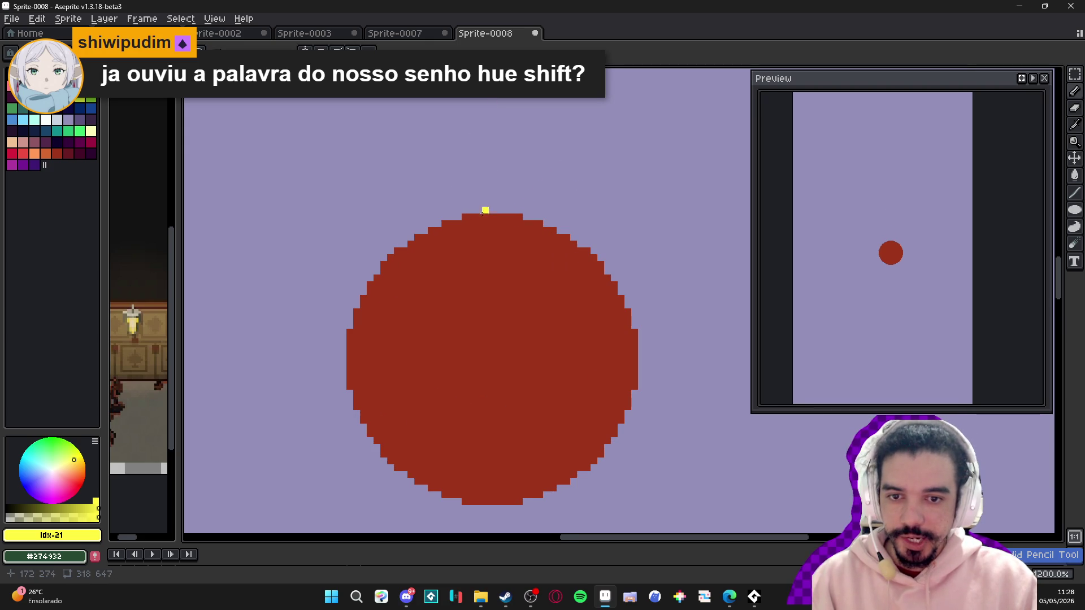
{"action": "key", "text": "ctrl+z"}
{"action": "left_click_drag", "start_coordinate": [520, 217], "coordinate": [513, 217]}
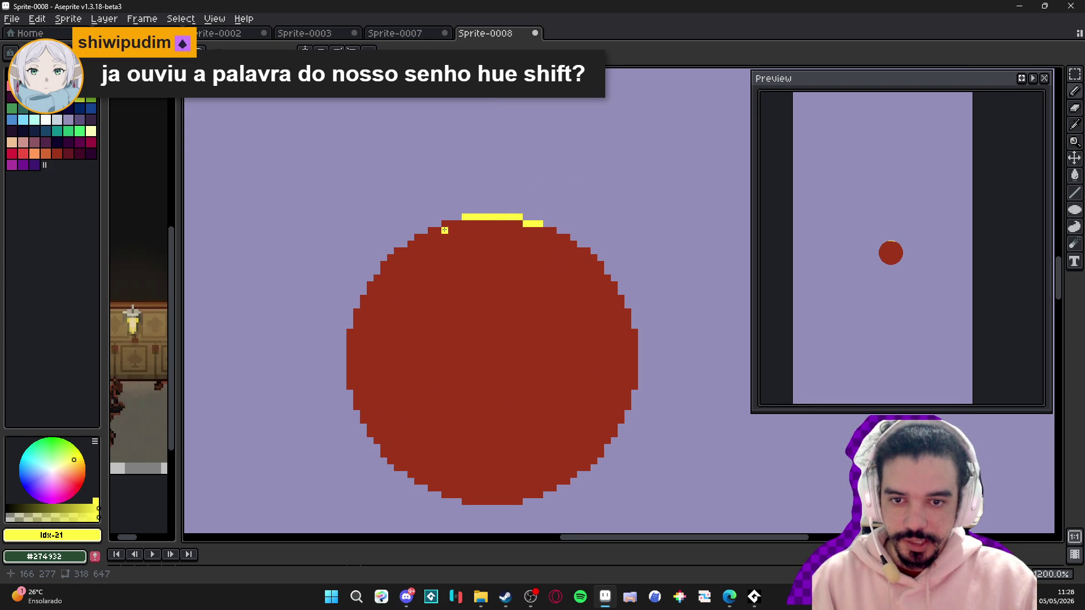
{"action": "key", "text": "ctrl+z"}
{"action": "left_click_drag", "start_coordinate": [458, 224], "coordinate": [445, 223]}
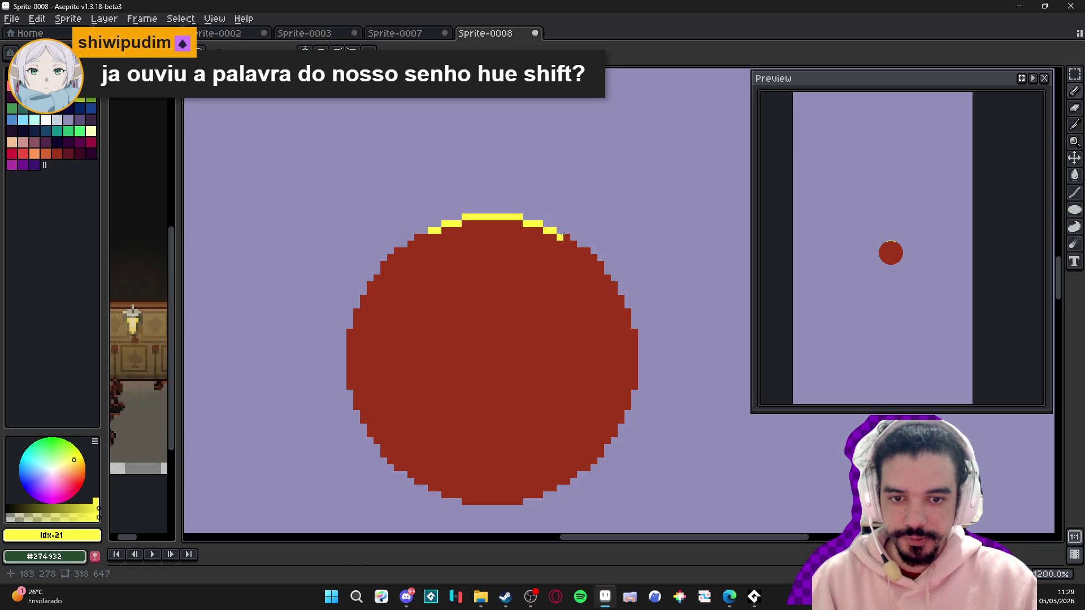
- Remove the leftover yellow marks, keep the plain red circle, and reselect dark red
{"action": "scroll", "coordinate": [560, 238], "scroll_direction": "down", "scroll_amount": 5}
{"action": "scroll", "coordinate": [447, 226], "scroll_direction": "up", "scroll_amount": 2}
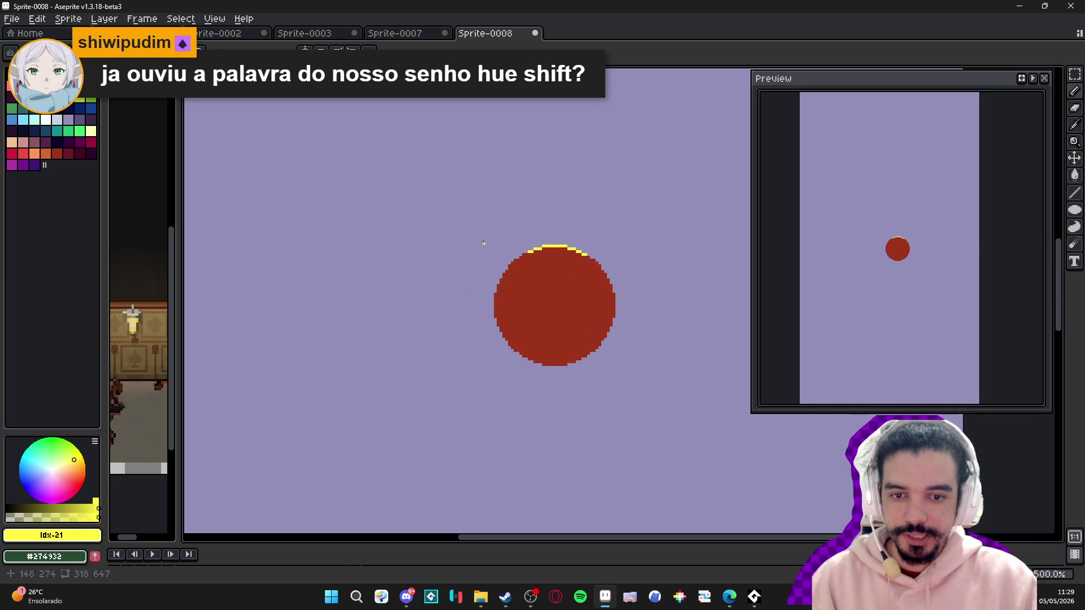
{"action": "left_click_drag", "start_coordinate": [274, 195], "coordinate": [447, 196]}
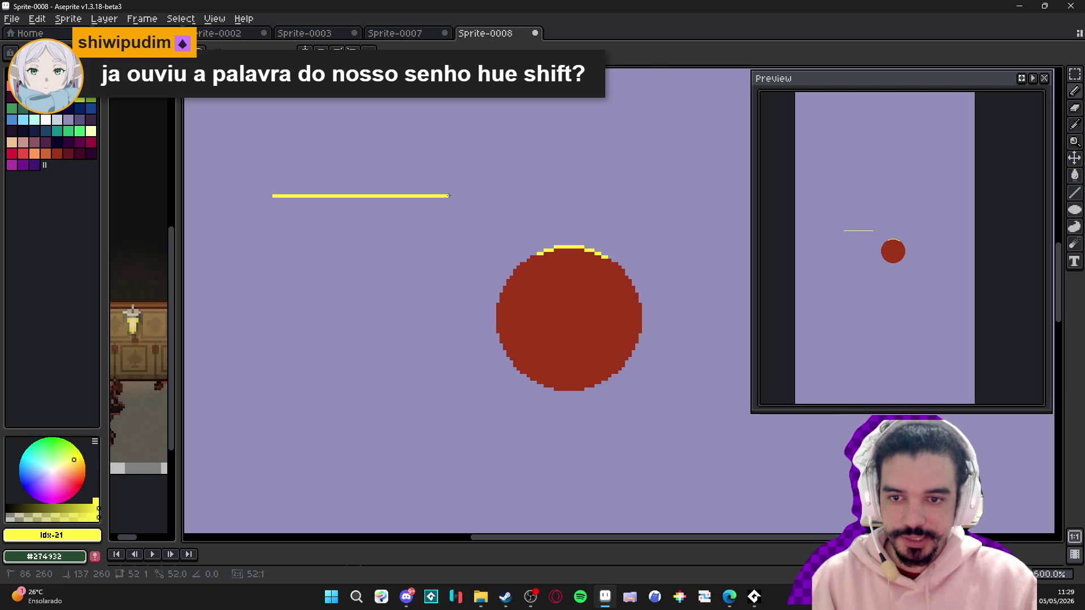
{"action": "scroll", "coordinate": [485, 195], "scroll_direction": "down", "scroll_amount": 1}
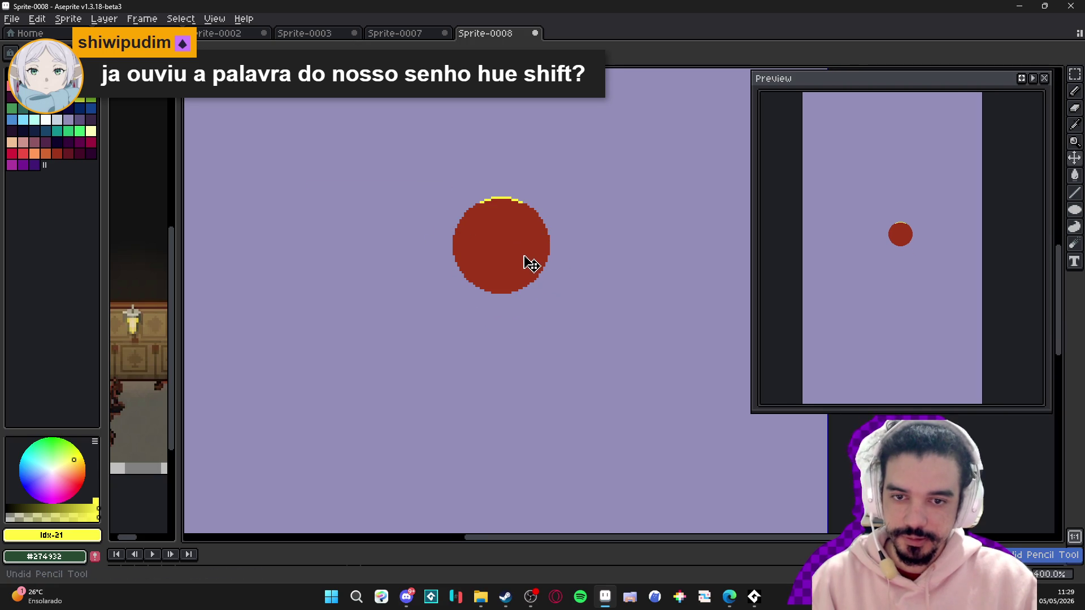
{"action": "key", "text": "ctrl+z"}
{"action": "key", "text": "ctrl+z"}
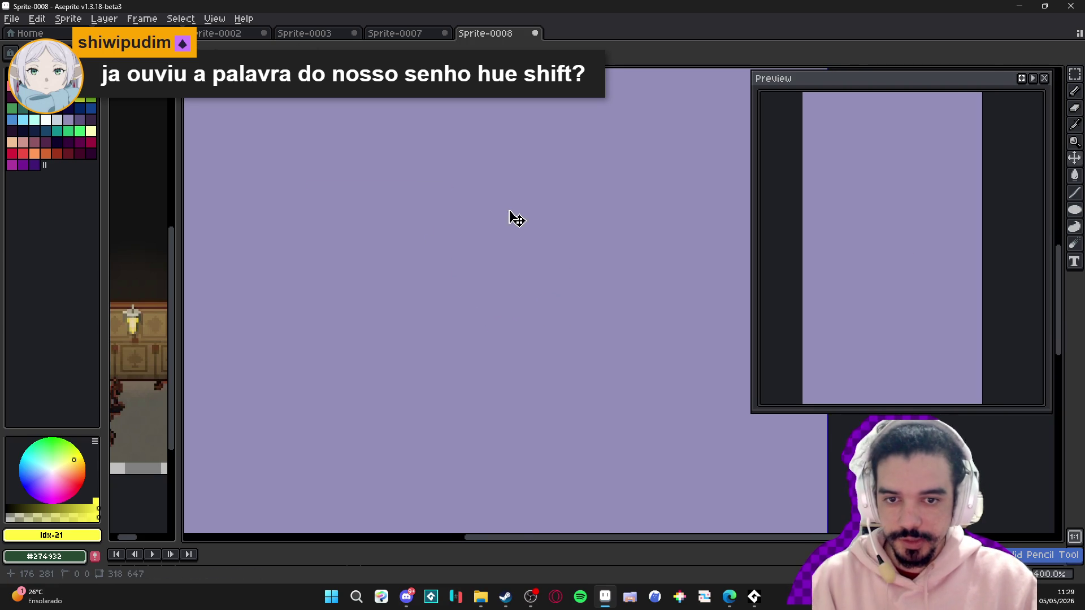
{"action": "key", "text": "ctrl+y"}
{"action": "scroll", "coordinate": [507, 212], "scroll_direction": "up", "scroll_amount": 1}
{"action": "scroll", "coordinate": [505, 209], "scroll_direction": "up", "scroll_amount": 2}
{"action": "left_click_drag", "start_coordinate": [501, 219], "coordinate": [528, 251]}
{"action": "key", "text": "Escape"}
{"action": "left_click", "coordinate": [57, 153]}
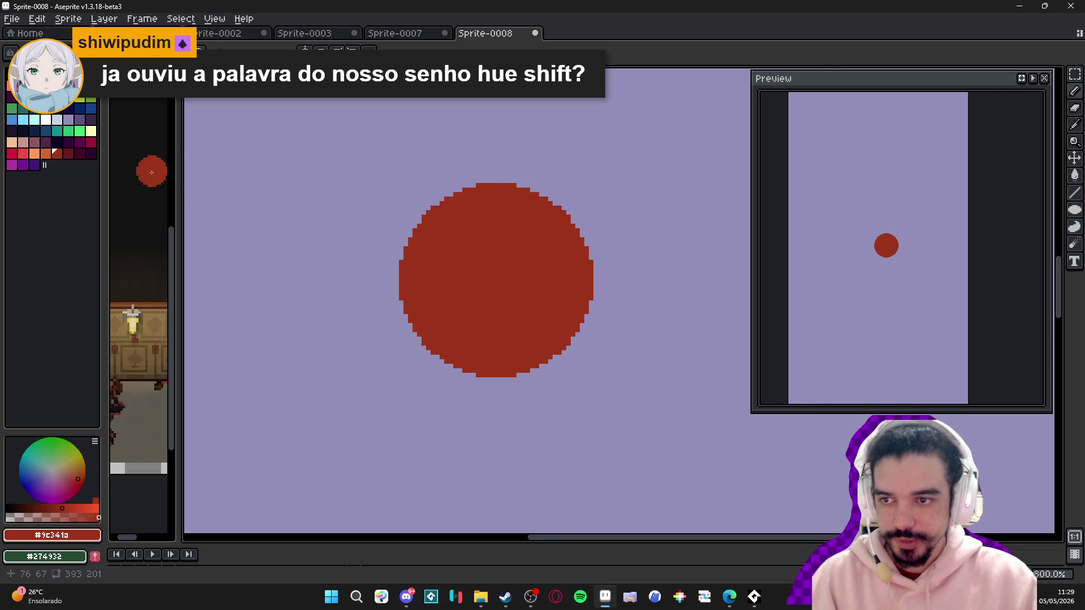
- Paint an orange highlight cap across the top of the red ball
{"action": "left_click", "coordinate": [46, 153]}
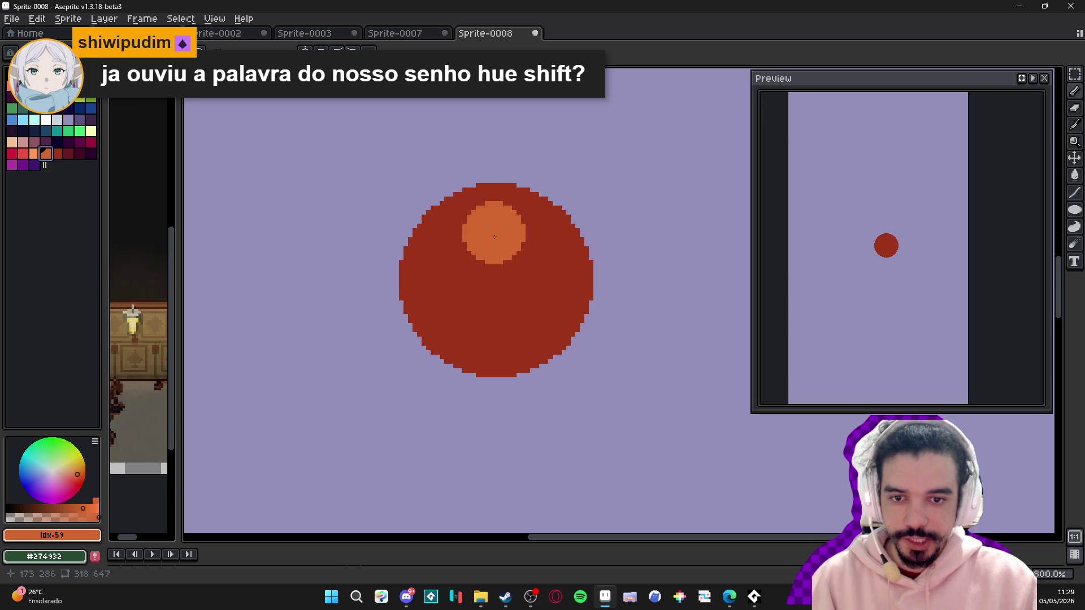
{"action": "left_click", "coordinate": [496, 226]}
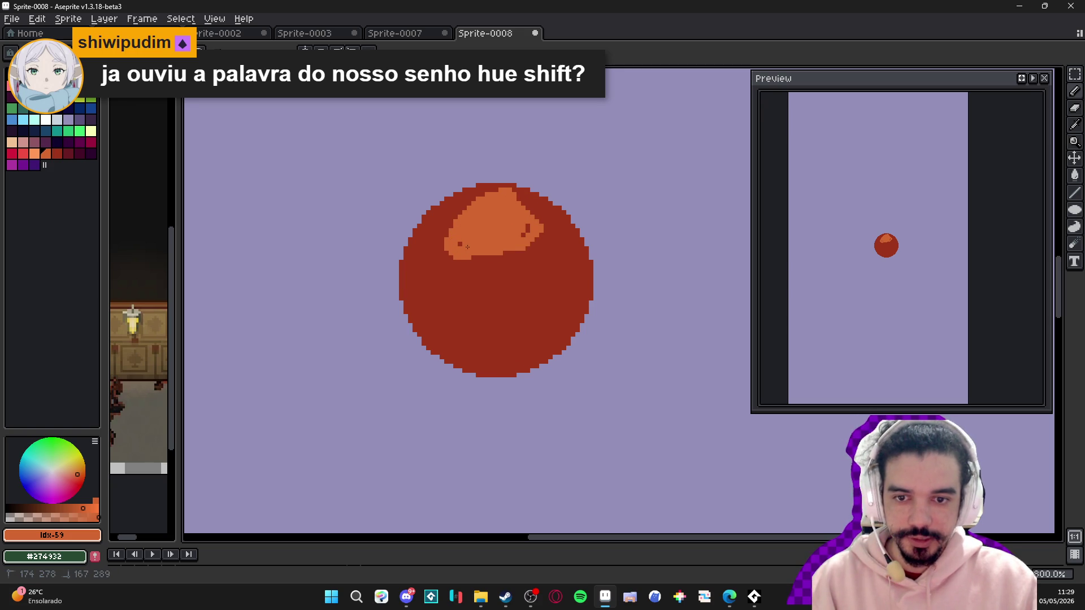
{"action": "left_click", "coordinate": [526, 201], "text": "alt"}
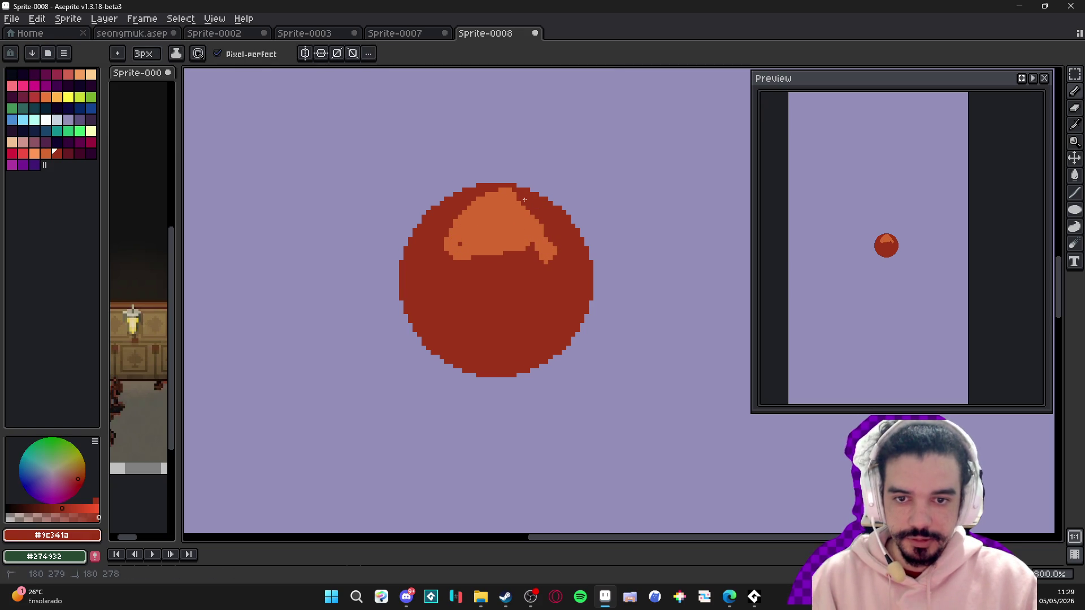
{"action": "left_click", "coordinate": [464, 244], "text": "alt"}
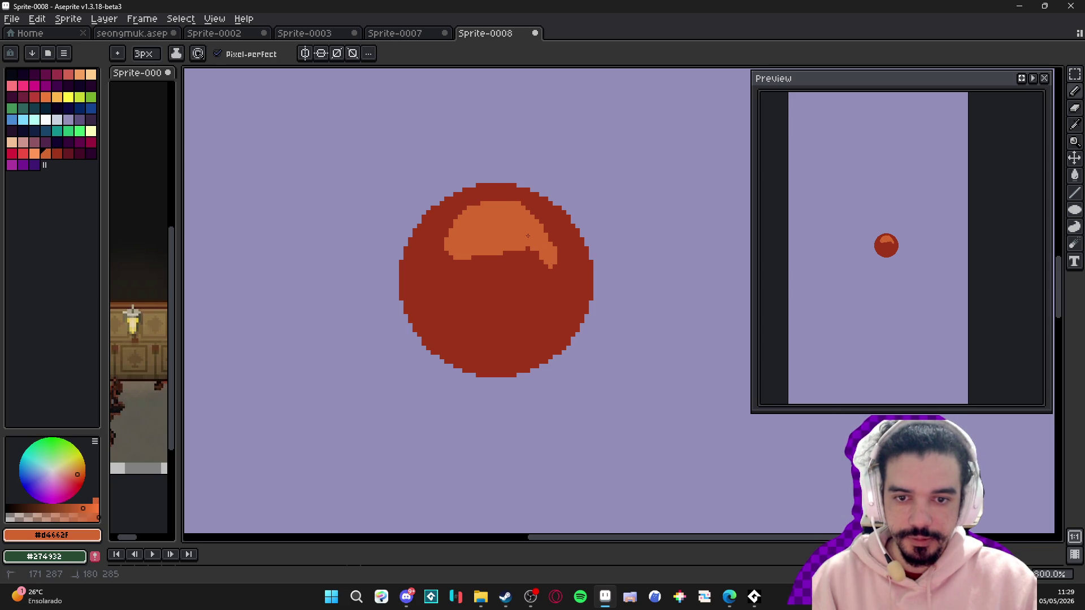
{"action": "scroll", "coordinate": [512, 217], "scroll_direction": "down", "scroll_amount": 2}
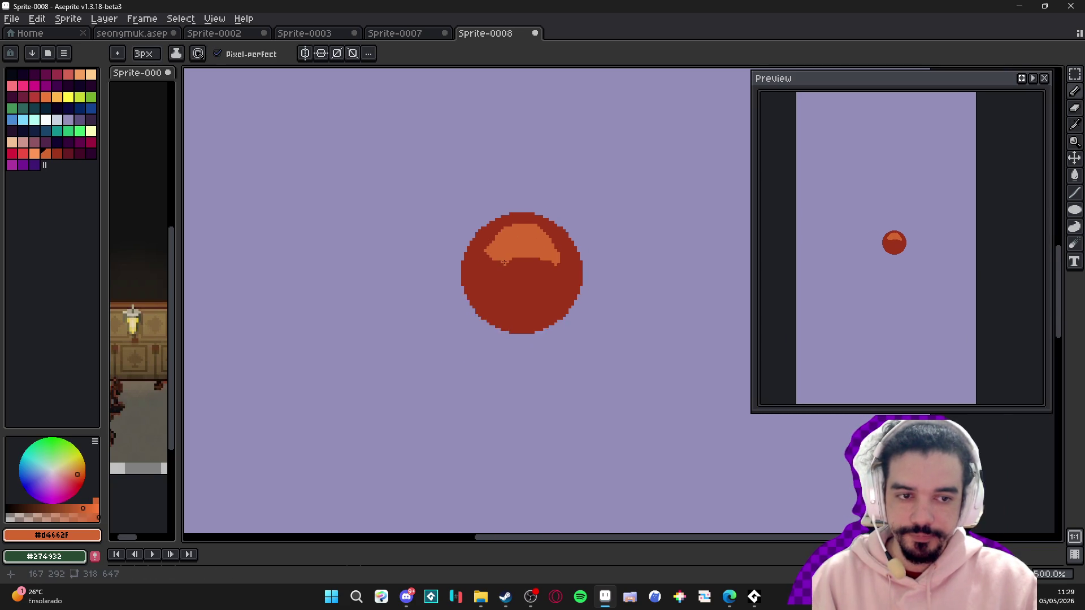
{"action": "scroll", "coordinate": [511, 217], "scroll_direction": "up", "scroll_amount": 4}
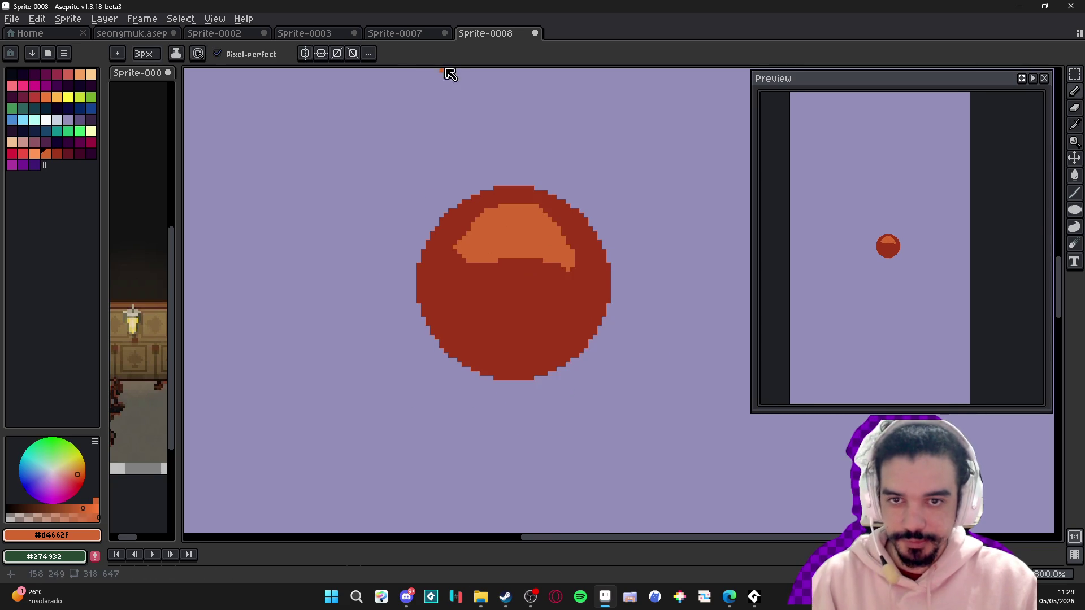
- Switch to the Sprite-0007 girl sprite and sample the sweater's light blue
{"action": "left_click", "coordinate": [411, 33]}
{"action": "scroll", "coordinate": [406, 248], "scroll_direction": "up", "scroll_amount": 5}
{"action": "left_click", "coordinate": [407, 249], "text": "alt"}
- Paint light blue pixels near the collar, then undo the stray stroke
{"action": "mouse_move", "coordinate": [407, 249]}
{"action": "left_mouse_down"}
{"action": "mouse_move", "coordinate": [503, 237]}
{"action": "mouse_move", "coordinate": [507, 187]}
{"action": "left_mouse_up"}
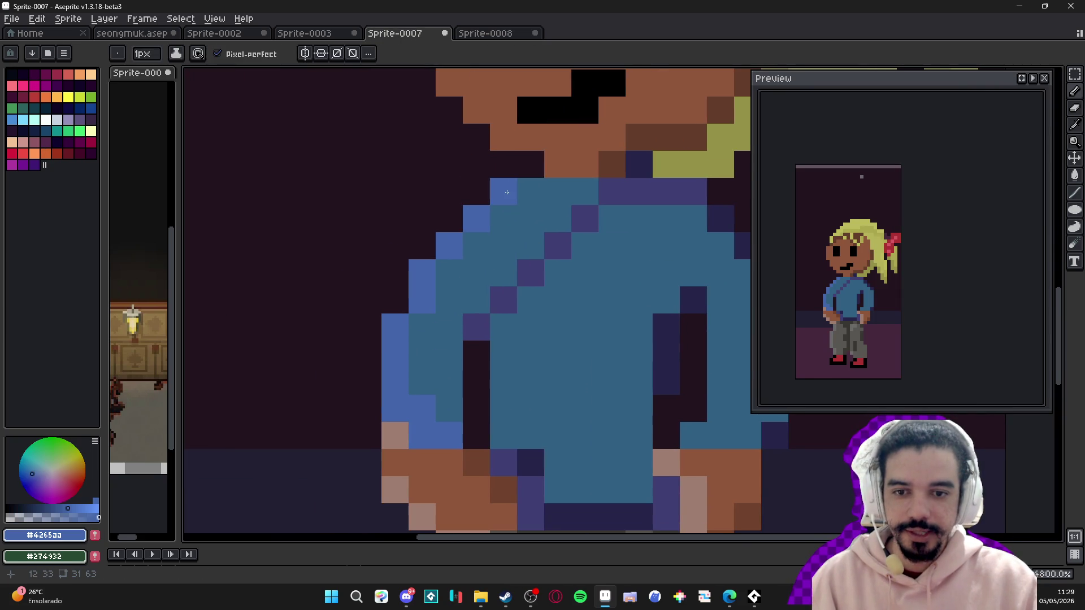
{"action": "scroll", "coordinate": [422, 272], "scroll_direction": "down", "scroll_amount": 5}
{"action": "scroll", "coordinate": [456, 227], "scroll_direction": "up", "scroll_amount": 4}
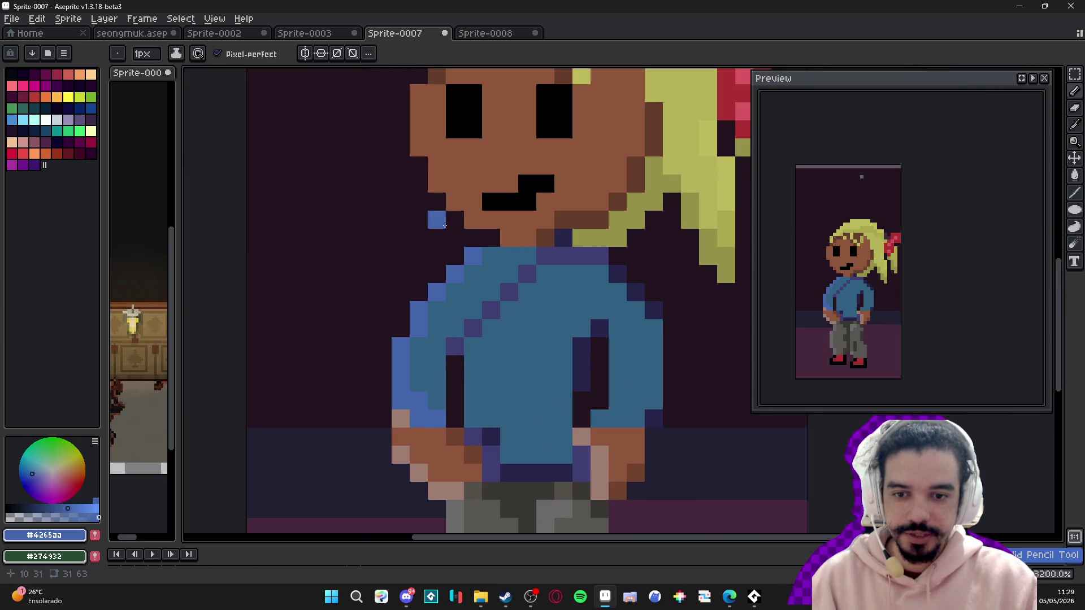
{"action": "key", "text": "ctrl+z"}
{"action": "scroll", "coordinate": [458, 229], "scroll_direction": "down", "scroll_amount": 2}
{"action": "scroll", "coordinate": [464, 238], "scroll_direction": "up", "scroll_amount": 2}
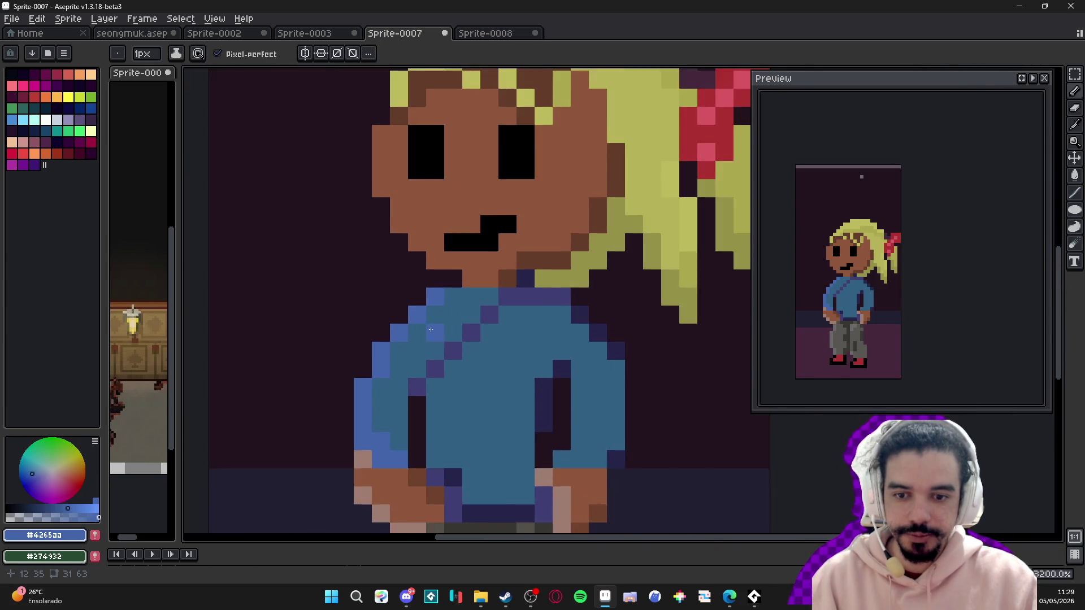
{"action": "scroll", "coordinate": [472, 247], "scroll_direction": "down", "scroll_amount": 1}
{"action": "scroll", "coordinate": [472, 246], "scroll_direction": "down", "scroll_amount": 1}
{"action": "scroll", "coordinate": [469, 243], "scroll_direction": "up", "scroll_amount": 1}
- Sample the sweater's teal and light blue, try a short stroke left of the face, and undo it
{"action": "left_click", "coordinate": [469, 243], "text": "alt"}
{"action": "scroll", "coordinate": [466, 241], "scroll_direction": "down", "scroll_amount": 2}
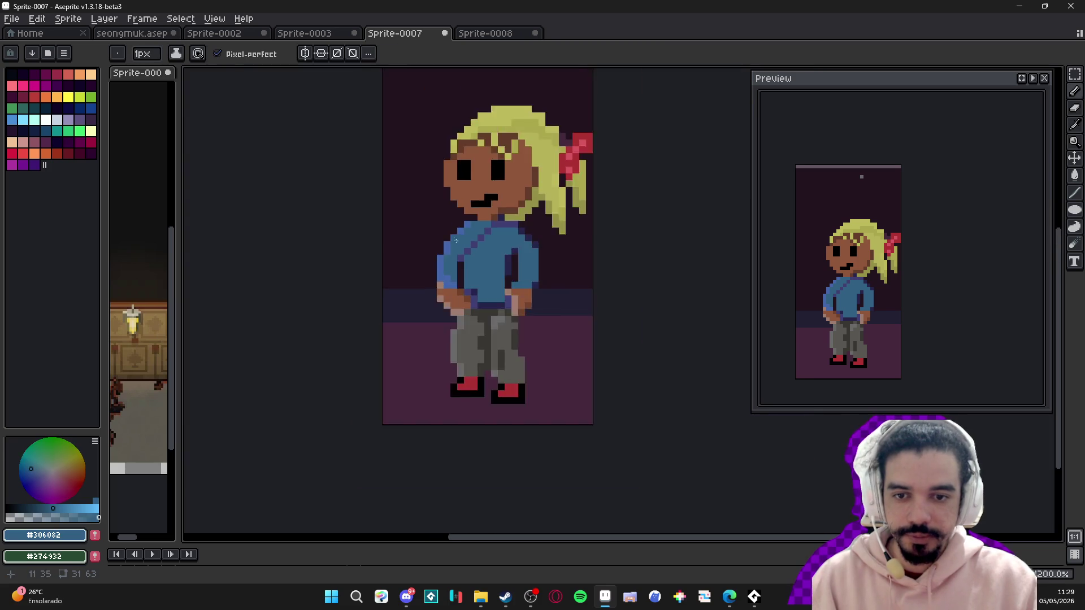
{"action": "scroll", "coordinate": [465, 236], "scroll_direction": "up", "scroll_amount": 2}
{"action": "left_click", "coordinate": [457, 224], "text": "alt"}
{"action": "scroll", "coordinate": [407, 239], "scroll_direction": "down", "scroll_amount": 1}
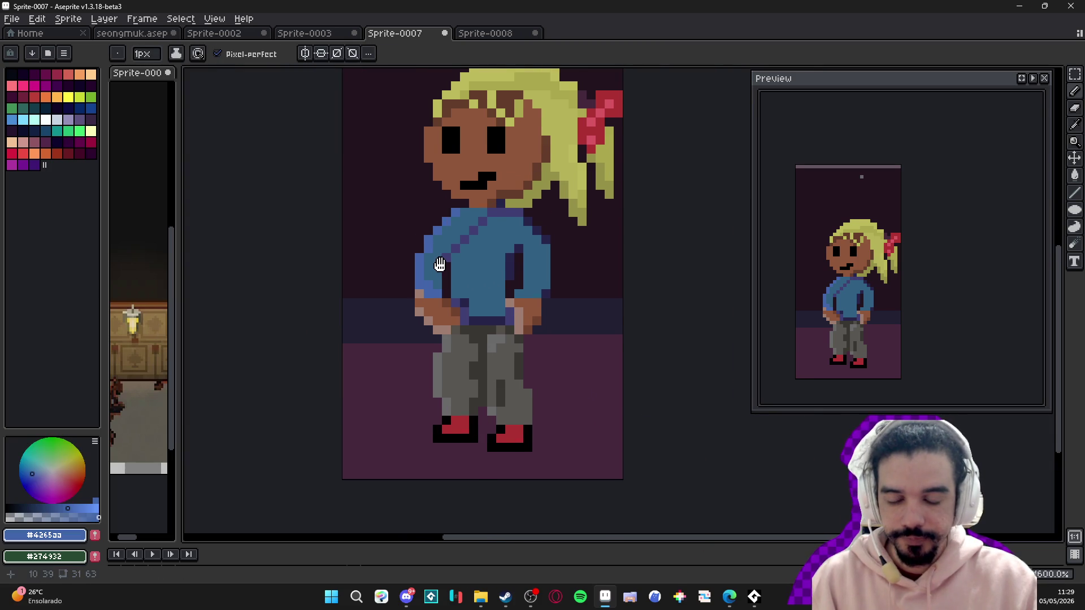
{"action": "scroll", "coordinate": [439, 262], "scroll_direction": "up", "scroll_amount": 1}
{"action": "scroll", "coordinate": [439, 260], "scroll_direction": "down", "scroll_amount": 1}
{"action": "scroll", "coordinate": [421, 247], "scroll_direction": "up", "scroll_amount": 1}
{"action": "mouse_move", "coordinate": [407, 181]}
{"action": "left_mouse_down"}
{"action": "mouse_move", "coordinate": [390, 214]}
{"action": "mouse_move", "coordinate": [404, 199]}
{"action": "left_mouse_up"}
{"action": "key", "text": "ctrl+z"}
- Switch between Move and Pencil and undo the blue strokes left of the face
{"action": "scroll", "coordinate": [394, 215], "scroll_direction": "down", "scroll_amount": 3}
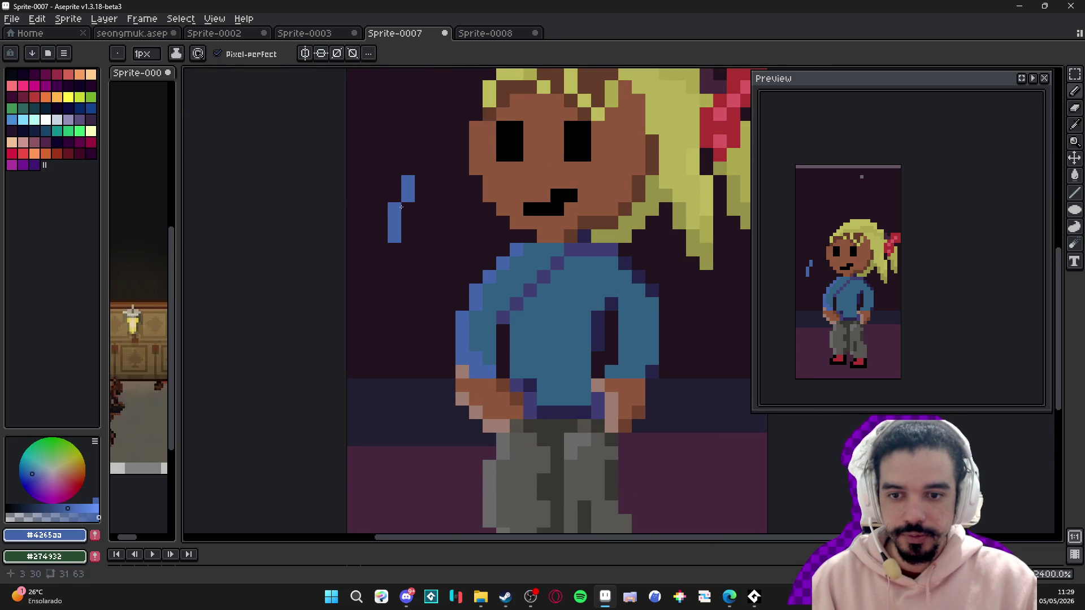
{"action": "key", "text": "v"}
{"action": "key", "text": "ctrl+z"}
{"action": "key", "text": "ctrl+z"}
{"action": "key", "text": "b"}
{"action": "scroll", "coordinate": [444, 230], "scroll_direction": "up", "scroll_amount": 3}
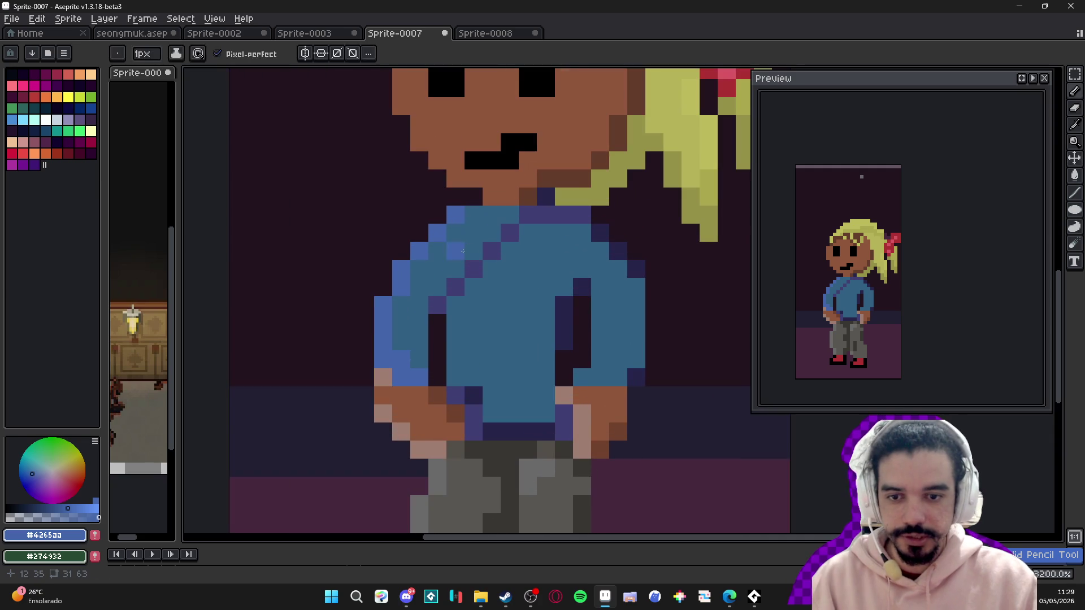
{"action": "scroll", "coordinate": [461, 248], "scroll_direction": "down", "scroll_amount": 4}
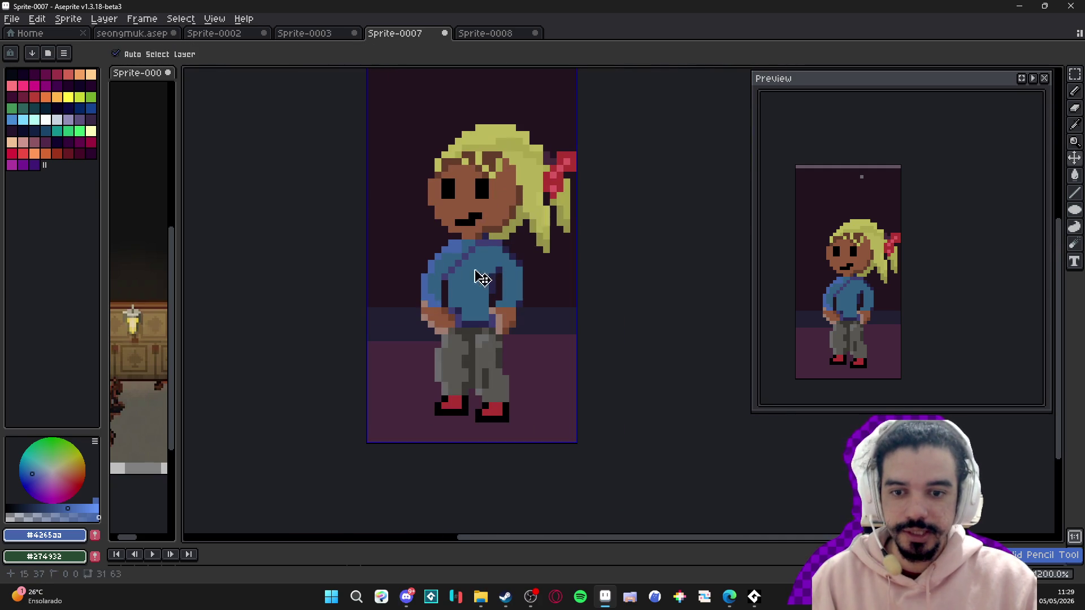
{"action": "key", "text": "ctrl+z"}
{"action": "scroll", "coordinate": [467, 272], "scroll_direction": "up", "scroll_amount": 6}
{"action": "key", "text": "ctrl+z"}
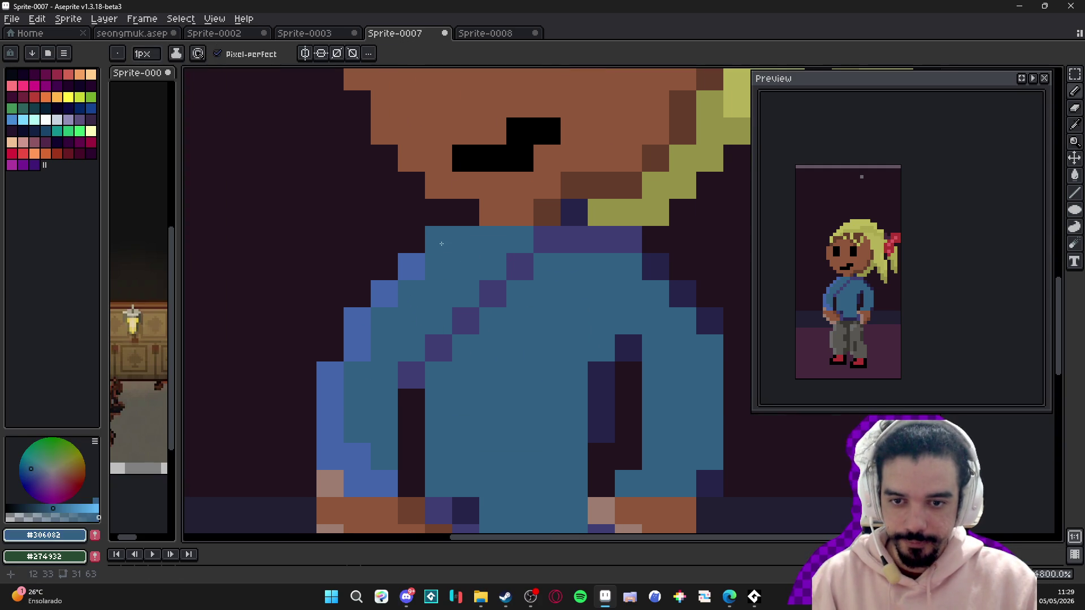
{"action": "scroll", "coordinate": [453, 260], "scroll_direction": "down", "scroll_amount": 3}
{"action": "scroll", "coordinate": [441, 260], "scroll_direction": "up", "scroll_amount": 3}
- Try light blue shoulder pixels at a couple of positions, undoing each attempt
{"action": "left_click", "coordinate": [437, 259]}
{"action": "key", "text": "ctrl+z"}
{"action": "scroll", "coordinate": [447, 254], "scroll_direction": "down", "scroll_amount": 1}
{"action": "left_click", "coordinate": [461, 250]}
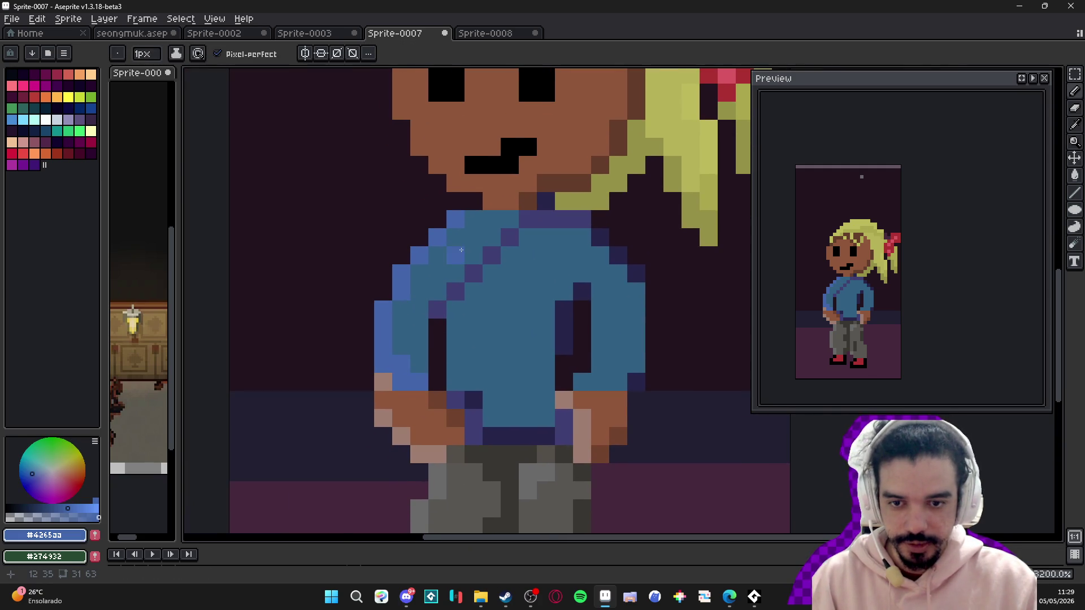
{"action": "key", "text": "ctrl+z"}
- Repaint the light diagonal shoulder pixels in the sweater teal #306082
{"action": "key", "text": "i"}
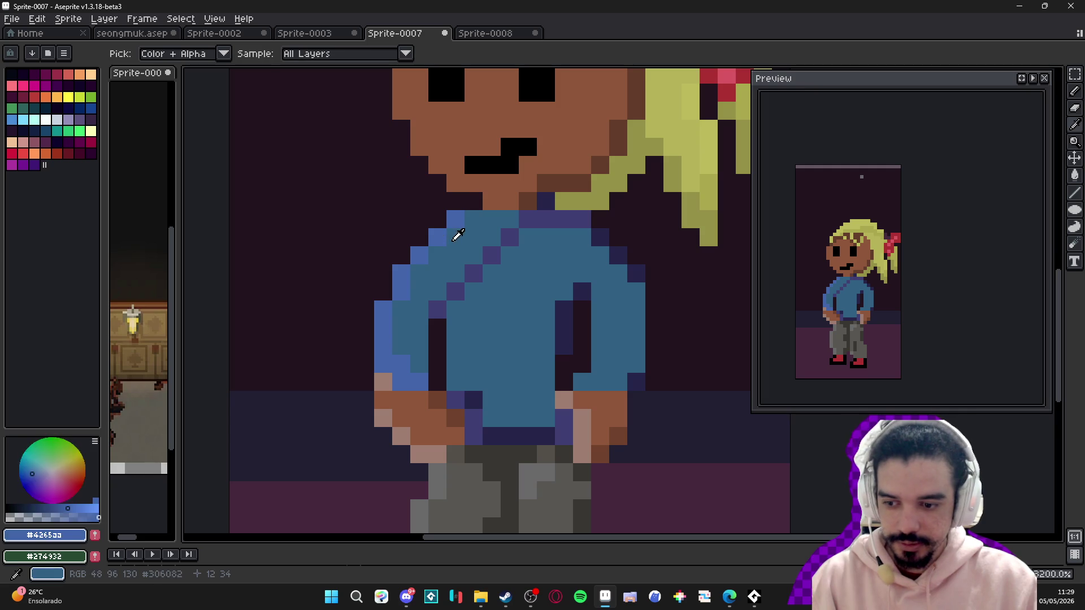
{"action": "left_click", "coordinate": [458, 233]}
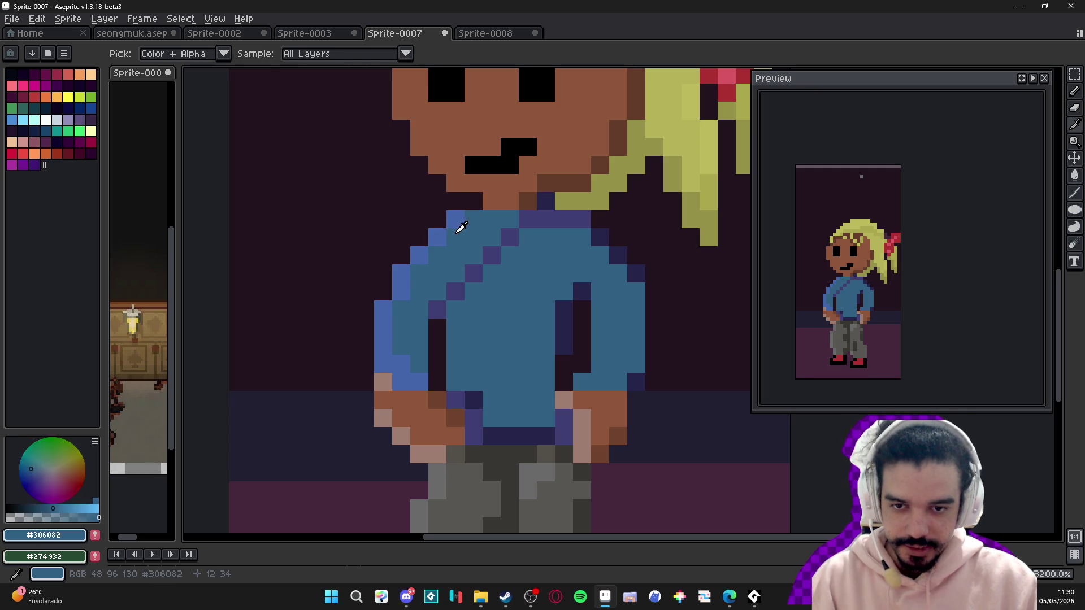
{"action": "left_click", "coordinate": [434, 237]}
{"action": "mouse_move", "coordinate": [434, 231]}
{"action": "left_mouse_down"}
{"action": "mouse_move", "coordinate": [458, 235]}
{"action": "mouse_move", "coordinate": [444, 231]}
{"action": "mouse_move", "coordinate": [406, 273]}
{"action": "mouse_move", "coordinate": [383, 367]}
{"action": "mouse_move", "coordinate": [402, 382]}
{"action": "left_mouse_up"}
{"action": "left_click", "coordinate": [455, 234], "text": "alt"}
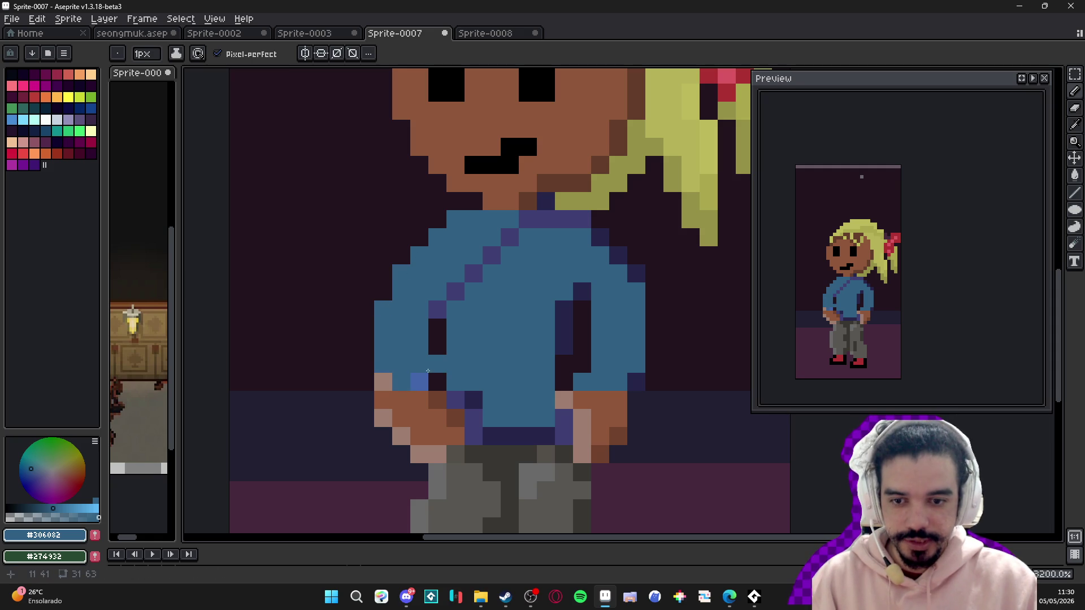
- Repaint the light hand edge pixels in skin brown #8F563B
{"action": "scroll", "coordinate": [430, 373], "scroll_direction": "down", "scroll_amount": 2}
{"action": "scroll", "coordinate": [435, 354], "scroll_direction": "up", "scroll_amount": 2}
{"action": "left_click", "coordinate": [431, 381], "text": "alt"}
{"action": "mouse_move", "coordinate": [432, 381]}
{"action": "left_mouse_down"}
{"action": "mouse_move", "coordinate": [401, 366]}
{"action": "mouse_move", "coordinate": [434, 421]}
{"action": "left_mouse_up"}
{"action": "left_click", "coordinate": [379, 311]}
{"action": "scroll", "coordinate": [407, 286], "scroll_direction": "down", "scroll_amount": 3}
- Reshade the pants legs using the greys #595652 and #393734
{"action": "left_click", "coordinate": [422, 347], "text": "alt"}
{"action": "left_click", "coordinate": [438, 417]}
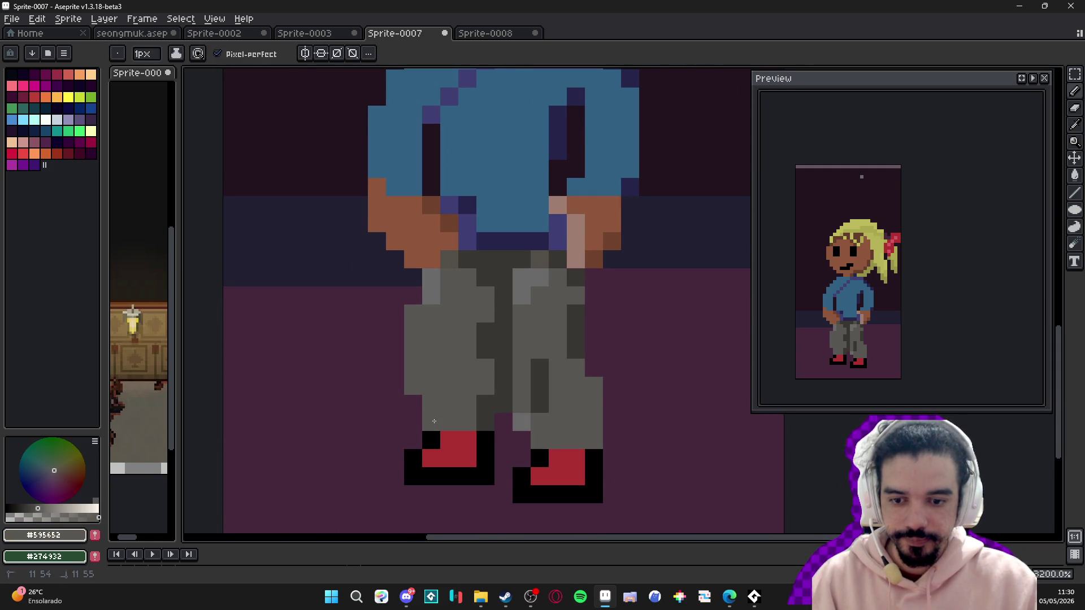
{"action": "left_click", "coordinate": [519, 295]}
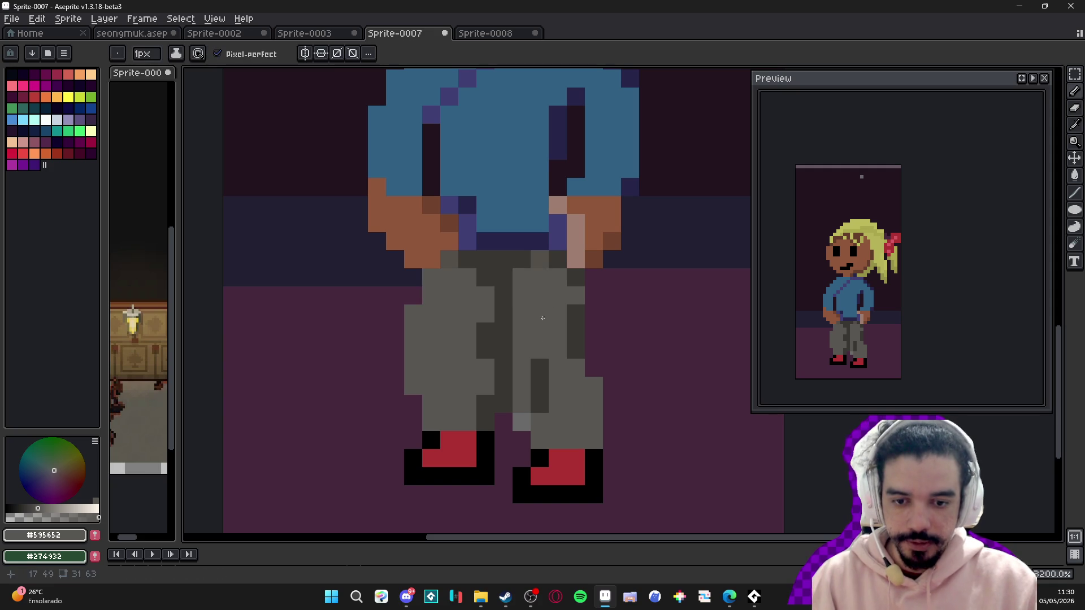
{"action": "left_click", "coordinate": [547, 358], "text": "alt"}
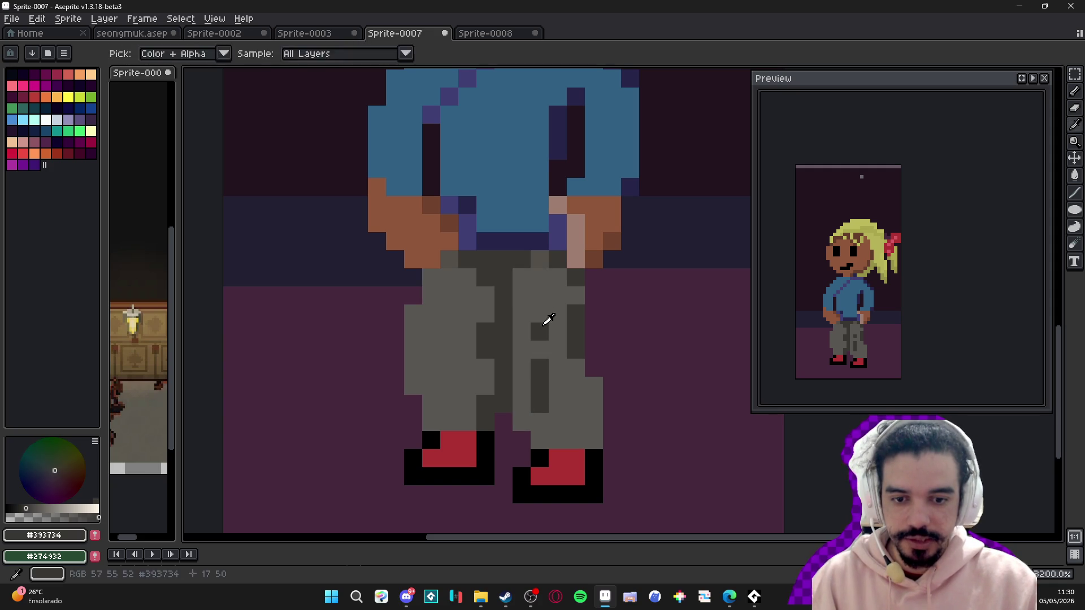
{"action": "left_click", "coordinate": [544, 286], "text": "alt"}
{"action": "left_click", "coordinate": [536, 368]}
{"action": "left_click", "coordinate": [540, 385], "text": "alt"}
{"action": "left_click", "coordinate": [556, 378]}
{"action": "left_click", "coordinate": [547, 367]}
{"action": "left_click", "coordinate": [540, 350]}
{"action": "scroll", "coordinate": [540, 350], "scroll_direction": "down", "scroll_amount": 5}
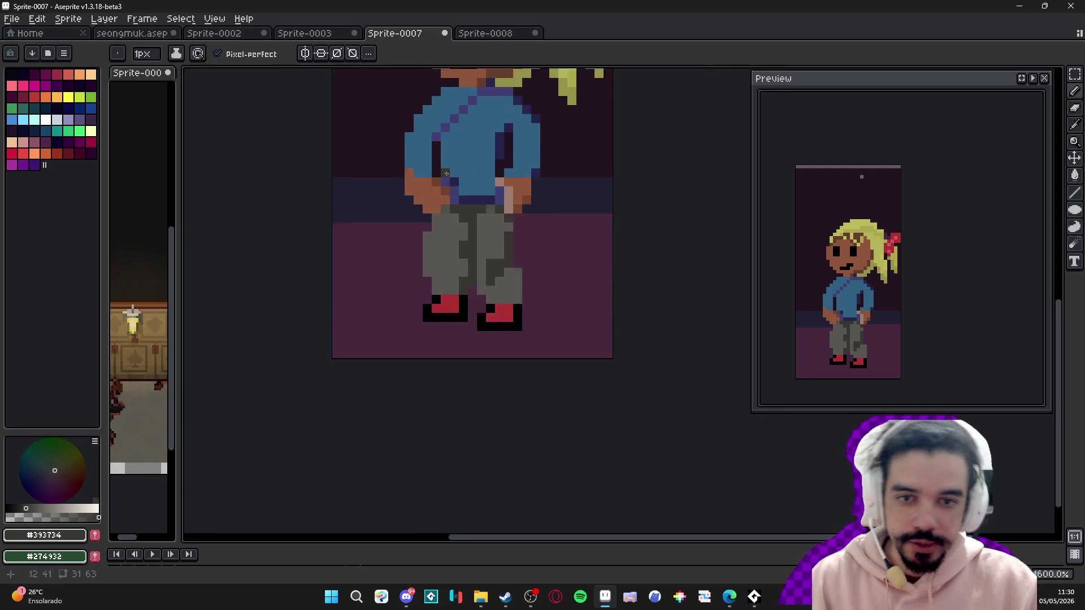
{"action": "scroll", "coordinate": [521, 169], "scroll_direction": "up", "scroll_amount": 3}
{"action": "scroll", "coordinate": [521, 169], "scroll_direction": "up", "scroll_amount": 2}
- Select the hair with Magic Wand and bucket-fill it a darker shade, then undo the fill
{"action": "left_click", "coordinate": [501, 116], "text": "alt"}
{"action": "key", "text": "w"}
{"action": "left_click", "coordinate": [493, 184]}
{"action": "left_click_drag", "start_coordinate": [493, 183], "coordinate": [493, 203]}
{"action": "left_click", "coordinate": [465, 141], "text": "alt"}
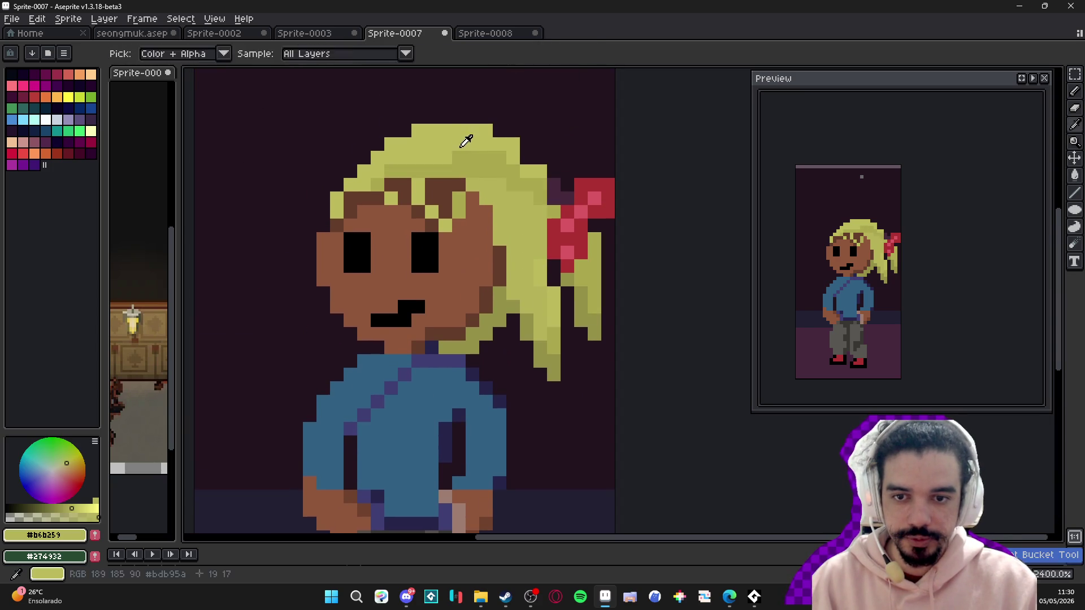
{"action": "left_click", "coordinate": [462, 158]}
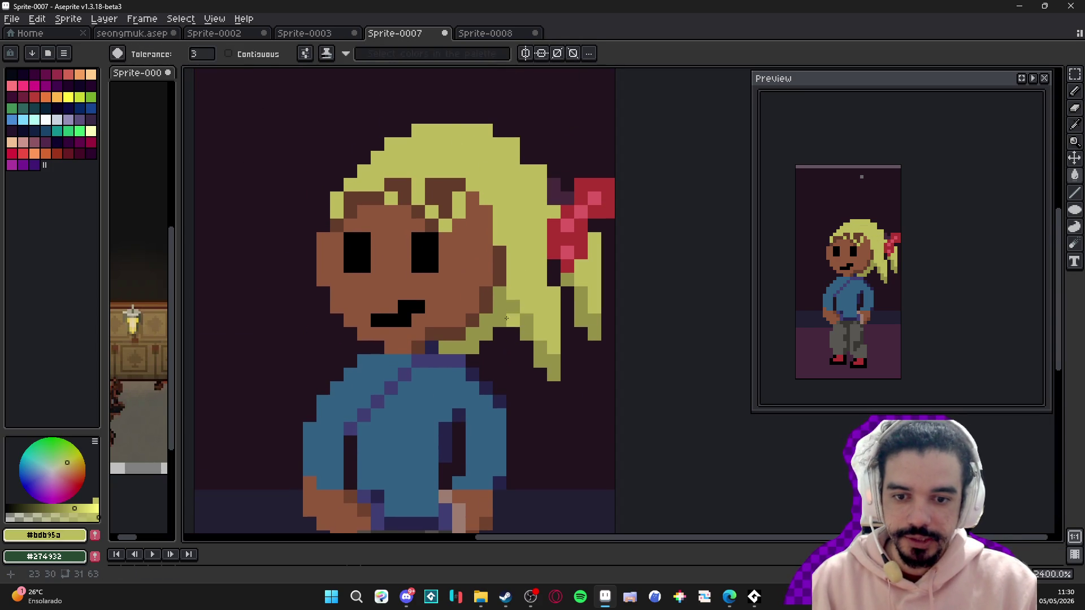
{"action": "left_click", "coordinate": [528, 308], "text": "alt"}
{"action": "left_click", "coordinate": [526, 302]}
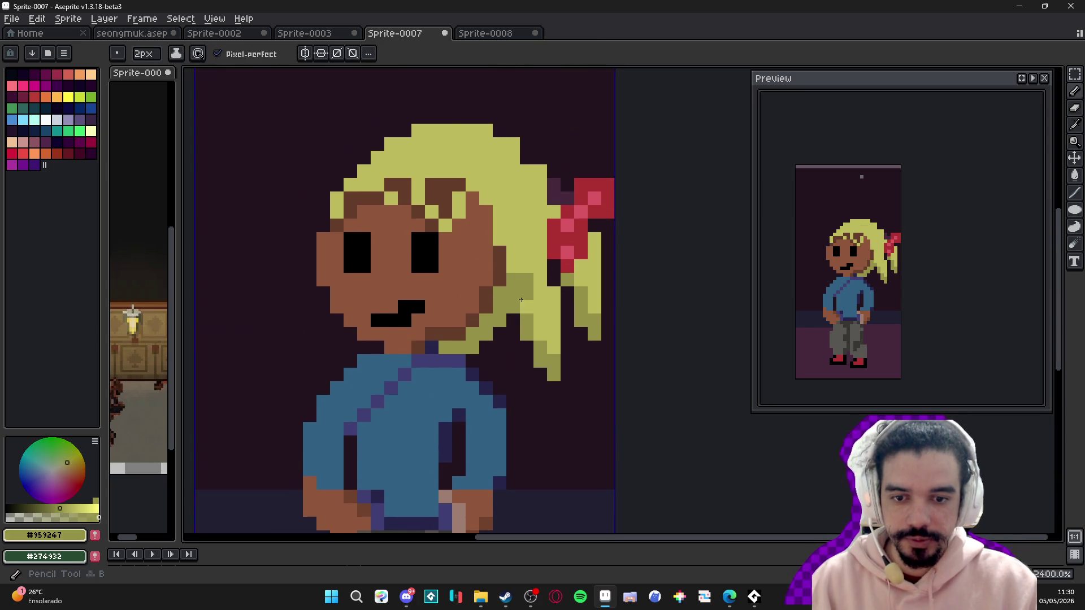
{"action": "key", "text": "g"}
{"action": "left_click", "coordinate": [588, 277]}
{"action": "key", "text": "ctrl+z"}
- Touch up a pixel by the ribbon and the shadow pixels where face meets hair
{"action": "scroll", "coordinate": [508, 243], "scroll_direction": "down", "scroll_amount": 5}
{"action": "left_click", "coordinate": [539, 240]}
{"action": "scroll", "coordinate": [480, 243], "scroll_direction": "up", "scroll_amount": 5}
{"action": "key", "text": "b"}
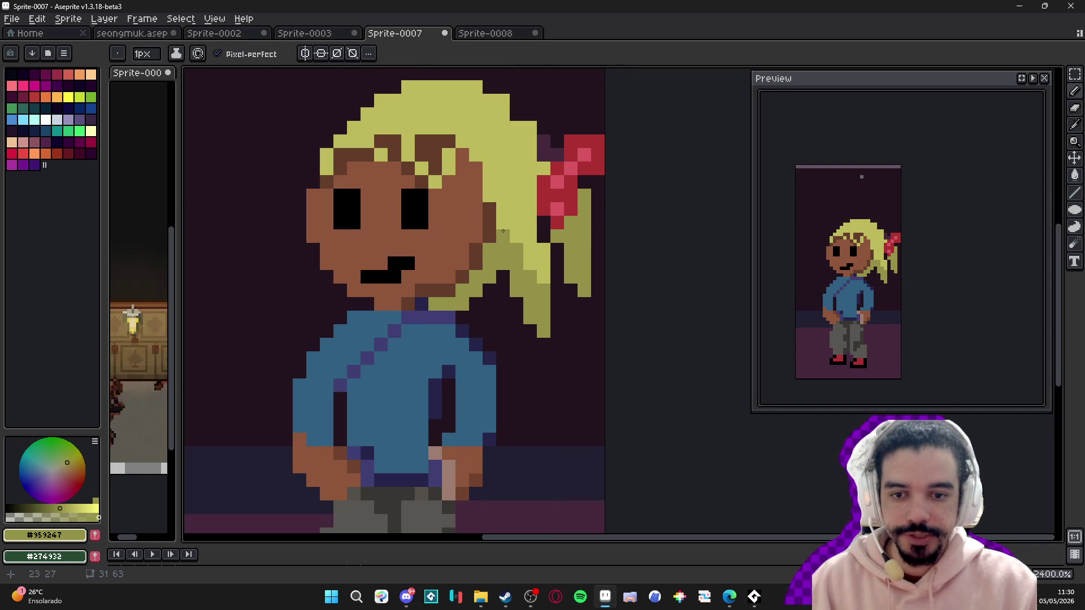
{"action": "left_click", "coordinate": [448, 236], "text": "alt"}
{"action": "left_click_drag", "start_coordinate": [489, 209], "coordinate": [489, 223]}
{"action": "left_click", "coordinate": [497, 232], "text": "alt"}
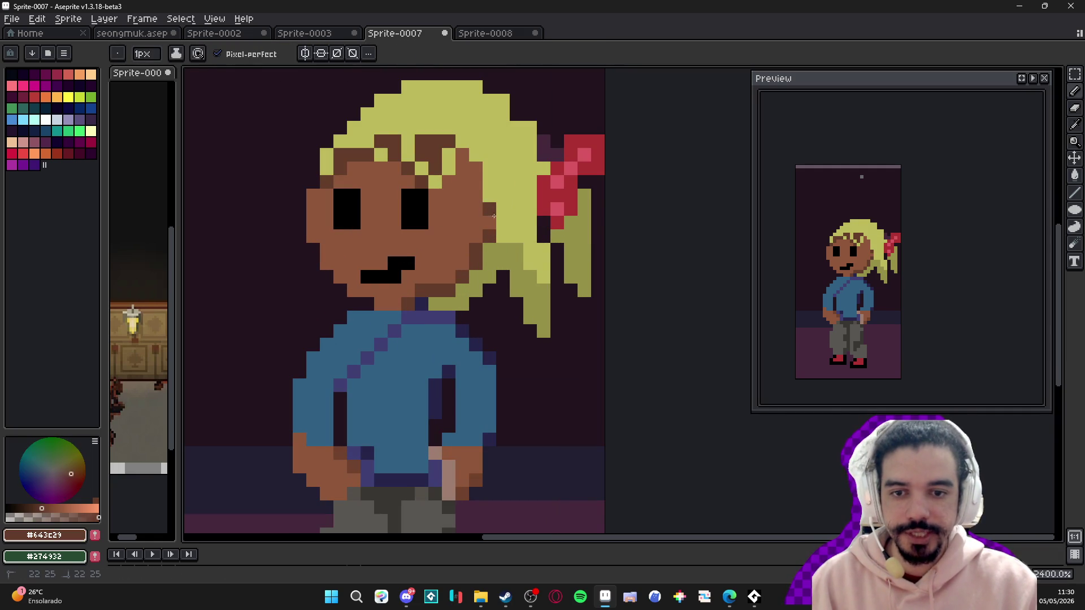
{"action": "scroll", "coordinate": [458, 258], "scroll_direction": "down", "scroll_amount": 2}
{"action": "scroll", "coordinate": [458, 258], "scroll_direction": "down", "scroll_amount": 2}
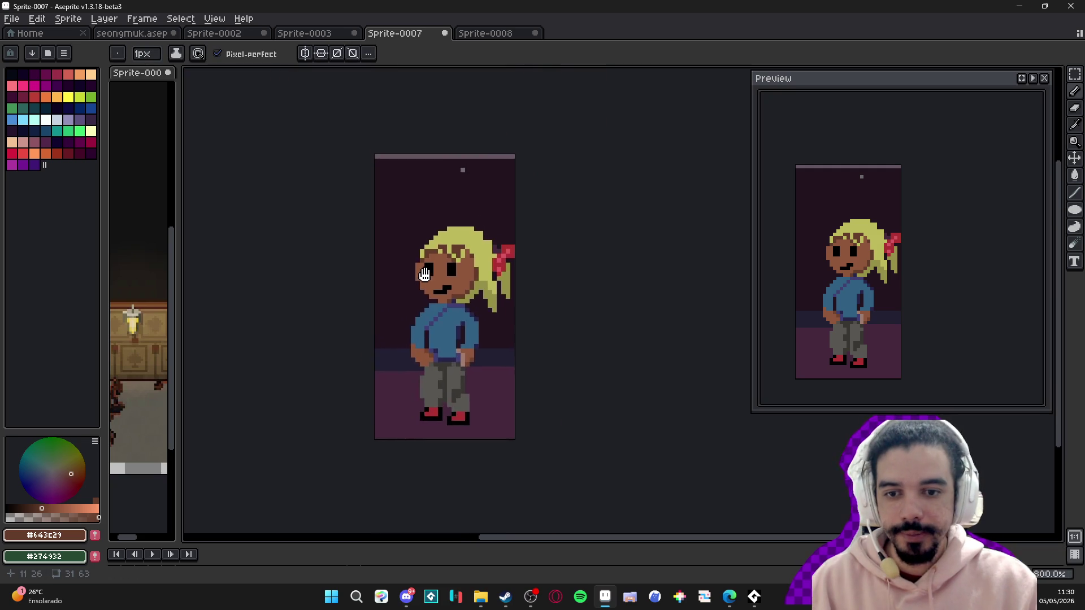
- Zoom in on the hand and fill the light gap beside it with skin brown #8f563b
{"action": "scroll", "coordinate": [441, 254], "scroll_direction": "up", "scroll_amount": 2}
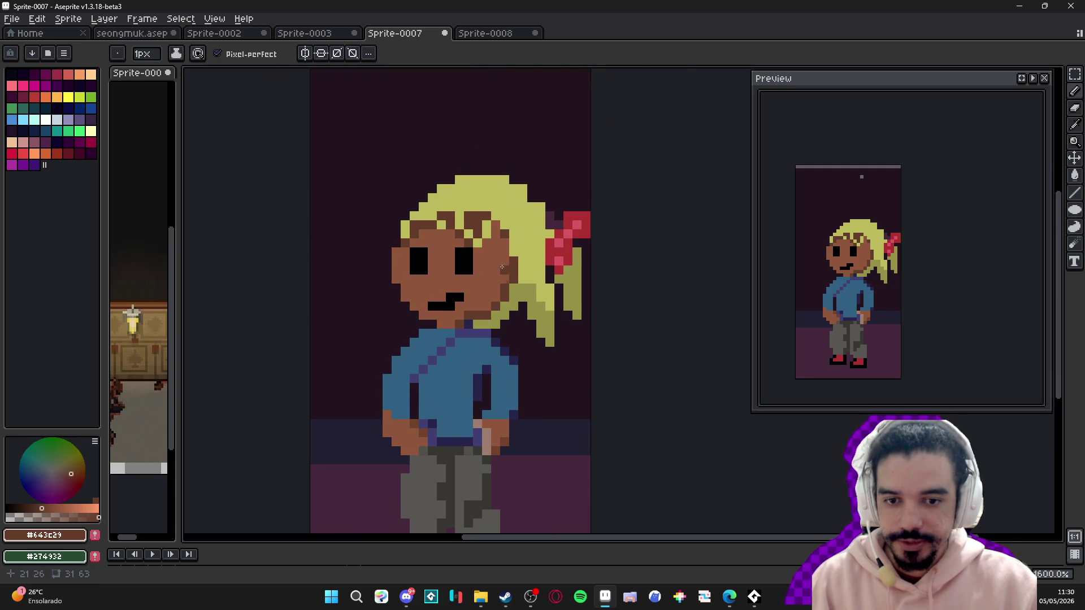
{"action": "scroll", "coordinate": [495, 297], "scroll_direction": "up", "scroll_amount": 2}
{"action": "scroll", "coordinate": [469, 266], "scroll_direction": "down", "scroll_amount": 3}
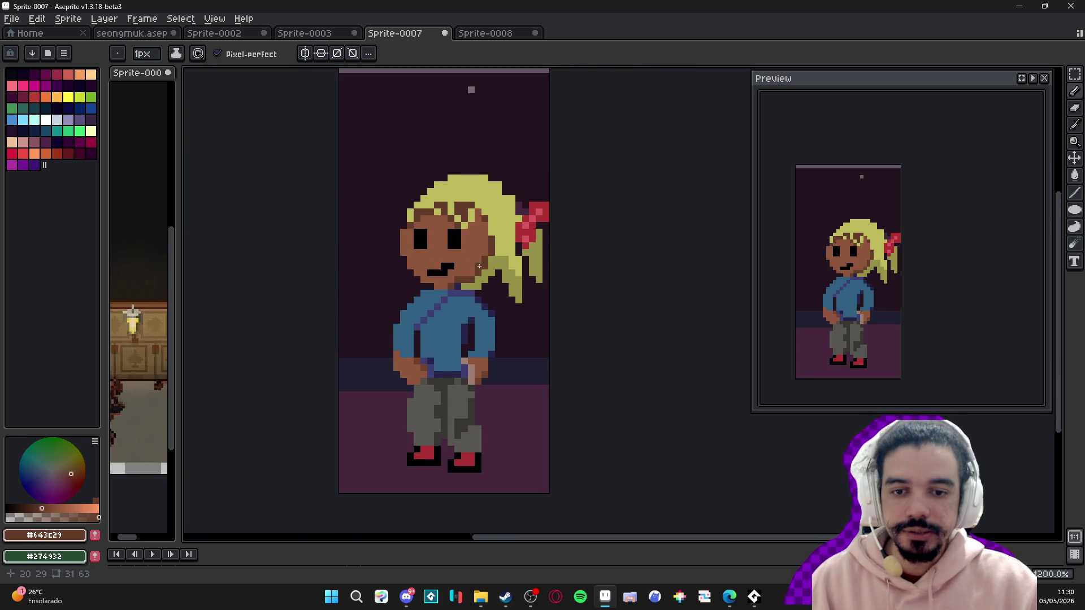
{"action": "scroll", "coordinate": [480, 267], "scroll_direction": "up", "scroll_amount": 1}
{"action": "scroll", "coordinate": [499, 266], "scroll_direction": "down", "scroll_amount": 2}
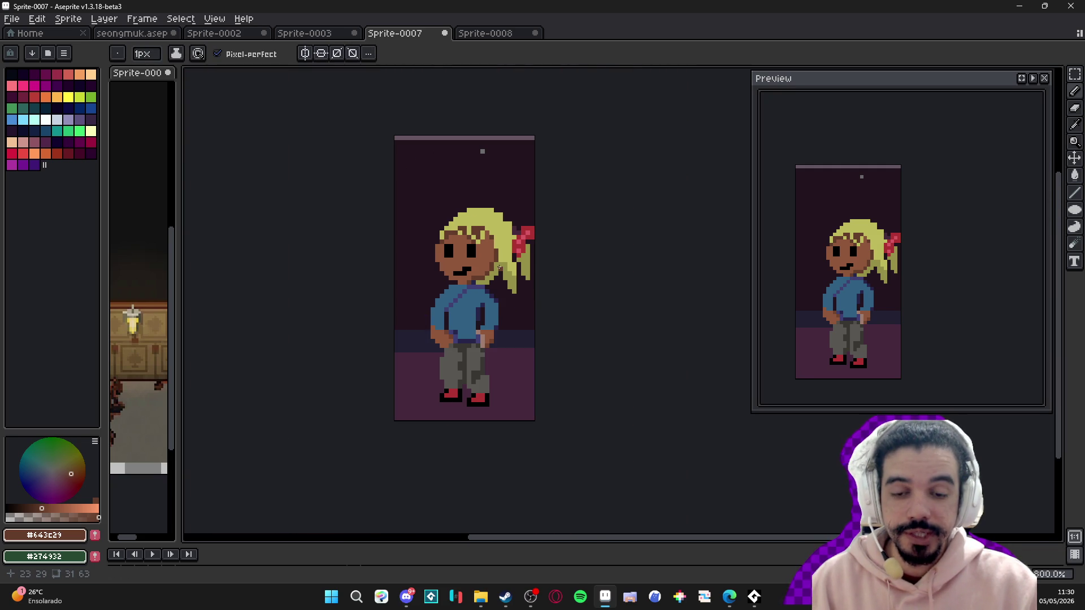
{"action": "scroll", "coordinate": [495, 300], "scroll_direction": "up", "scroll_amount": 1}
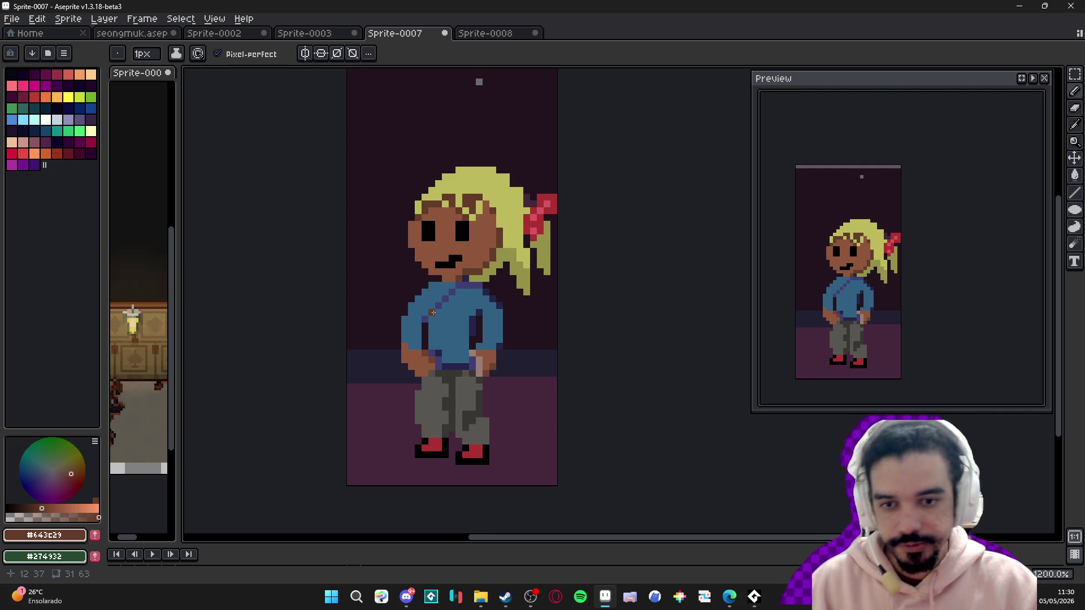
{"action": "scroll", "coordinate": [433, 313], "scroll_direction": "down", "scroll_amount": 2}
{"action": "scroll", "coordinate": [459, 330], "scroll_direction": "up", "scroll_amount": 2}
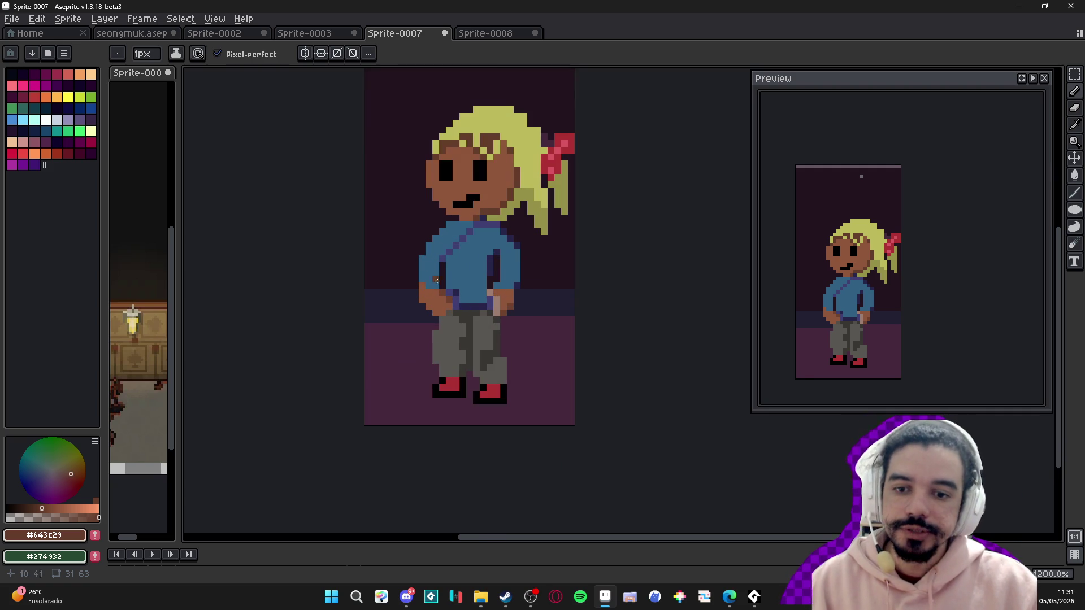
{"action": "scroll", "coordinate": [504, 299], "scroll_direction": "up", "scroll_amount": 3}
{"action": "left_click", "coordinate": [506, 294], "text": "alt"}
{"action": "left_click", "coordinate": [466, 279]}
{"action": "scroll", "coordinate": [474, 291], "scroll_direction": "down", "scroll_amount": 3}
{"action": "scroll", "coordinate": [474, 291], "scroll_direction": "up", "scroll_amount": 3}
- Shade the hand with darker brown #70432d pixels
{"action": "left_click", "coordinate": [502, 328], "text": "alt"}
{"action": "left_click", "coordinate": [472, 292]}
{"action": "left_click", "coordinate": [465, 277]}
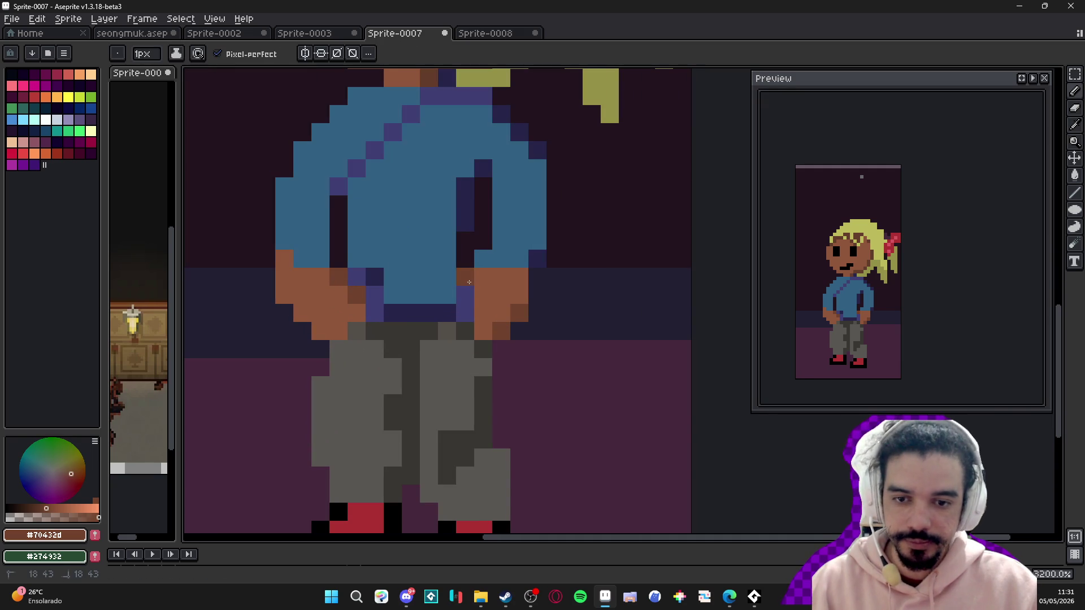
{"action": "left_click", "coordinate": [483, 276]}
{"action": "scroll", "coordinate": [484, 277], "scroll_direction": "down", "scroll_amount": 4}
{"action": "scroll", "coordinate": [489, 304], "scroll_direction": "up", "scroll_amount": 2}
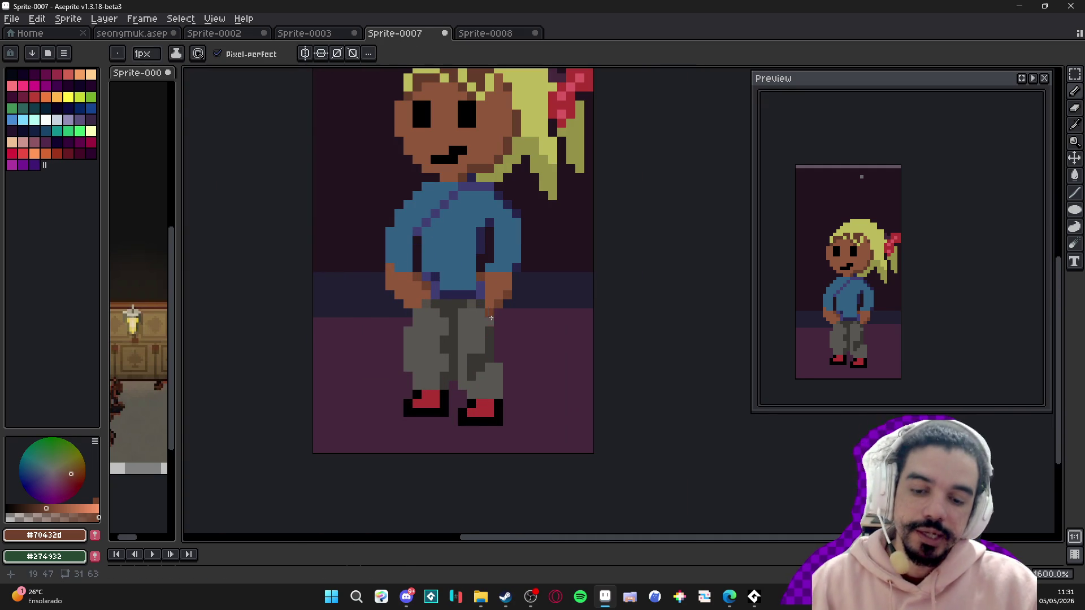
{"action": "scroll", "coordinate": [476, 354], "scroll_direction": "up", "scroll_amount": 1}
{"action": "left_click", "coordinate": [475, 418], "text": "alt"}
- Draw black outline strokes between the legs and along both legs' outer edges
{"action": "left_click_drag", "start_coordinate": [455, 414], "coordinate": [442, 288]}
{"action": "mouse_move", "coordinate": [523, 402]}
{"action": "left_mouse_down"}
{"action": "mouse_move", "coordinate": [509, 289]}
{"action": "mouse_move", "coordinate": [482, 291]}
{"action": "mouse_move", "coordinate": [482, 254]}
{"action": "mouse_move", "coordinate": [469, 239]}
{"action": "mouse_move", "coordinate": [523, 280]}
{"action": "mouse_move", "coordinate": [523, 293]}
{"action": "mouse_move", "coordinate": [549, 233]}
{"action": "mouse_move", "coordinate": [550, 165]}
{"action": "mouse_move", "coordinate": [543, 138]}
{"action": "mouse_move", "coordinate": [508, 116]}
{"action": "left_mouse_up"}
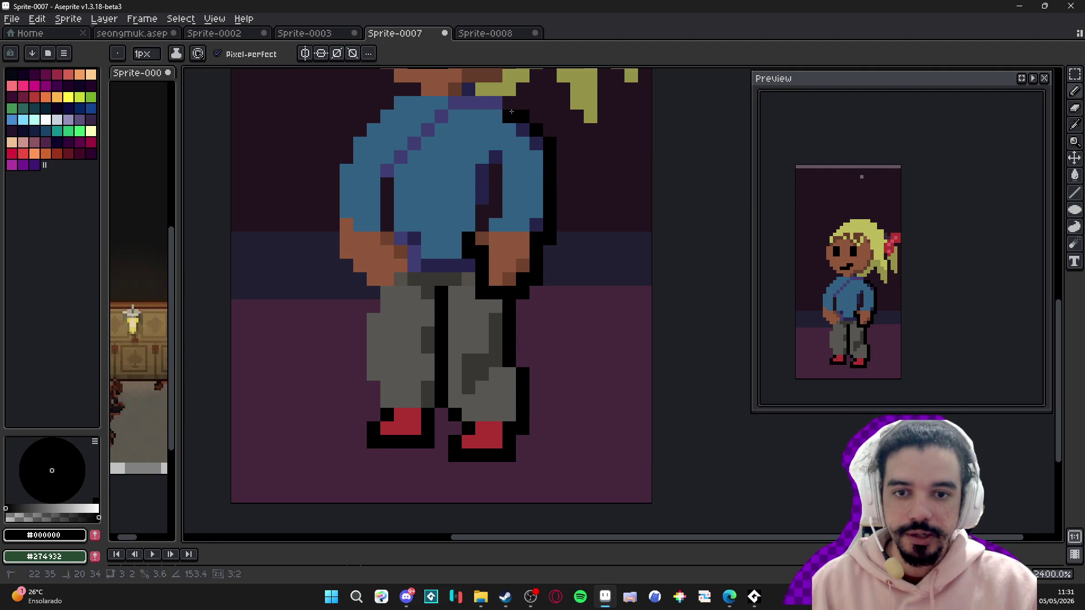
{"action": "scroll", "coordinate": [421, 290], "scroll_direction": "down", "scroll_amount": 5}
{"action": "scroll", "coordinate": [498, 258], "scroll_direction": "up", "scroll_amount": 5}
{"action": "mouse_move", "coordinate": [425, 328]}
{"action": "left_mouse_down"}
{"action": "mouse_move", "coordinate": [411, 329]}
{"action": "mouse_move", "coordinate": [398, 362]}
{"action": "mouse_move", "coordinate": [412, 444]}
{"action": "left_mouse_up"}
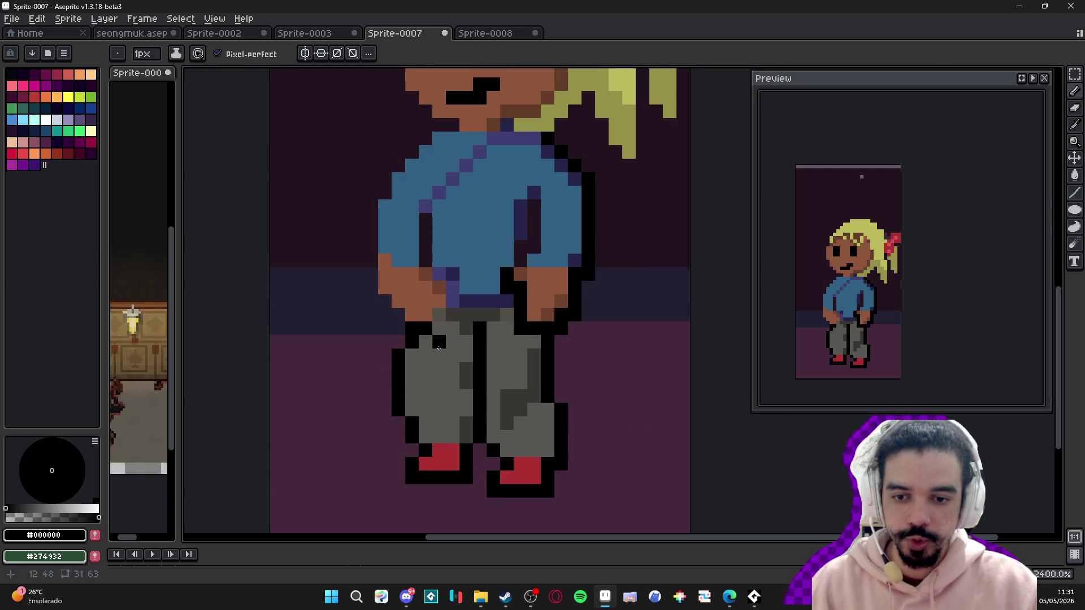
- Re-pick black and blacken single pixels at the pants top and hand edge
{"action": "scroll", "coordinate": [415, 339], "scroll_direction": "up", "scroll_amount": 3}
{"action": "left_click", "coordinate": [404, 280], "text": "alt"}
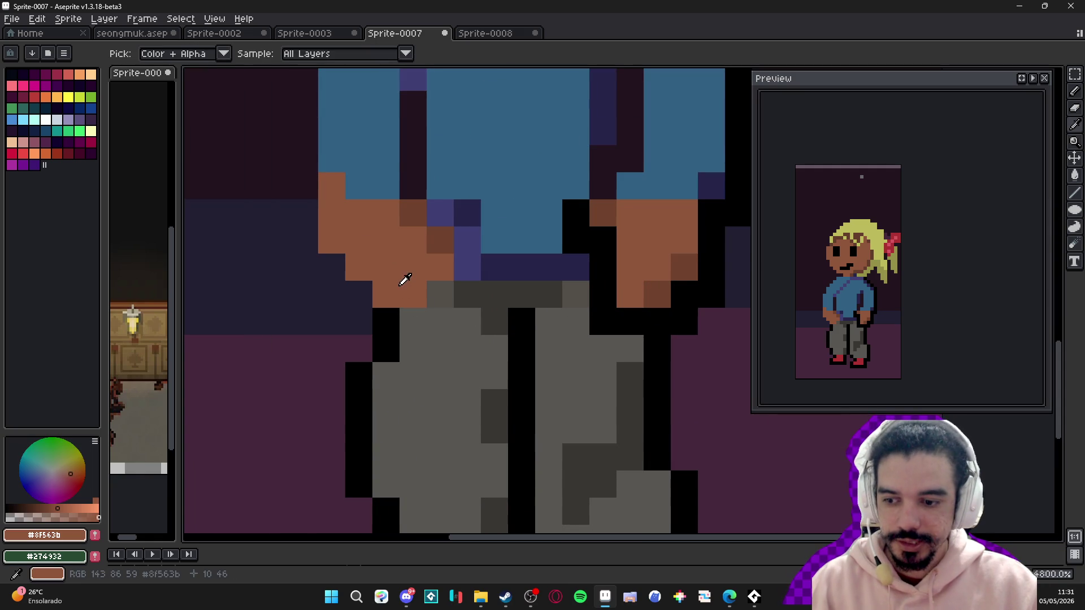
{"action": "left_click", "coordinate": [416, 310], "text": "alt"}
{"action": "scroll", "coordinate": [415, 358], "scroll_direction": "down", "scroll_amount": 3}
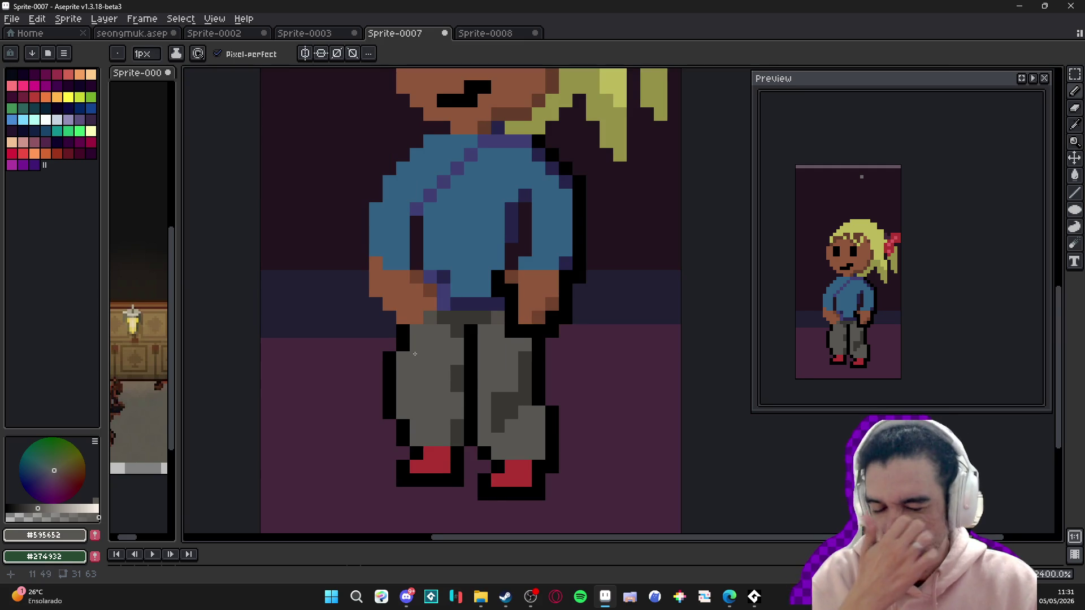
{"action": "scroll", "coordinate": [415, 354], "scroll_direction": "up", "scroll_amount": 1}
{"action": "left_click", "coordinate": [411, 312], "text": "alt"}
{"action": "scroll", "coordinate": [437, 332], "scroll_direction": "down", "scroll_amount": 4}
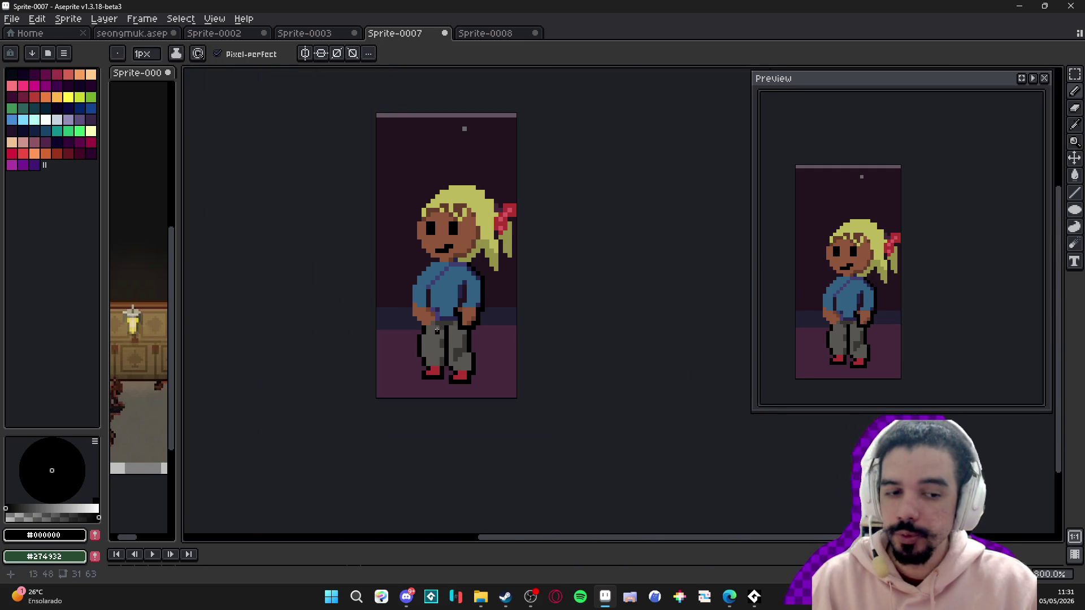
{"action": "scroll", "coordinate": [432, 328], "scroll_direction": "up", "scroll_amount": 3}
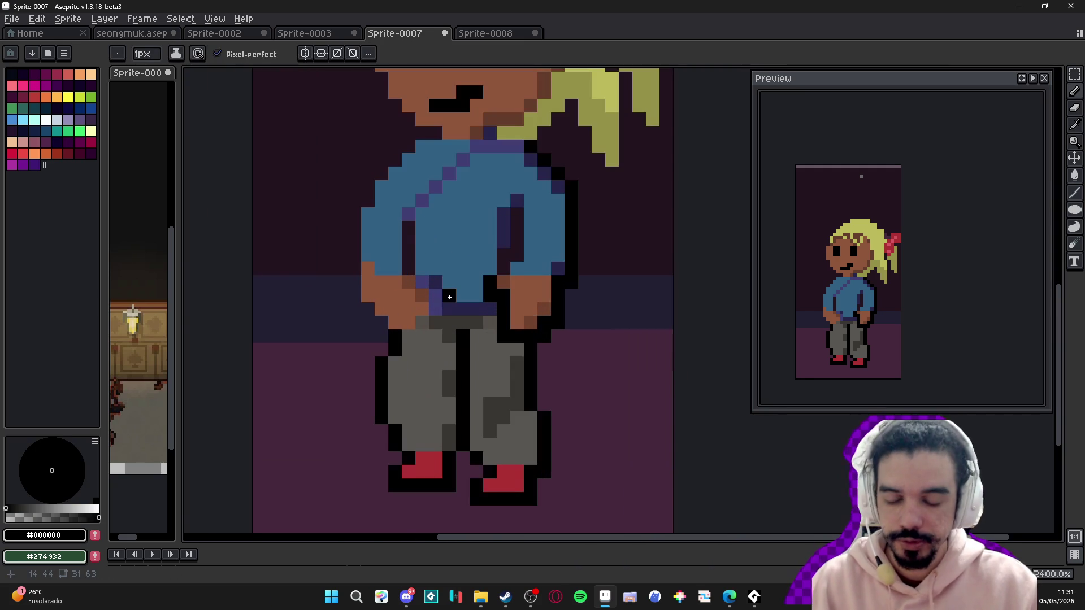
{"action": "scroll", "coordinate": [402, 338], "scroll_direction": "up", "scroll_amount": 1}
{"action": "scroll", "coordinate": [402, 338], "scroll_direction": "down", "scroll_amount": 3}
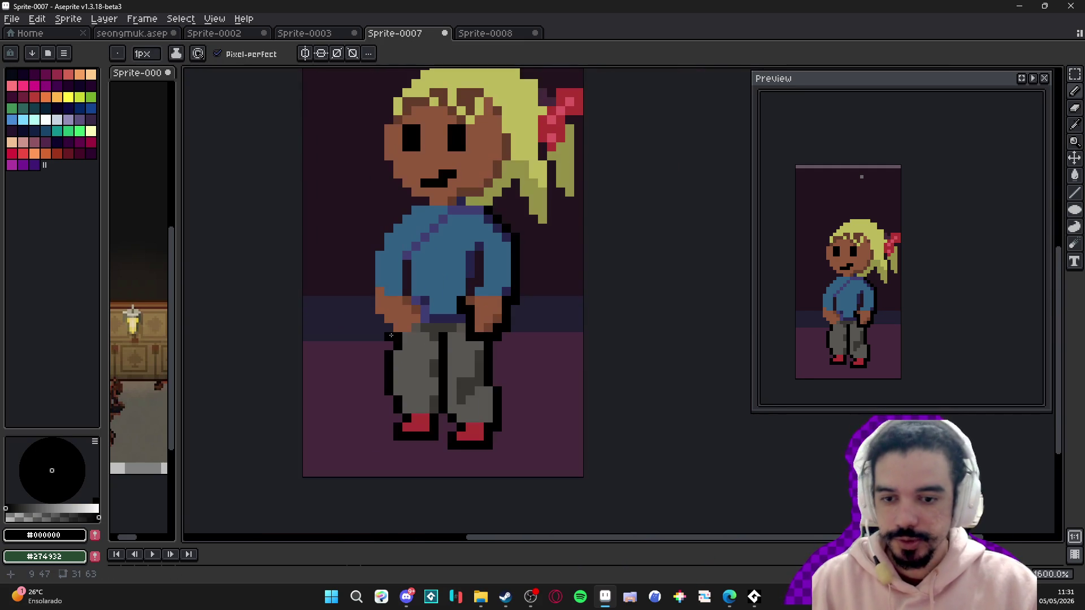
{"action": "scroll", "coordinate": [408, 340], "scroll_direction": "up", "scroll_amount": 2}
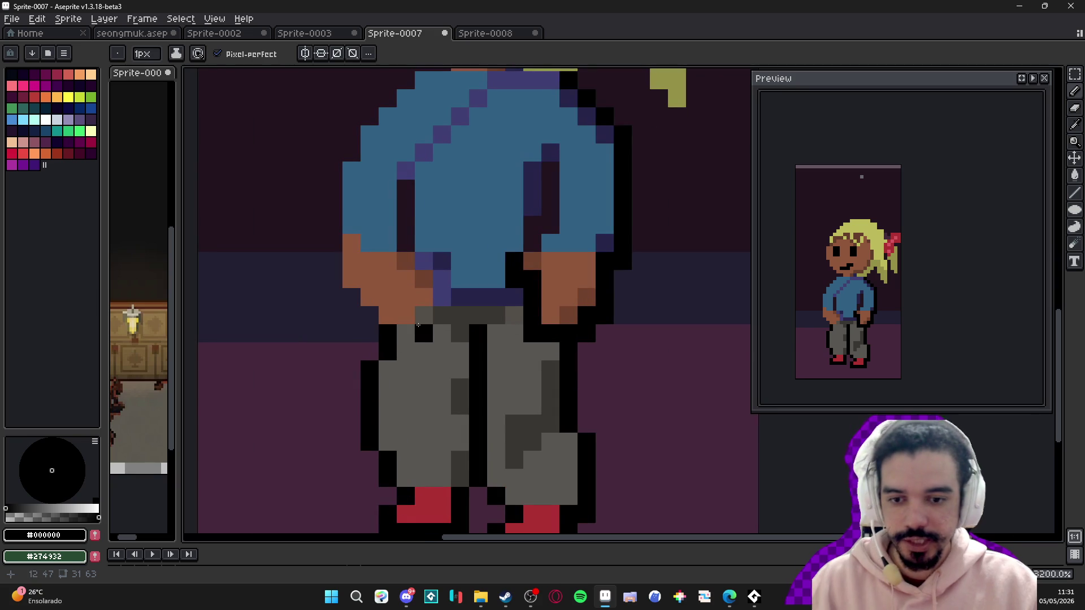
{"action": "left_click", "coordinate": [406, 334]}
{"action": "scroll", "coordinate": [417, 334], "scroll_direction": "down", "scroll_amount": 2}
{"action": "scroll", "coordinate": [417, 334], "scroll_direction": "down", "scroll_amount": 1}
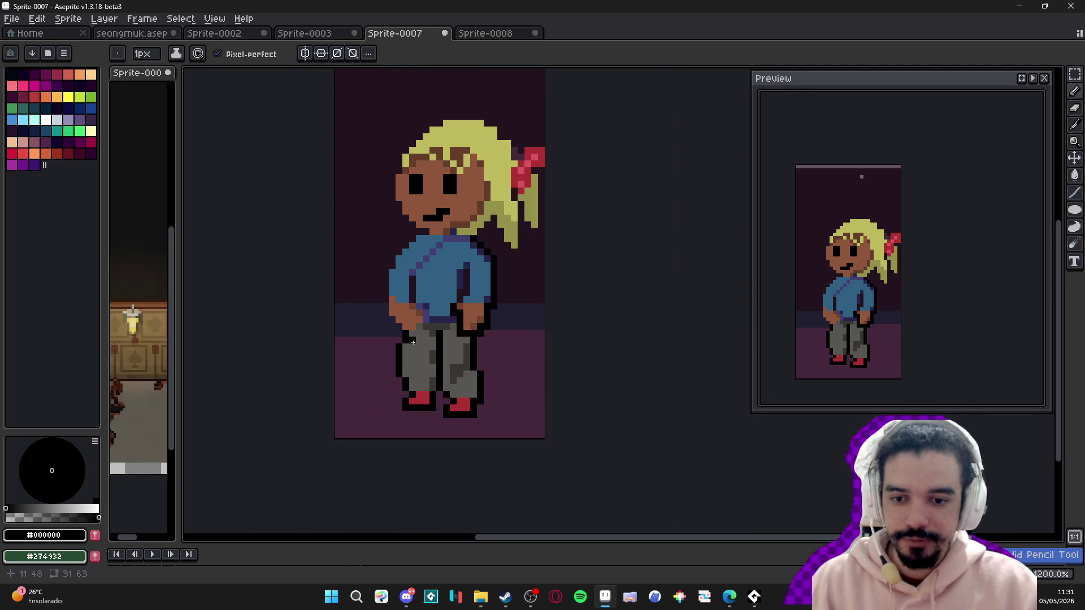
{"action": "scroll", "coordinate": [417, 333], "scroll_direction": "up", "scroll_amount": 3}
{"action": "left_click", "coordinate": [429, 318]}
{"action": "left_click", "coordinate": [422, 298]}
- Outline the right hand edge and the left hand's left edge diagonally in black
{"action": "mouse_move", "coordinate": [422, 299]}
{"action": "left_mouse_down"}
{"action": "mouse_move", "coordinate": [447, 298]}
{"action": "mouse_move", "coordinate": [446, 264]}
{"action": "mouse_move", "coordinate": [428, 245]}
{"action": "mouse_move", "coordinate": [443, 249]}
{"action": "left_mouse_up"}
{"action": "left_click", "coordinate": [374, 300]}
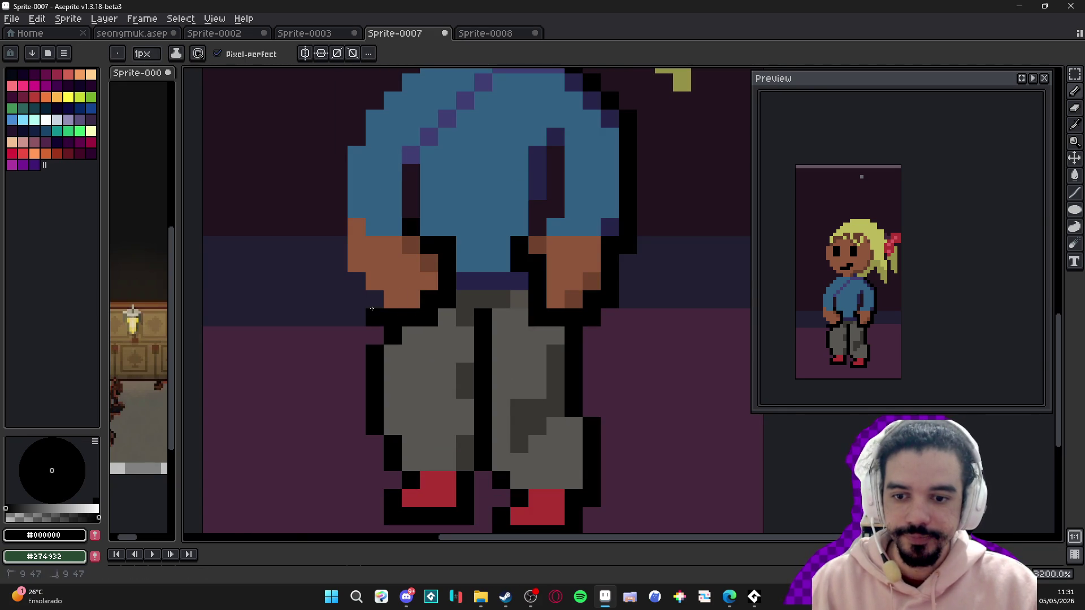
{"action": "left_click_drag", "start_coordinate": [356, 280], "coordinate": [338, 148]}
{"action": "scroll", "coordinate": [373, 226], "scroll_direction": "down", "scroll_amount": 3}
{"action": "scroll", "coordinate": [415, 233], "scroll_direction": "up", "scroll_amount": 2}
{"action": "scroll", "coordinate": [416, 310], "scroll_direction": "down", "scroll_amount": 1}
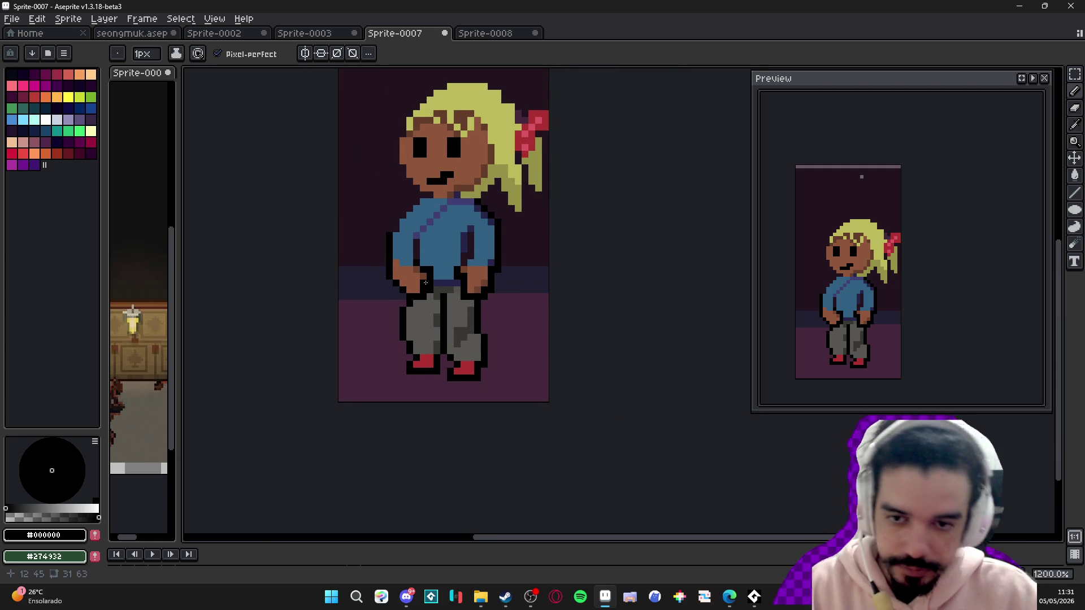
- Undo the black outline strokes on the waist, legs and body, leaving the shoes outlined
{"action": "key", "text": "v"}
{"action": "key", "text": "ctrl+z"}
{"action": "key", "text": "ctrl+z"}
{"action": "key", "text": "ctrl+z"}
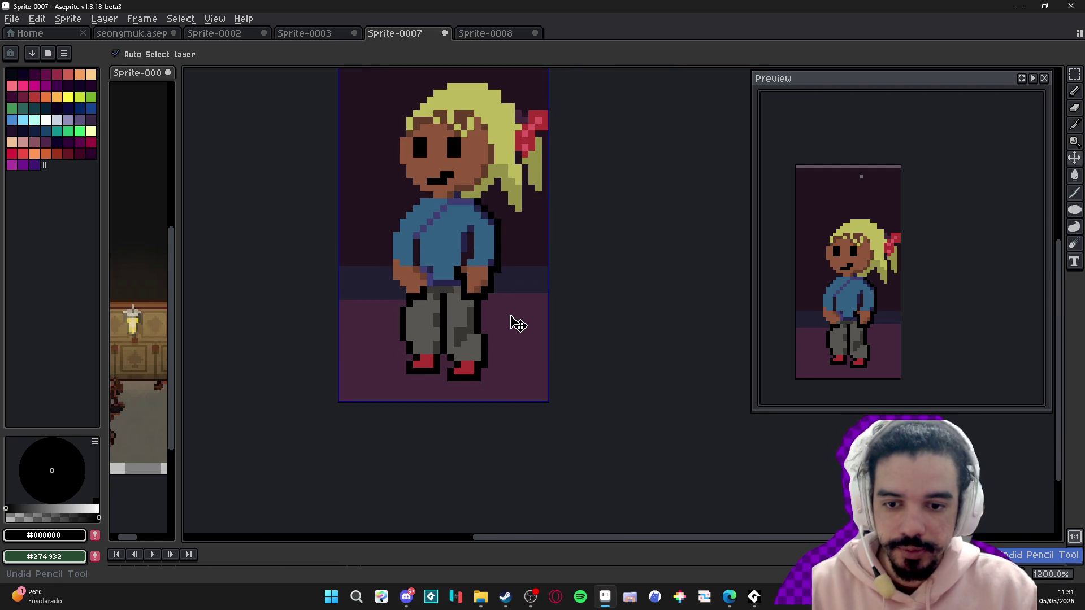
{"action": "key", "text": "ctrl+z"}
{"action": "key", "text": "ctrl+z"}
{"action": "key", "text": "ctrl+z"}
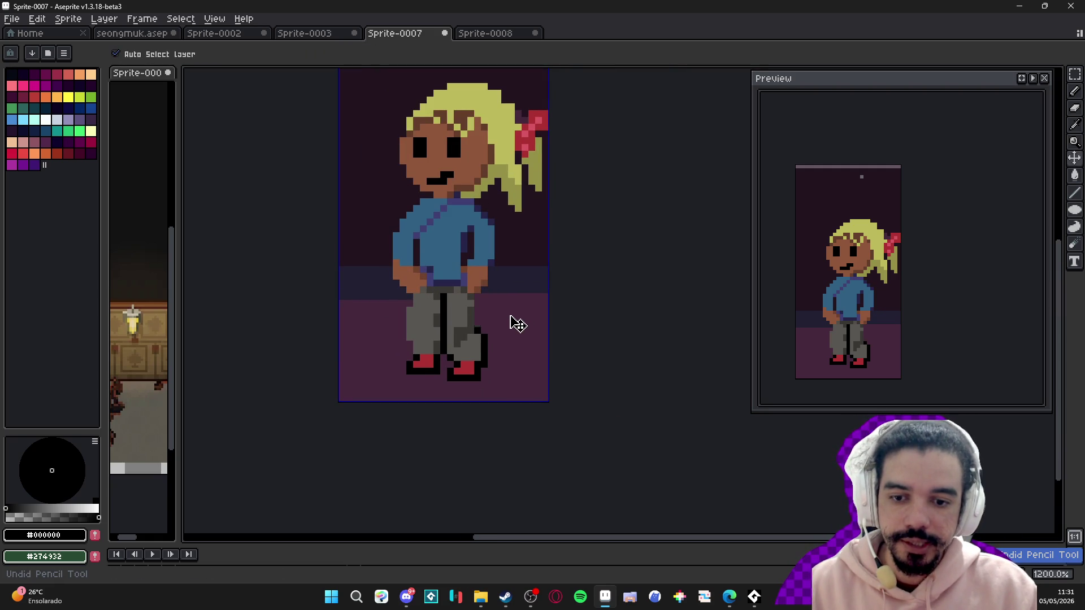
{"action": "key", "text": "ctrl+z"}
{"action": "key", "text": "ctrl+z"}
{"action": "key", "text": "ctrl+z"}
{"action": "key", "text": "b"}
{"action": "scroll", "coordinate": [471, 355], "scroll_direction": "up", "scroll_amount": 4}
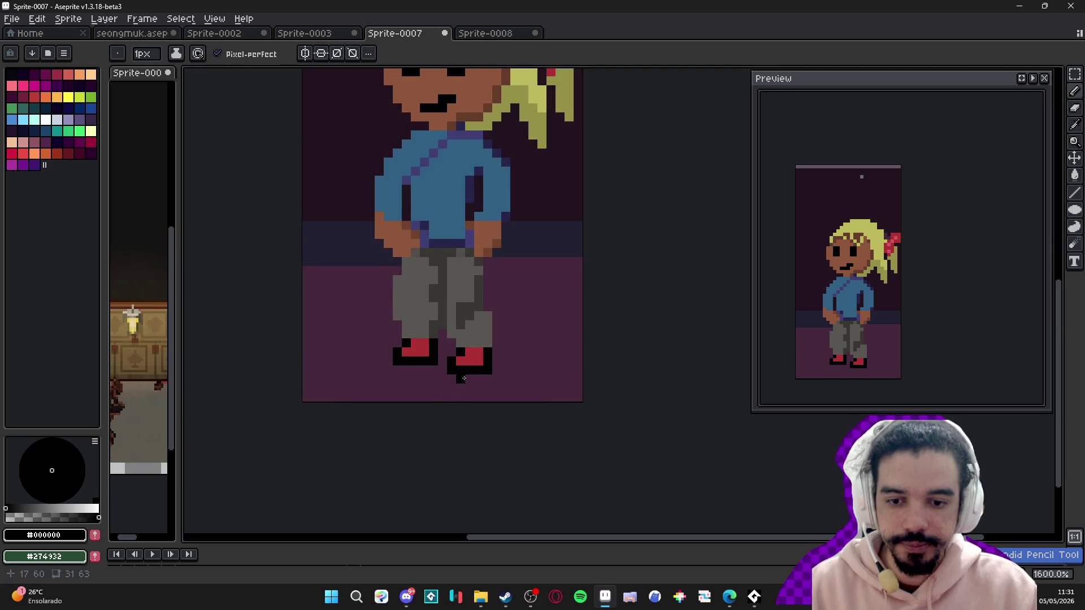
- Pick the #ac3232 shoe red and repaint a few black shoe outline pixels red
{"action": "left_click", "coordinate": [480, 360], "text": "alt"}
{"action": "left_click", "coordinate": [464, 360]}
{"action": "left_click", "coordinate": [493, 356]}
{"action": "left_click", "coordinate": [500, 341]}
{"action": "left_click", "coordinate": [500, 360]}
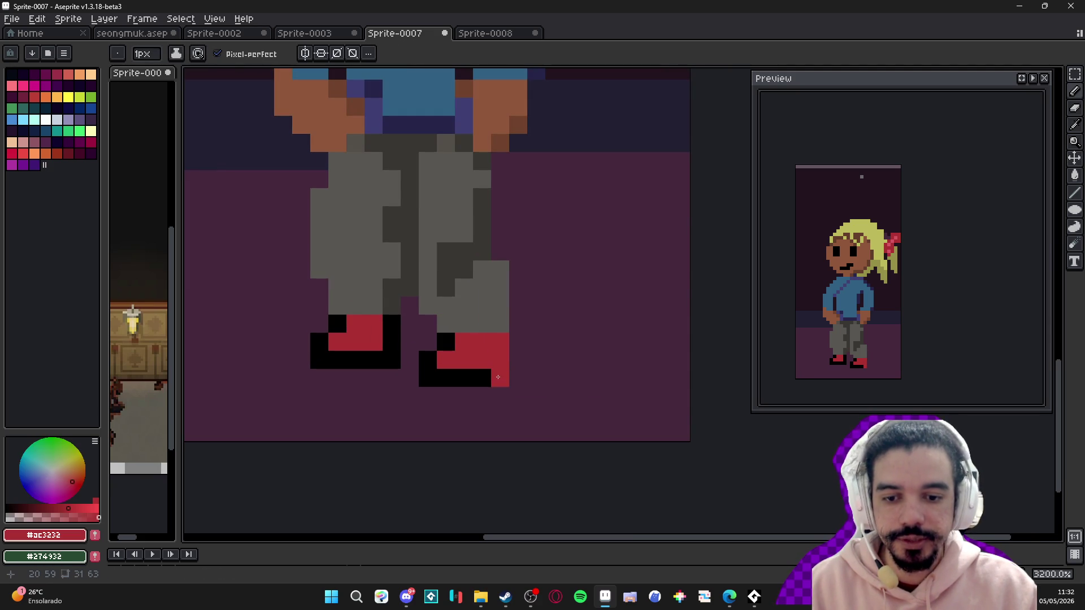
{"action": "key", "text": "ctrl+z"}
{"action": "key", "text": "ctrl+z"}
{"action": "scroll", "coordinate": [507, 395], "scroll_direction": "down", "scroll_amount": 3}
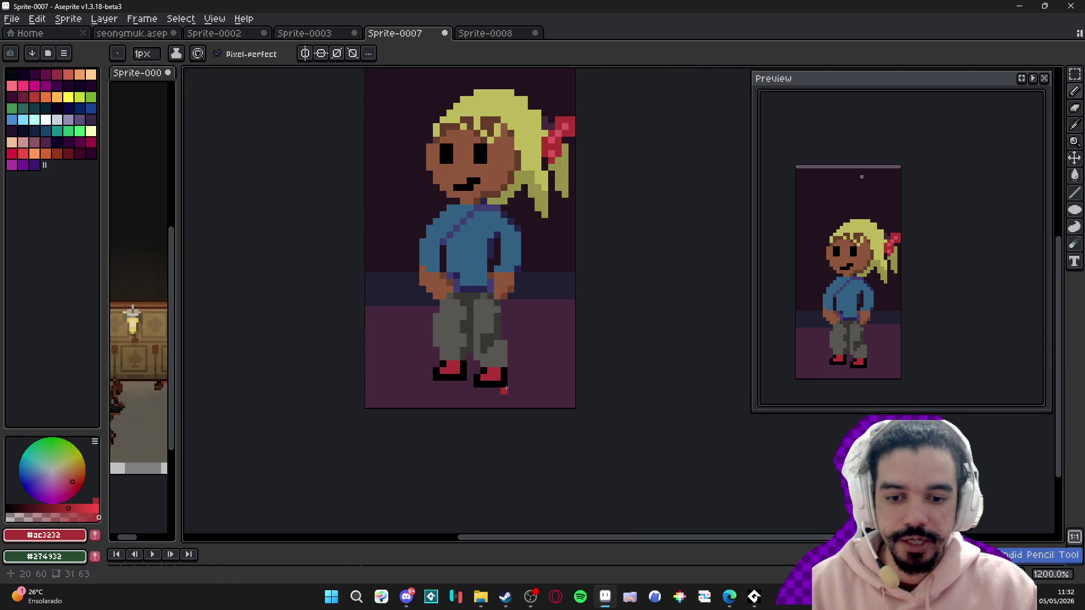
{"action": "scroll", "coordinate": [494, 361], "scroll_direction": "up", "scroll_amount": 3}
- Recolour the right and left shoes' edge and bottom outline pixels red
{"action": "left_click", "coordinate": [518, 384]}
{"action": "left_click", "coordinate": [519, 402]}
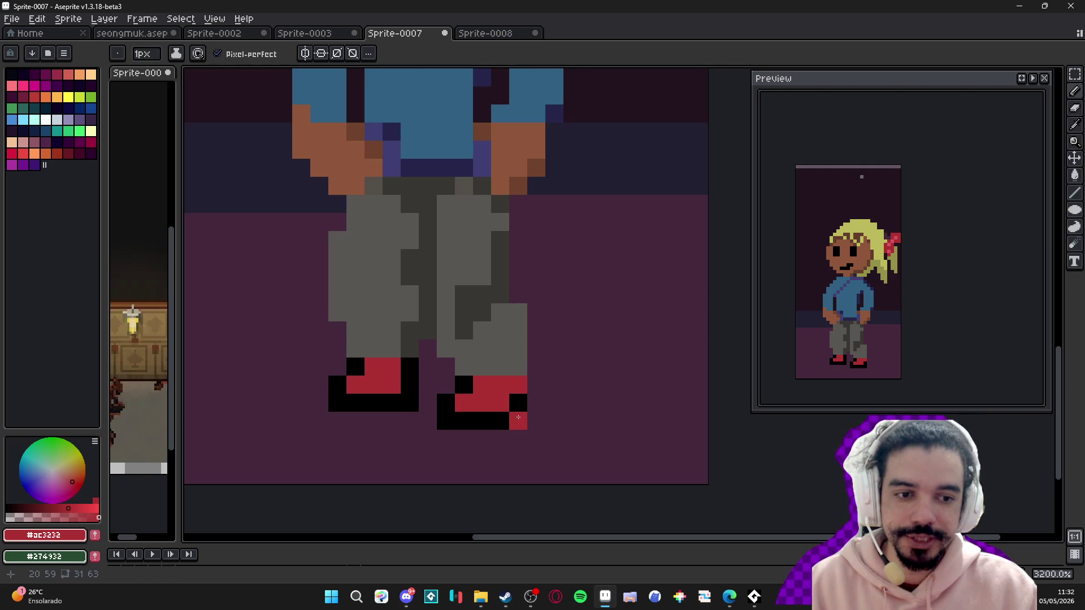
{"action": "left_click", "coordinate": [518, 421]}
{"action": "left_click_drag", "start_coordinate": [500, 421], "coordinate": [337, 403]}
{"action": "left_click", "coordinate": [446, 403]}
{"action": "left_click", "coordinate": [464, 385]}
{"action": "left_click", "coordinate": [410, 366]}
{"action": "left_click", "coordinate": [410, 402]}
{"action": "left_click", "coordinate": [409, 384]}
{"action": "left_click", "coordinate": [338, 385]}
{"action": "left_click", "coordinate": [355, 367]}
- Undo the left shoe's red strokes to restore its black outline
{"action": "scroll", "coordinate": [354, 369], "scroll_direction": "down", "scroll_amount": 4}
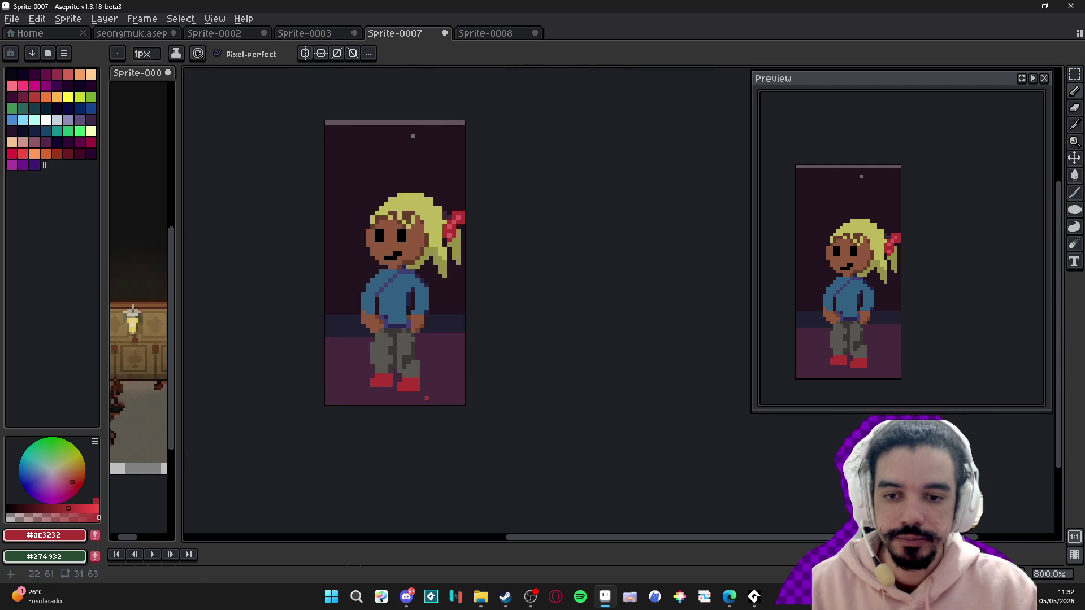
{"action": "scroll", "coordinate": [399, 398], "scroll_direction": "up", "scroll_amount": 5}
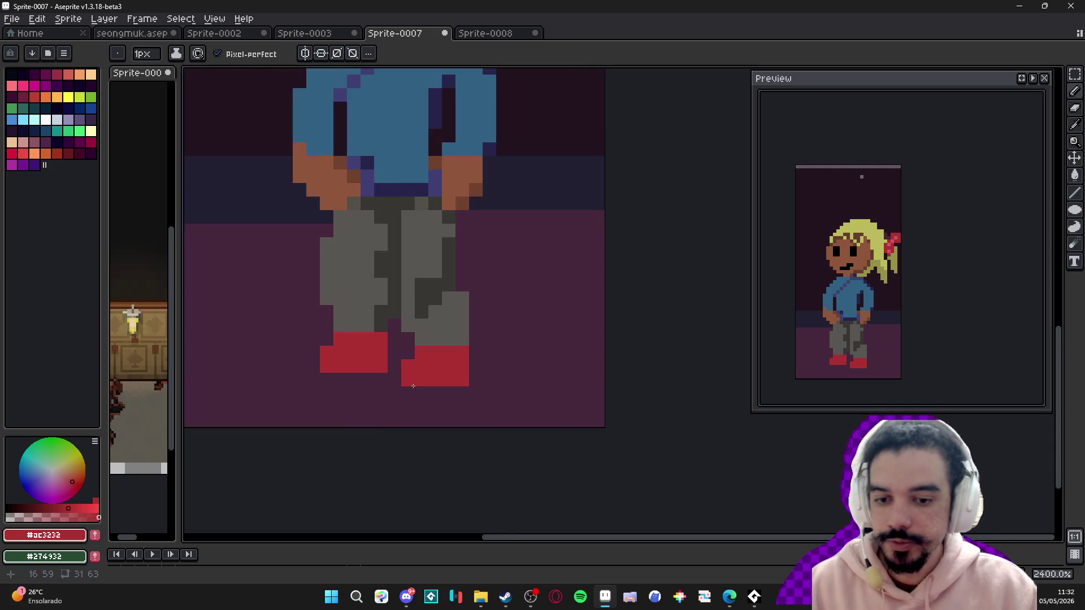
{"action": "key", "text": "v"}
{"action": "key", "text": "ctrl+z"}
{"action": "key", "text": "ctrl+z"}
{"action": "key", "text": "ctrl+z"}
{"action": "key", "text": "ctrl+z"}
{"action": "key", "text": "ctrl+z"}
{"action": "key", "text": "ctrl+z"}
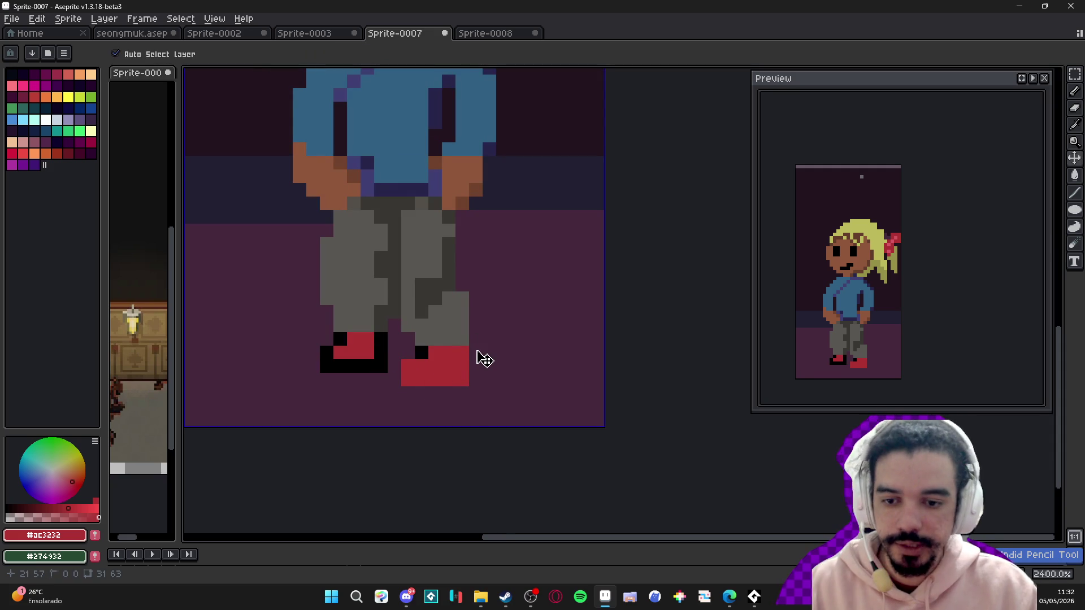
{"action": "scroll", "coordinate": [476, 352], "scroll_direction": "down", "scroll_amount": 4}
{"action": "key", "text": "b"}
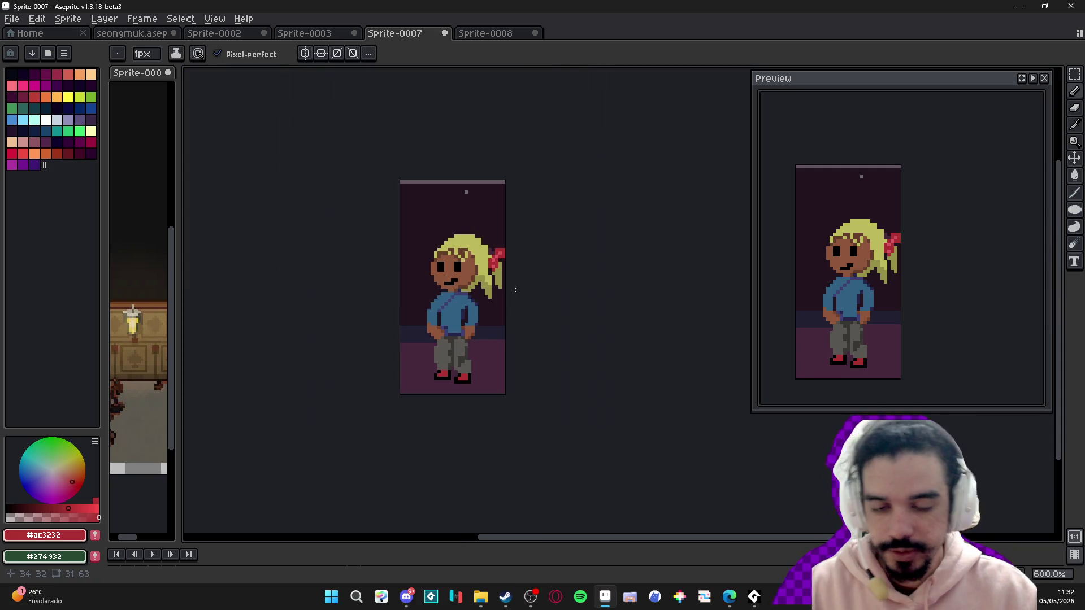
{"action": "scroll", "coordinate": [483, 298], "scroll_direction": "up", "scroll_amount": 2}
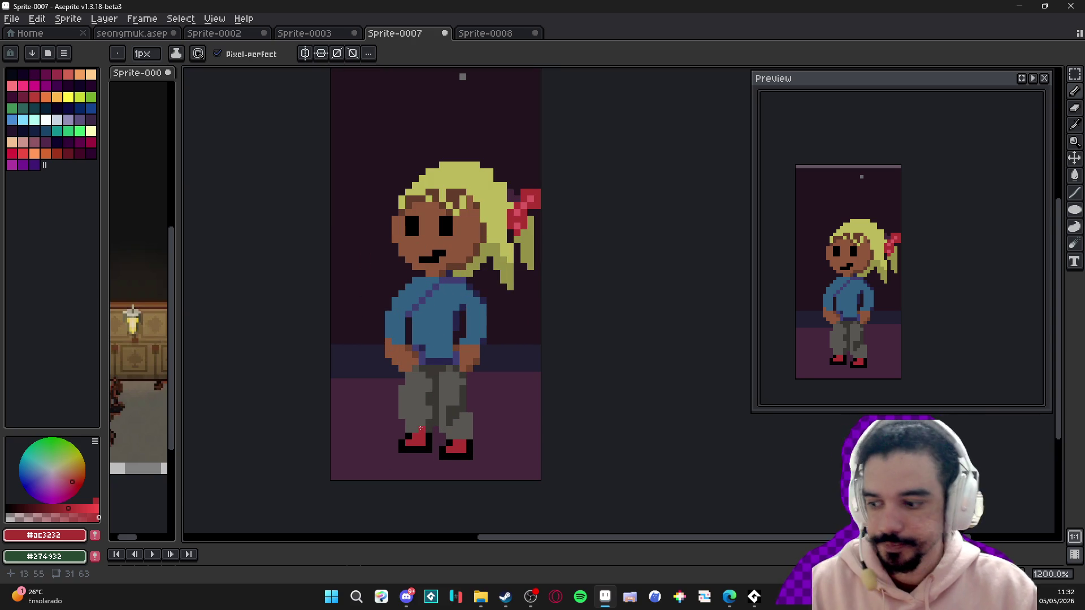
{"action": "scroll", "coordinate": [426, 379], "scroll_direction": "down", "scroll_amount": 2}
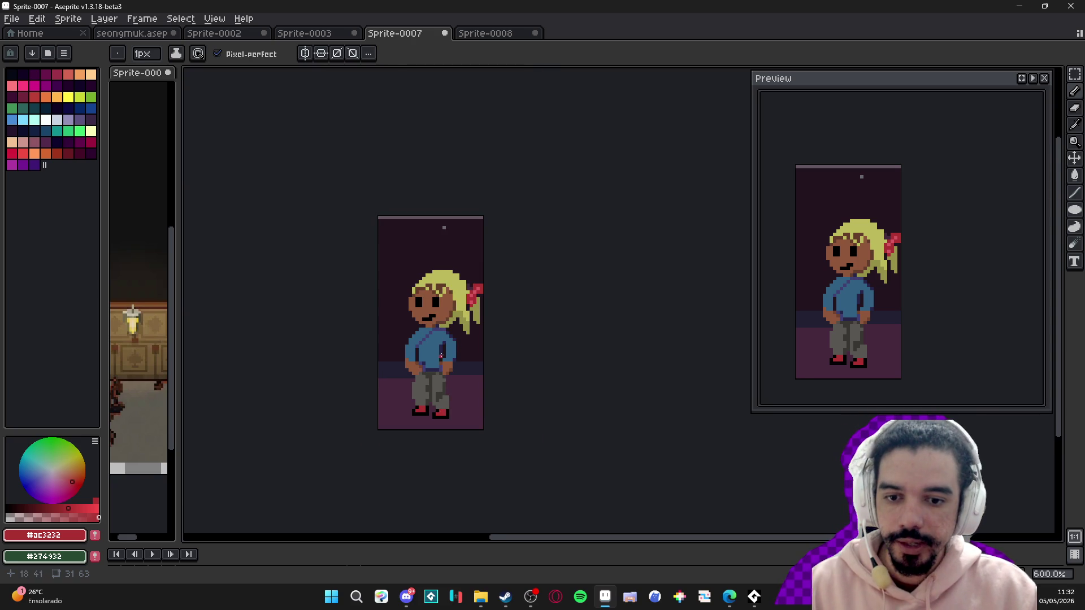
{"action": "scroll", "coordinate": [462, 326], "scroll_direction": "up", "scroll_amount": 2}
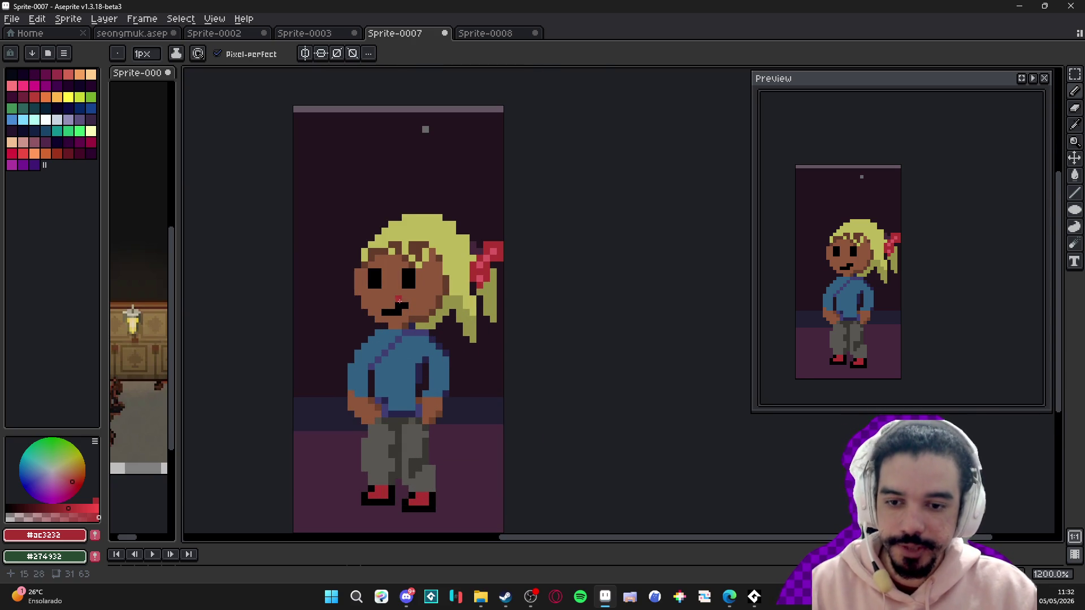
{"action": "scroll", "coordinate": [413, 298], "scroll_direction": "up", "scroll_amount": 4}
{"action": "left_click", "coordinate": [416, 310], "text": "alt"}
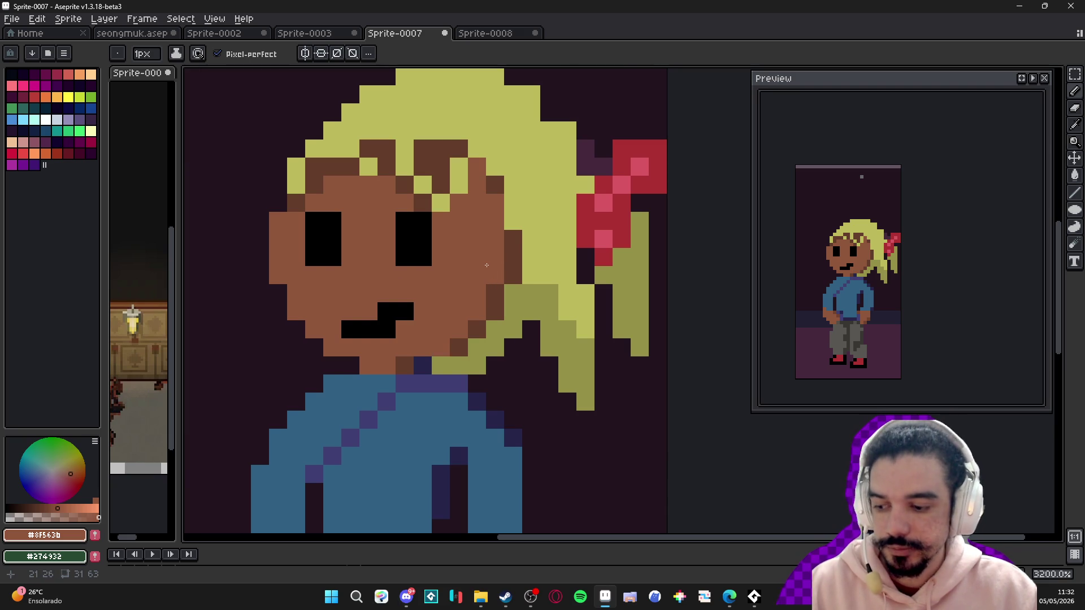
{"action": "scroll", "coordinate": [487, 265], "scroll_direction": "down", "scroll_amount": 5}
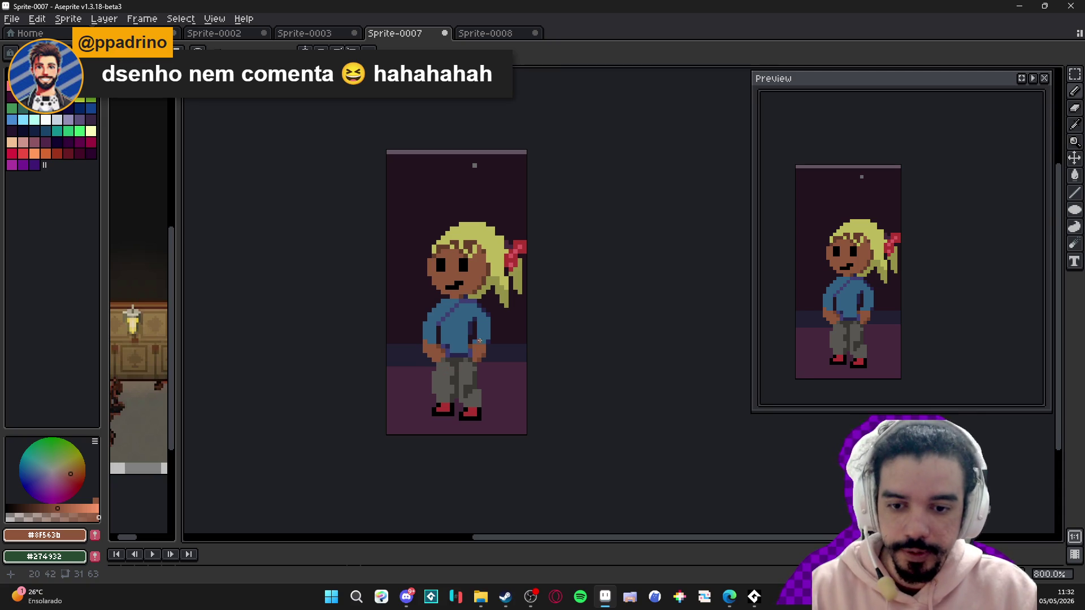
{"action": "scroll", "coordinate": [455, 328], "scroll_direction": "up", "scroll_amount": 3}
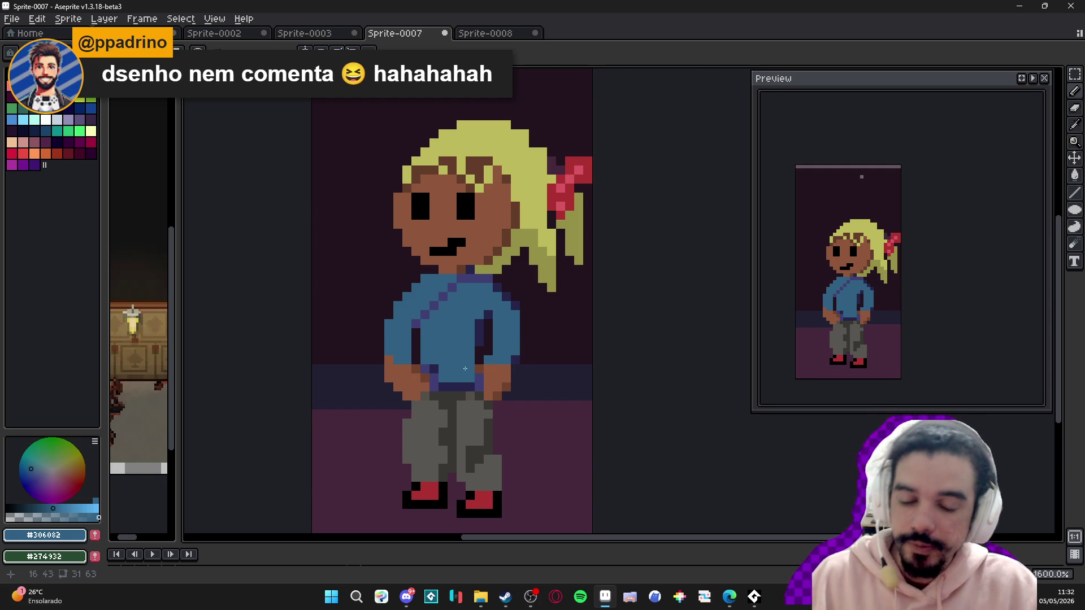
{"action": "scroll", "coordinate": [465, 370], "scroll_direction": "down", "scroll_amount": 2}
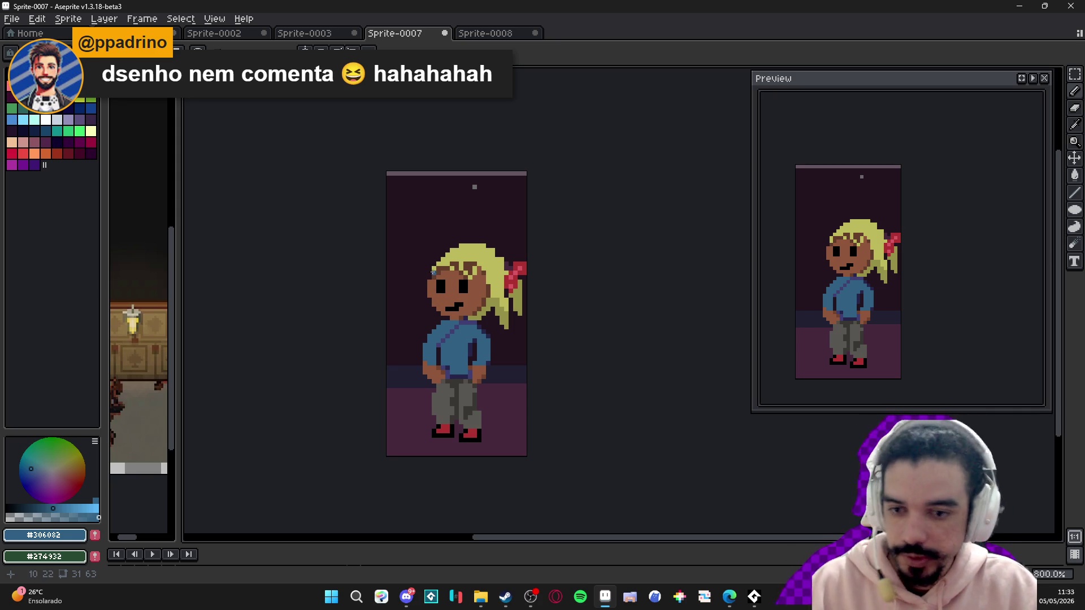
{"action": "scroll", "coordinate": [425, 286], "scroll_direction": "down", "scroll_amount": 1}
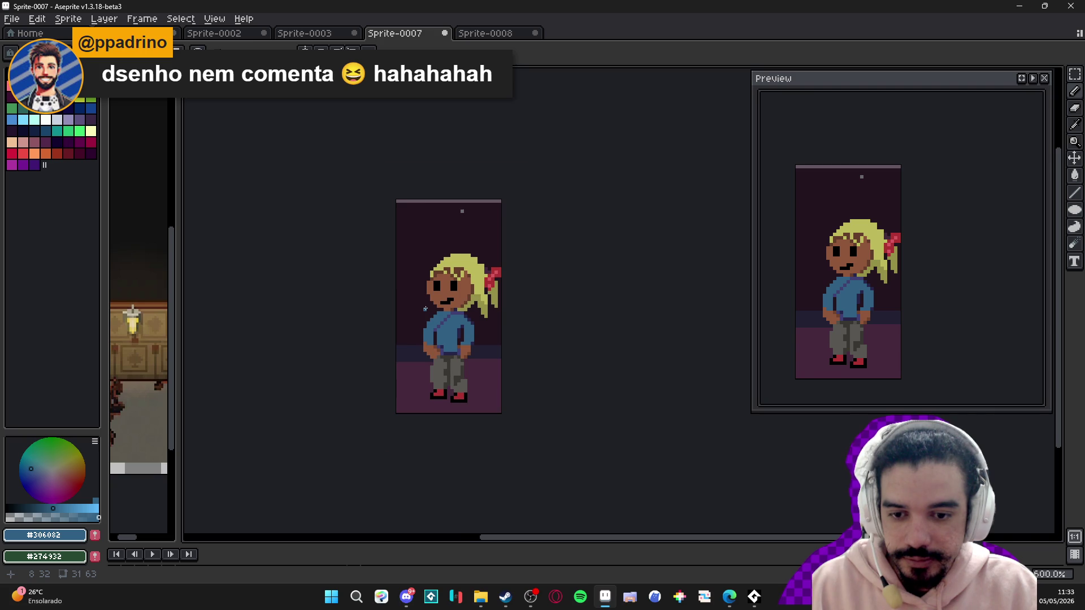
- Sample the #22141e background and paint over the pink top strip and stray dot
{"action": "scroll", "coordinate": [425, 309], "scroll_direction": "up", "scroll_amount": 2}
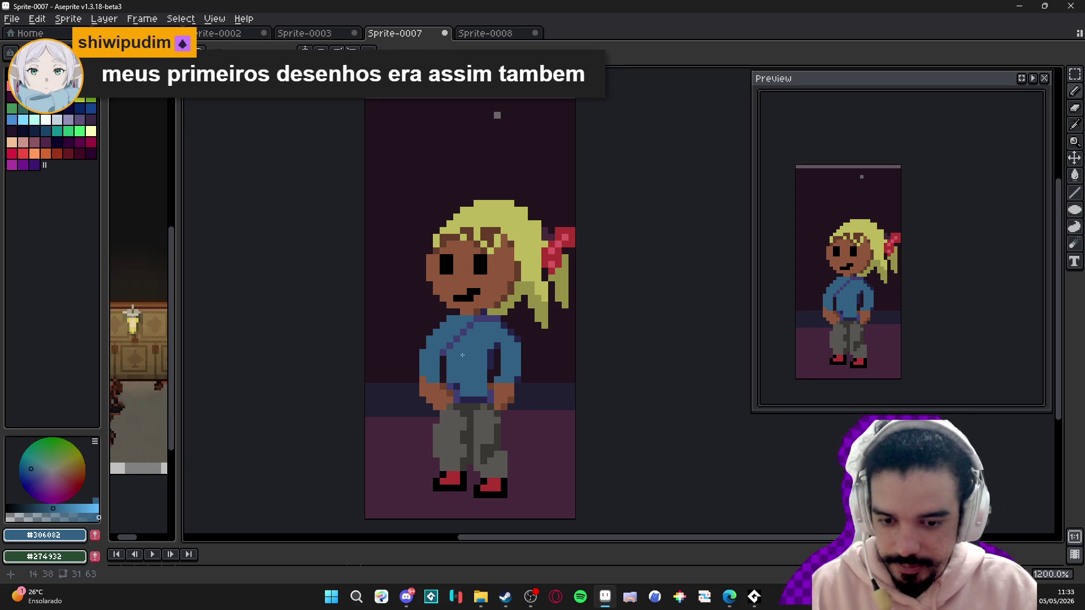
{"action": "scroll", "coordinate": [462, 327], "scroll_direction": "down", "scroll_amount": 3}
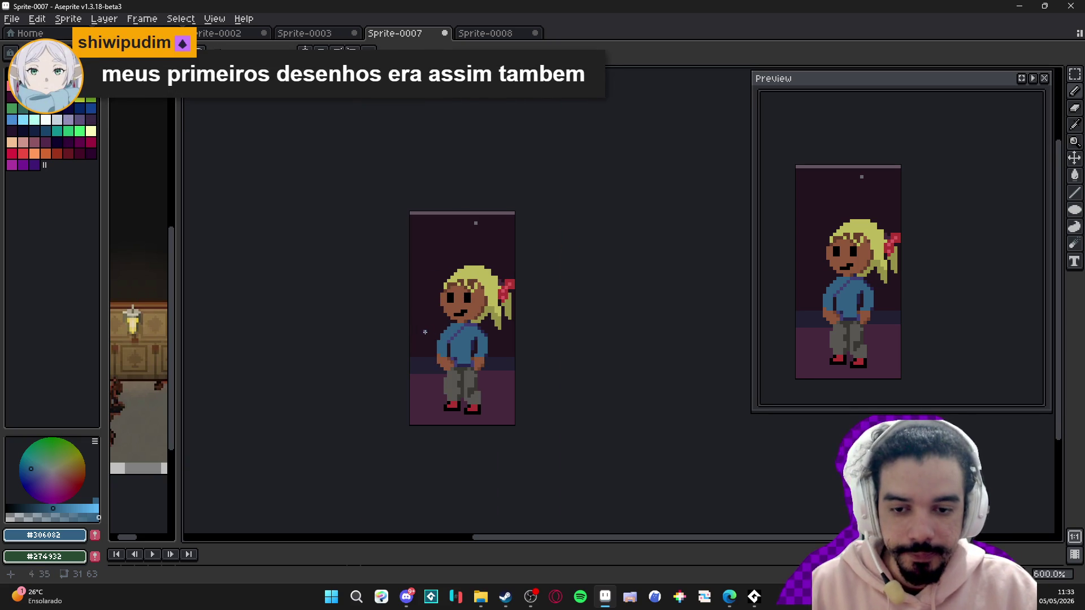
{"action": "scroll", "coordinate": [447, 322], "scroll_direction": "up", "scroll_amount": 1}
{"action": "scroll", "coordinate": [469, 300], "scroll_direction": "up", "scroll_amount": 2}
{"action": "scroll", "coordinate": [456, 347], "scroll_direction": "down", "scroll_amount": 3}
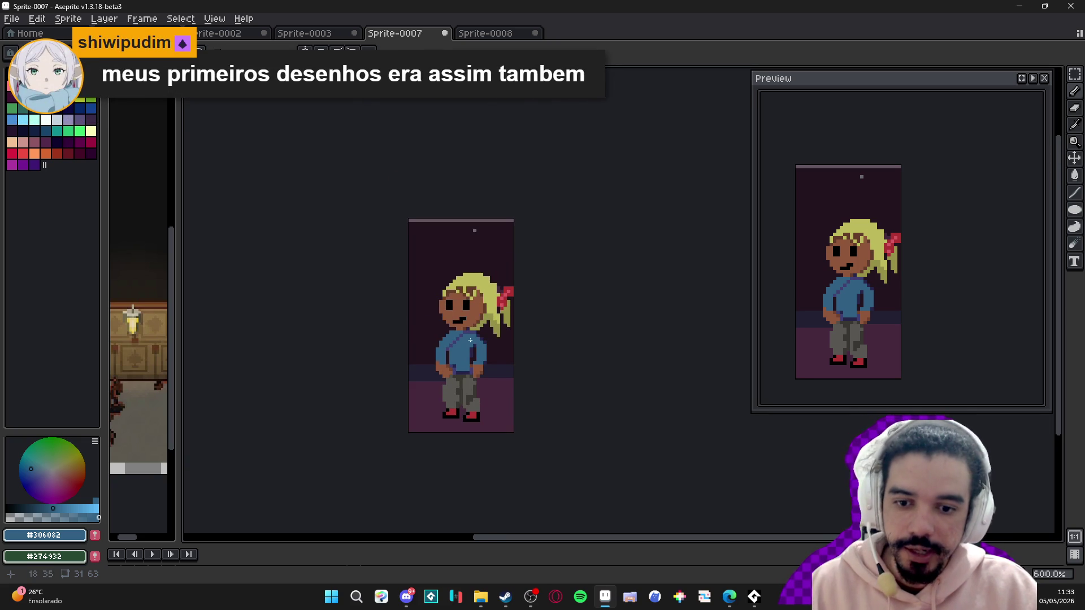
{"action": "scroll", "coordinate": [451, 329], "scroll_direction": "up", "scroll_amount": 1}
{"action": "scroll", "coordinate": [475, 323], "scroll_direction": "down", "scroll_amount": 1}
{"action": "scroll", "coordinate": [469, 333], "scroll_direction": "up", "scroll_amount": 1}
{"action": "scroll", "coordinate": [460, 339], "scroll_direction": "up", "scroll_amount": 1}
{"action": "scroll", "coordinate": [455, 348], "scroll_direction": "down", "scroll_amount": 2}
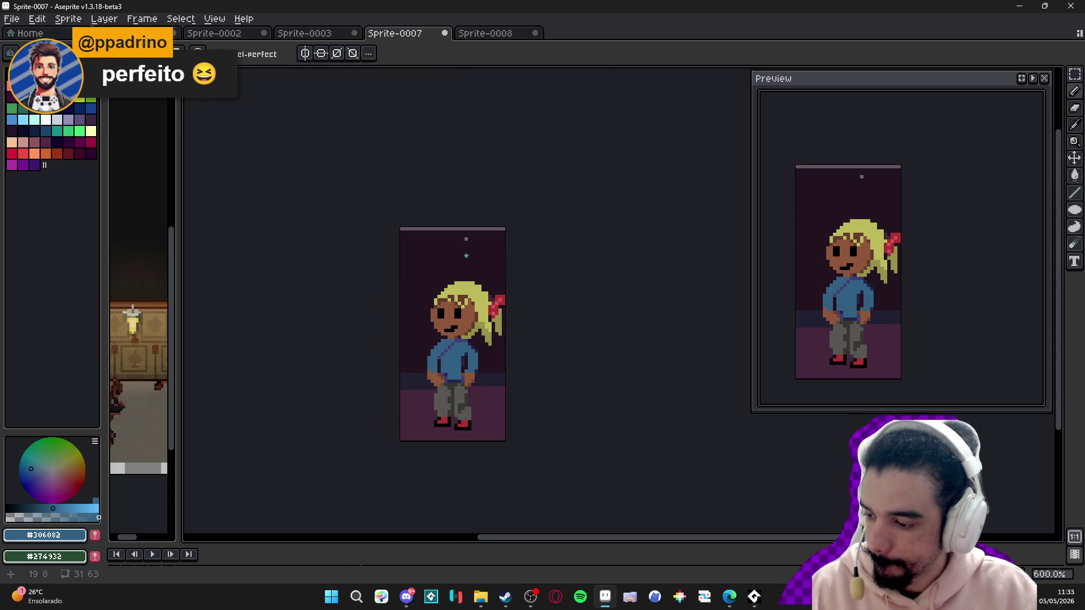
{"action": "scroll", "coordinate": [478, 275], "scroll_direction": "up", "scroll_amount": 1}
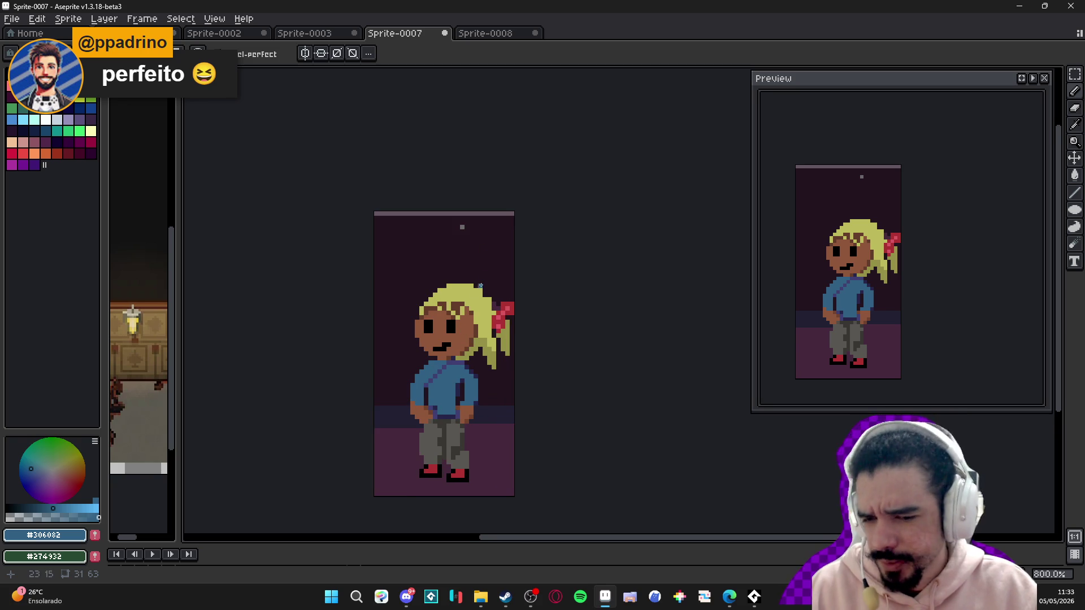
{"action": "scroll", "coordinate": [484, 277], "scroll_direction": "down", "scroll_amount": 1}
{"action": "scroll", "coordinate": [481, 271], "scroll_direction": "down", "scroll_amount": 1}
{"action": "scroll", "coordinate": [475, 260], "scroll_direction": "up", "scroll_amount": 2}
{"action": "left_click", "coordinate": [471, 251], "text": "alt"}
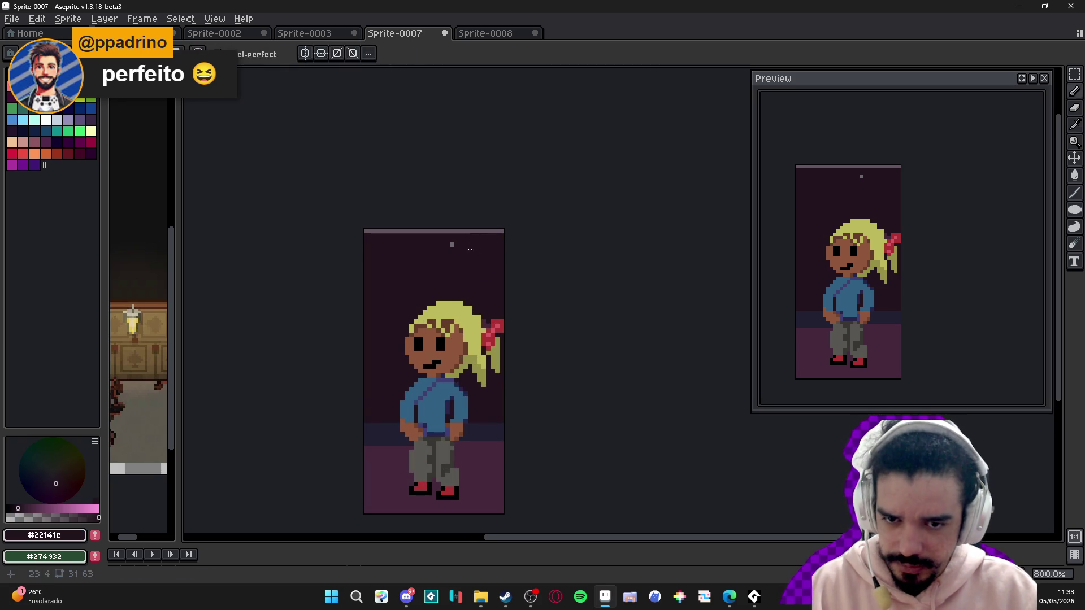
{"action": "mouse_move", "coordinate": [451, 245]}
{"action": "left_mouse_down"}
{"action": "mouse_move", "coordinate": [365, 232]}
{"action": "mouse_move", "coordinate": [500, 231]}
{"action": "left_mouse_up"}
{"action": "scroll", "coordinate": [444, 271], "scroll_direction": "down", "scroll_amount": 1}
{"action": "scroll", "coordinate": [441, 290], "scroll_direction": "down", "scroll_amount": 1}
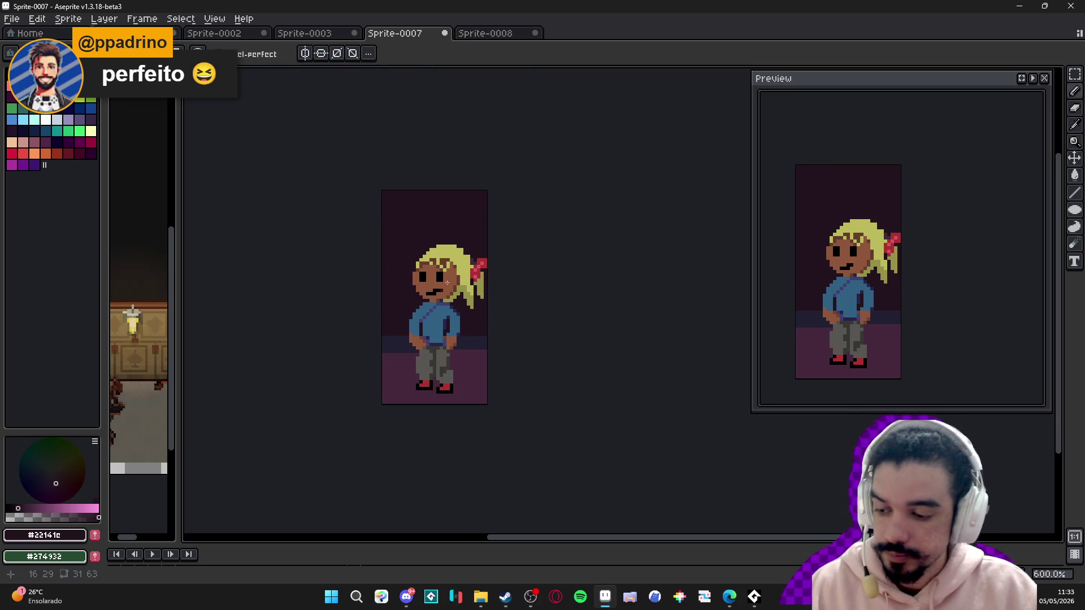
{"action": "left_click", "coordinate": [445, 33]}
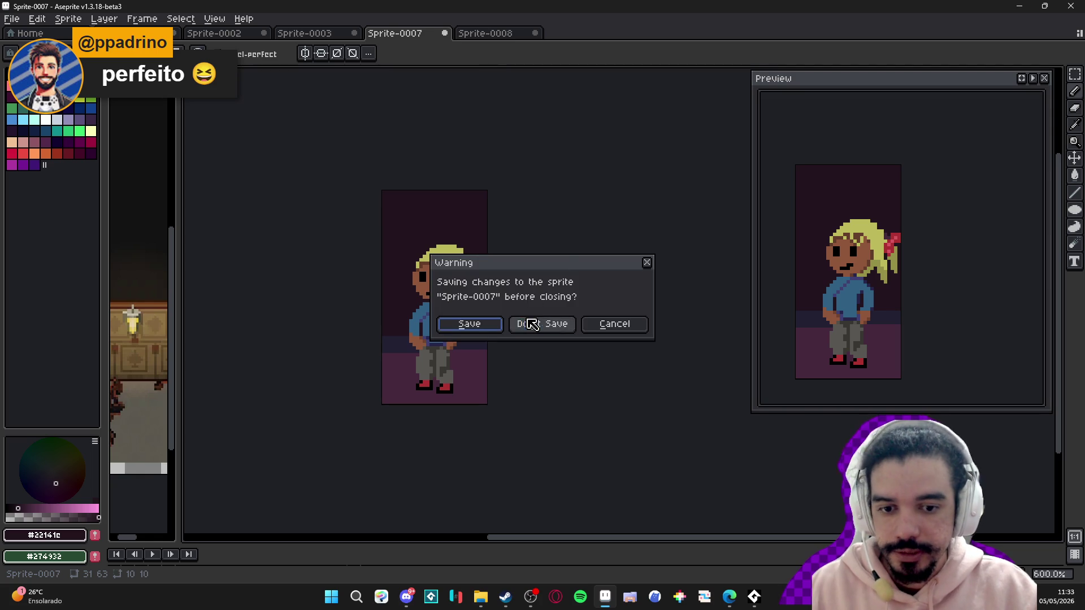
{"action": "left_click", "coordinate": [531, 324]}
{"action": "left_click", "coordinate": [573, 330]}
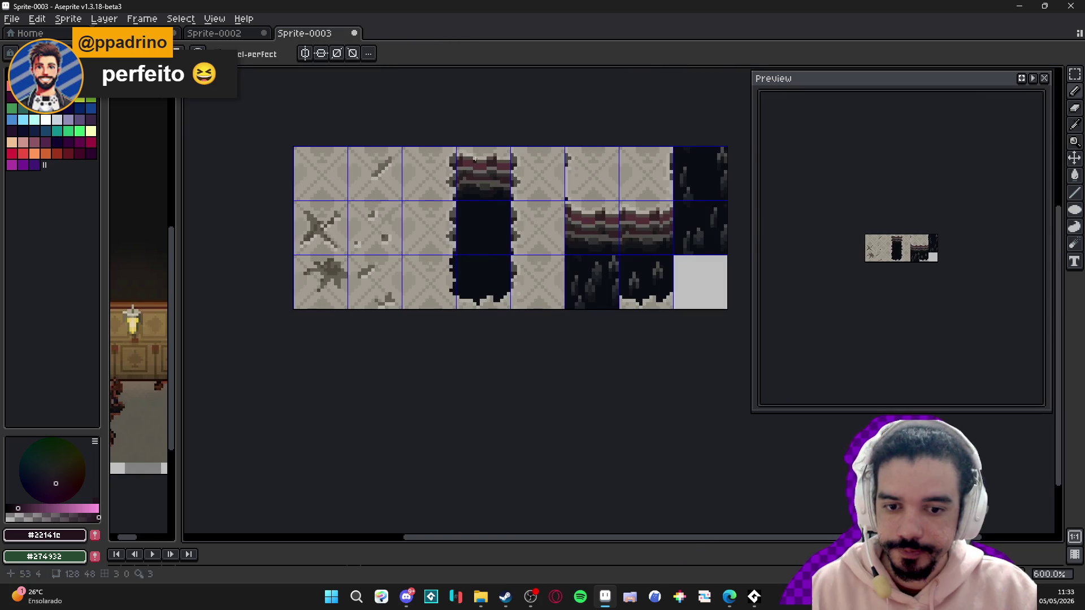
{"action": "left_click", "coordinate": [236, 34]}
{"action": "left_click", "coordinate": [136, 33]}
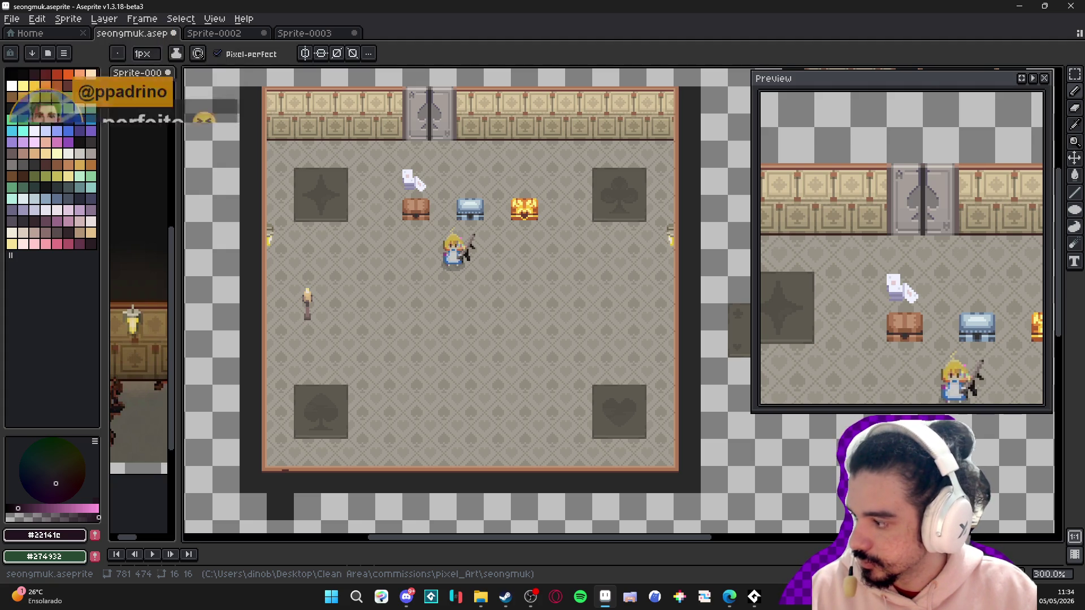
{"action": "key", "text": "alt+Tab"}
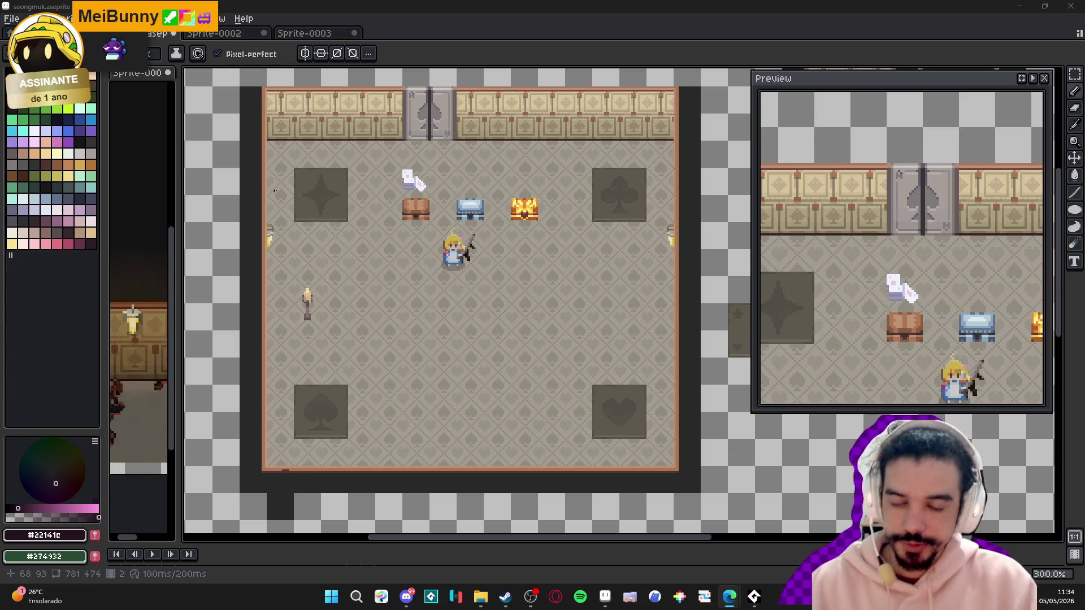
{"action": "scroll", "coordinate": [554, 197], "scroll_direction": "down", "scroll_amount": 1}
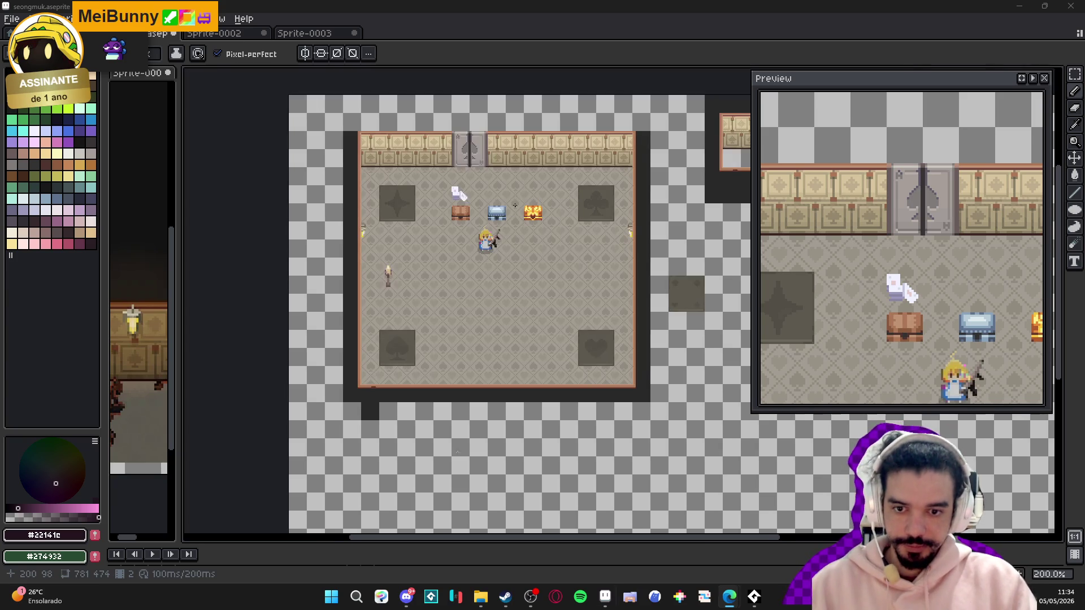
{"action": "scroll", "coordinate": [500, 302], "scroll_direction": "up", "scroll_amount": 1}
{"action": "scroll", "coordinate": [499, 303], "scroll_direction": "down", "scroll_amount": 1}
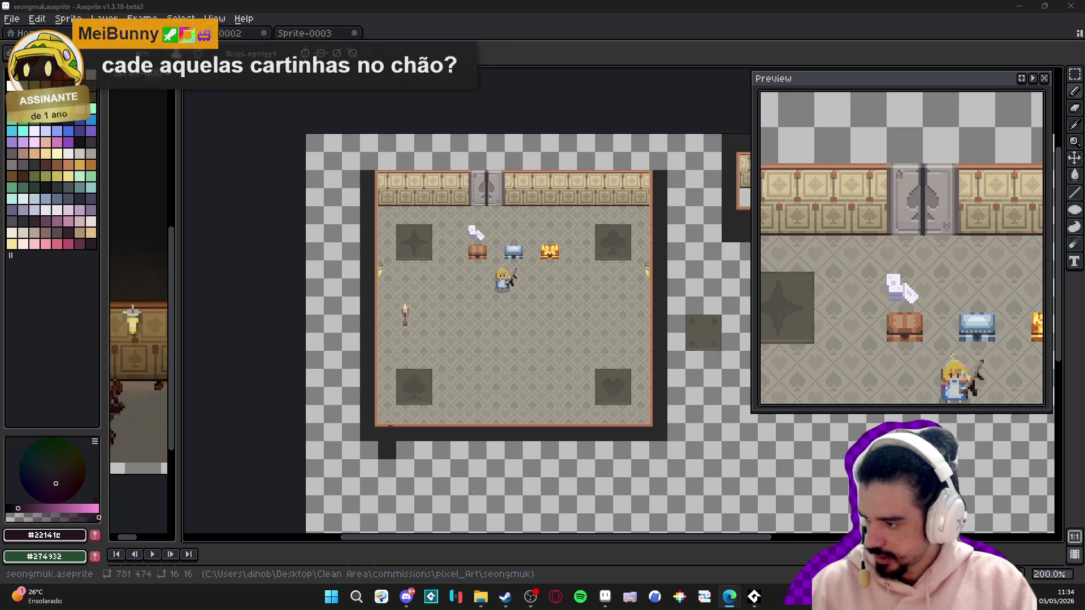
{"action": "scroll", "coordinate": [408, 415], "scroll_direction": "up", "scroll_amount": 1}
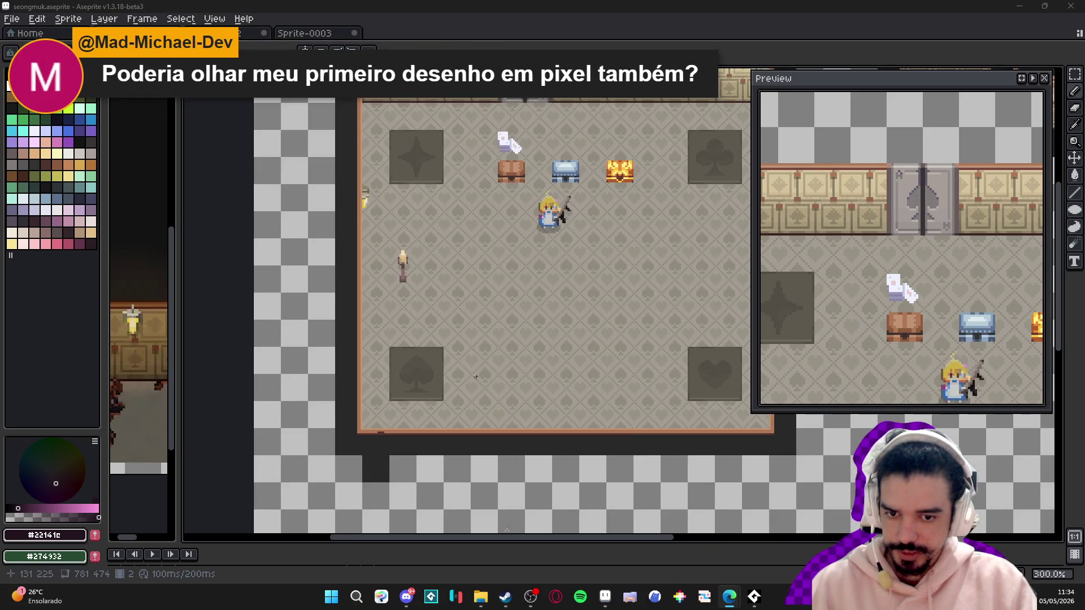
- Pan across the room and turn on the tile grid with Ctrl+'
{"action": "left_click_drag", "start_coordinate": [467, 378], "coordinate": [523, 381]}
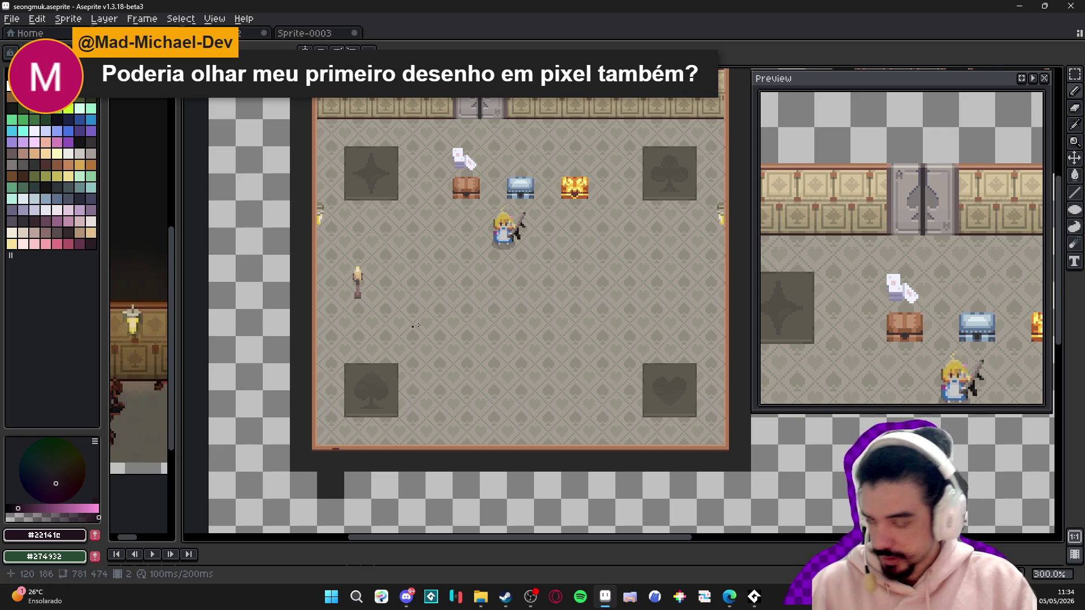
{"action": "scroll", "coordinate": [458, 156], "scroll_direction": "up", "scroll_amount": 1}
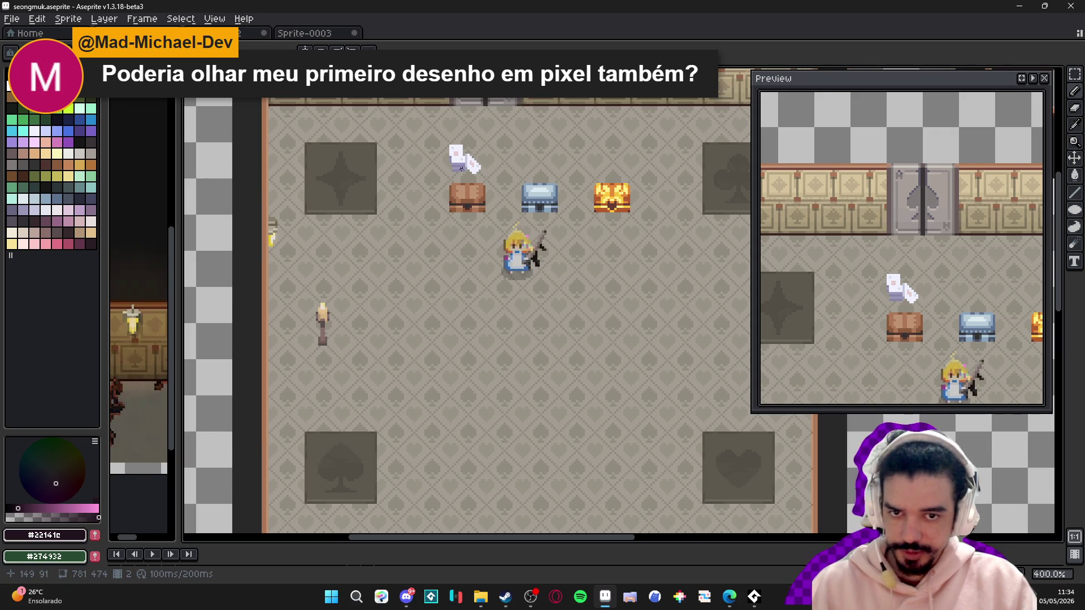
{"action": "key", "text": "ctrl+apostrophe"}
{"action": "scroll", "coordinate": [464, 167], "scroll_direction": "up", "scroll_amount": 1}
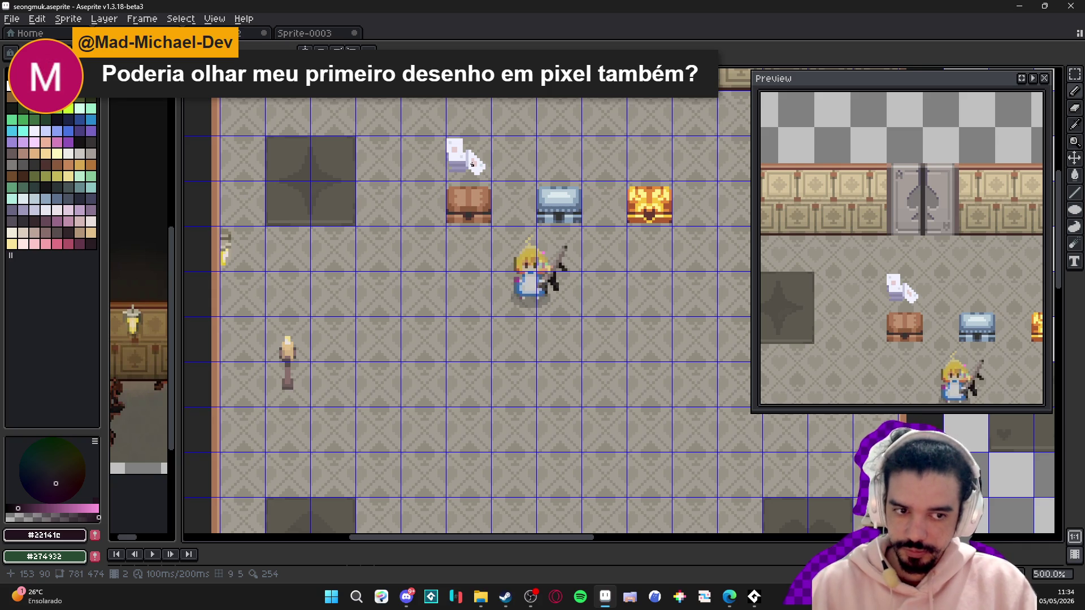
{"action": "scroll", "coordinate": [466, 154], "scroll_direction": "up", "scroll_amount": 1}
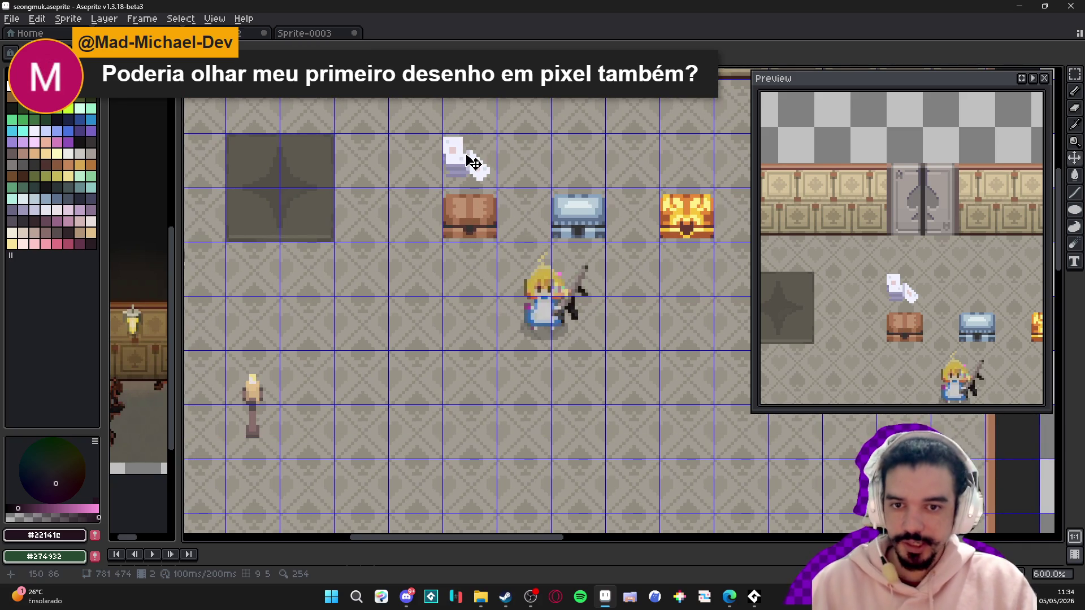
- Zoom in on the paper prop above the chests and drag out a copy
{"action": "scroll", "coordinate": [466, 169], "scroll_direction": "up", "scroll_amount": 1}
{"action": "scroll", "coordinate": [469, 180], "scroll_direction": "down", "scroll_amount": 2}
{"action": "scroll", "coordinate": [469, 178], "scroll_direction": "up", "scroll_amount": 2}
{"action": "scroll", "coordinate": [469, 175], "scroll_direction": "down", "scroll_amount": 2}
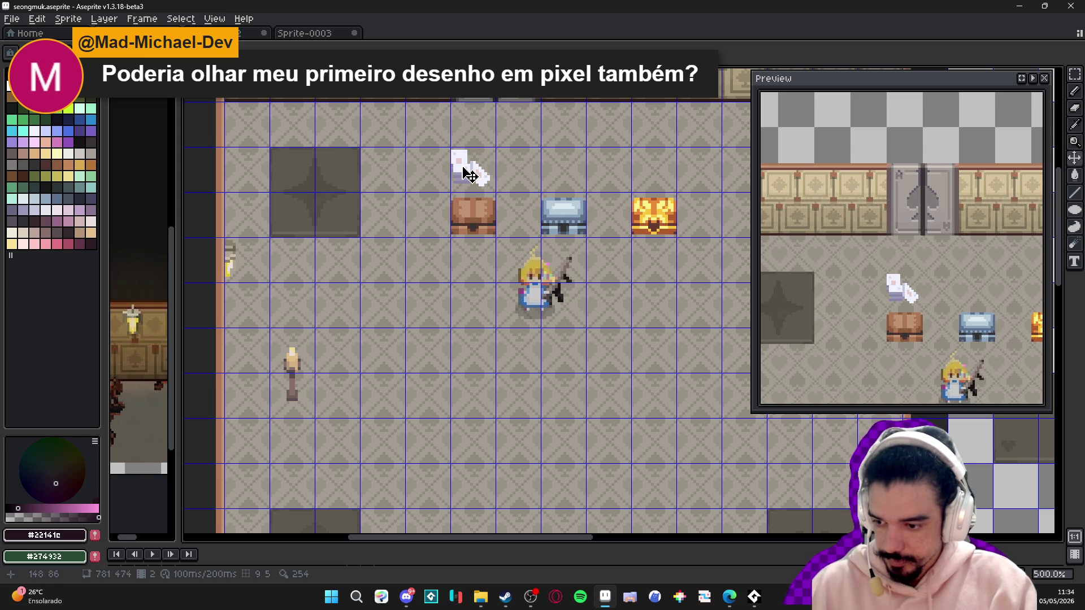
{"action": "scroll", "coordinate": [470, 175], "scroll_direction": "up", "scroll_amount": 1}
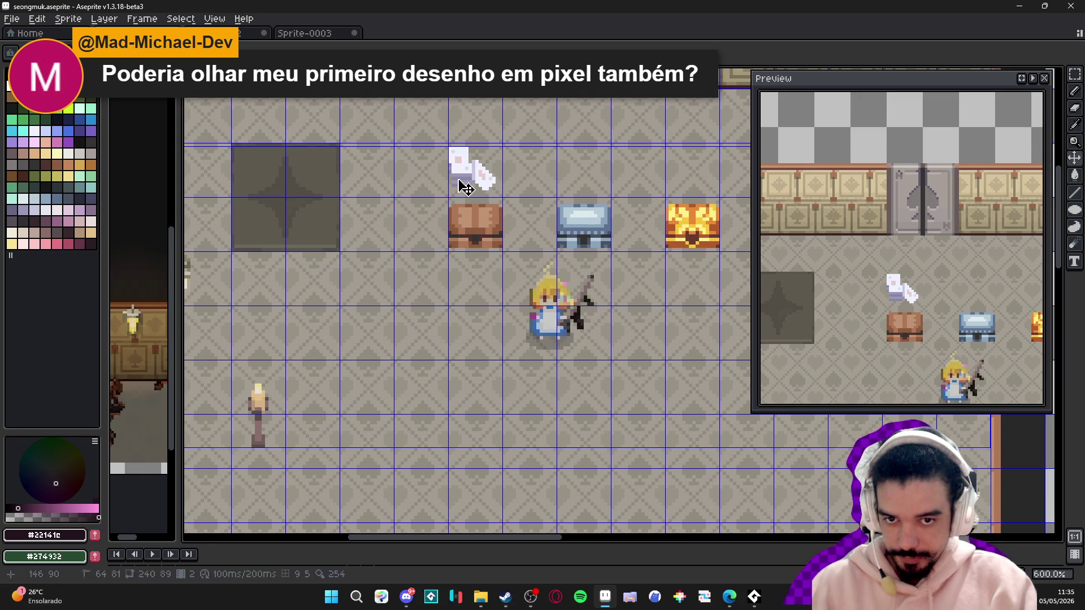
{"action": "mouse_move", "coordinate": [465, 187]}
{"action": "left_mouse_down"}
{"action": "mouse_move", "coordinate": [361, 345]}
{"action": "mouse_move", "coordinate": [367, 460]}
{"action": "left_mouse_up"}
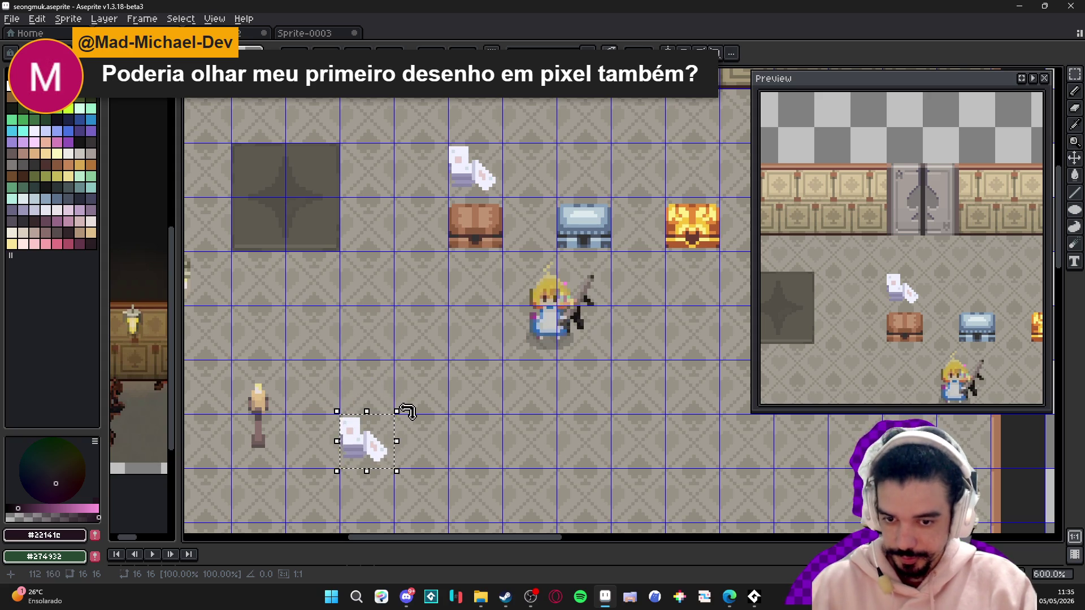
- Scale the paper copy to 175% (28×28), place it right of the lamp, and confirm
{"action": "left_click_drag", "start_coordinate": [401, 414], "coordinate": [410, 409]}
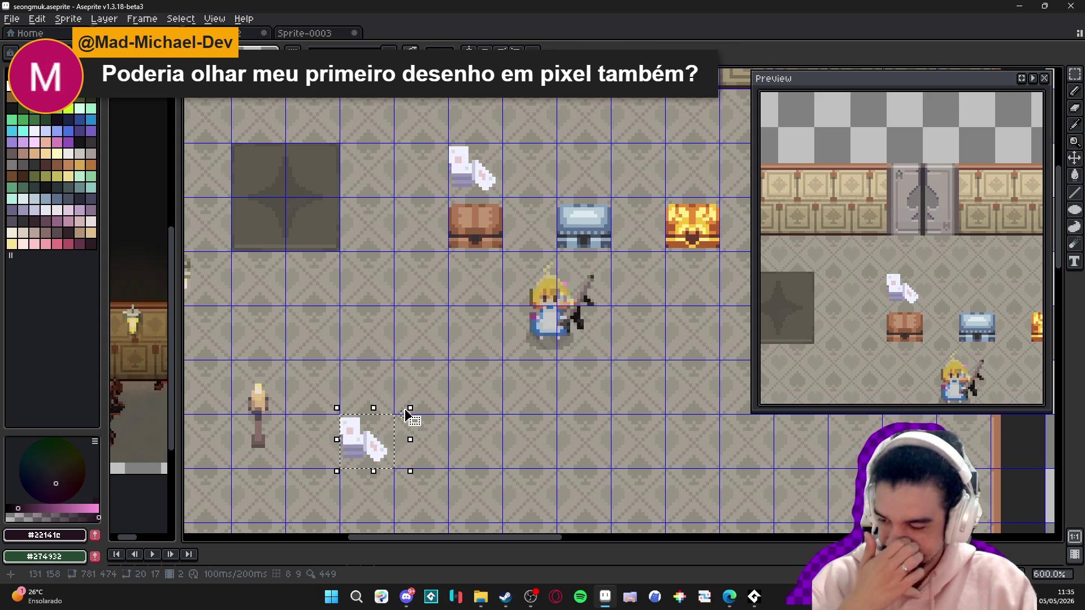
{"action": "mouse_move", "coordinate": [404, 412]}
{"action": "left_mouse_down"}
{"action": "mouse_move", "coordinate": [399, 425]}
{"action": "mouse_move", "coordinate": [465, 368]}
{"action": "mouse_move", "coordinate": [442, 371]}
{"action": "left_mouse_up"}
{"action": "left_click_drag", "start_coordinate": [400, 429], "coordinate": [409, 421]}
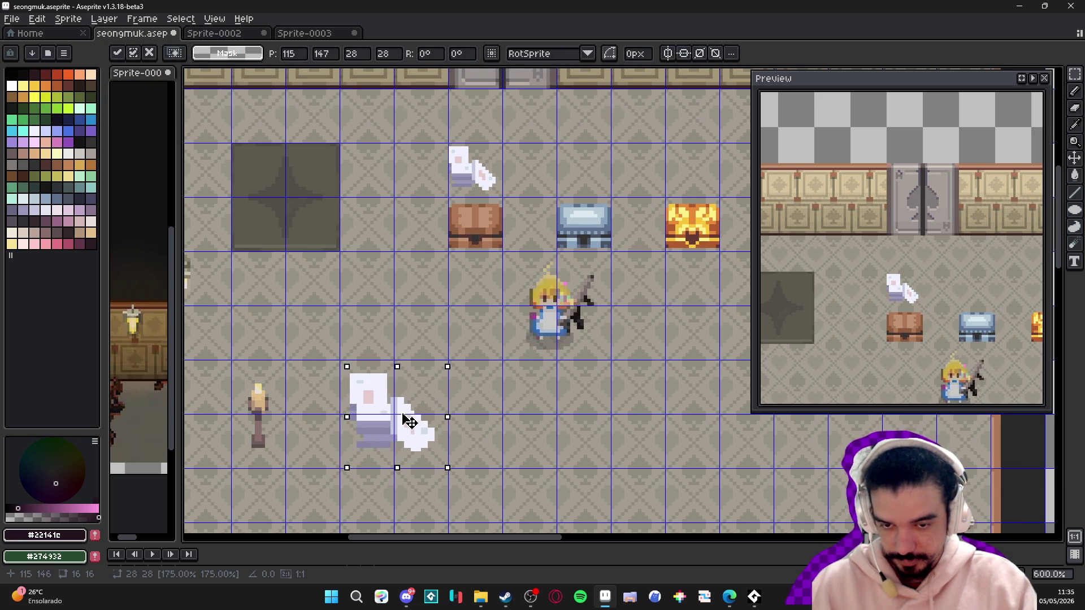
{"action": "key", "text": "Return"}
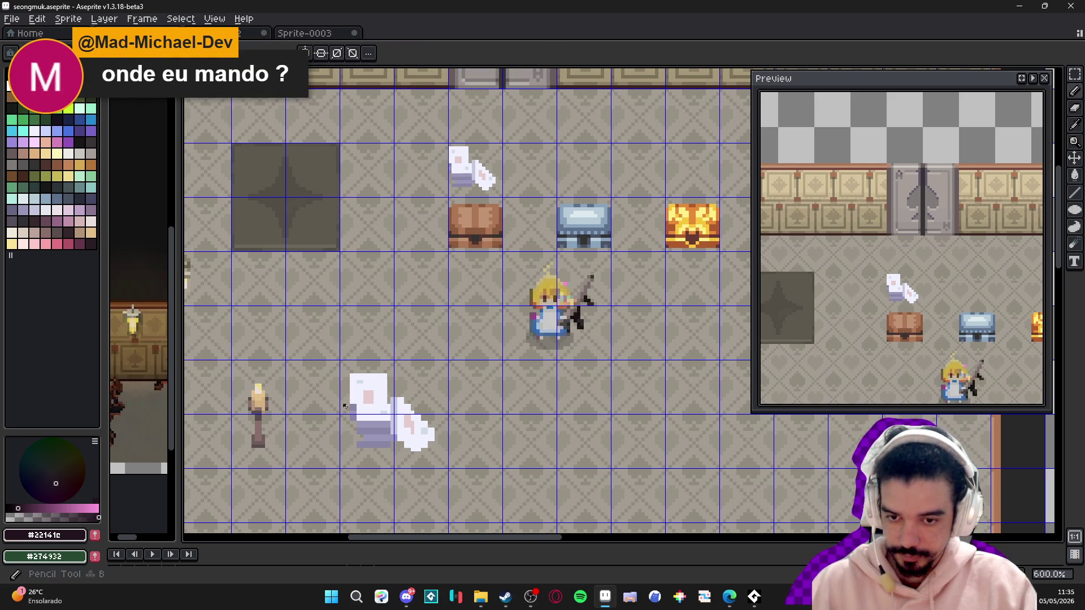
- Sample the paper prop's near-white #F1F2FF and lavender #9a97b9 colours
{"action": "scroll", "coordinate": [361, 383], "scroll_direction": "up", "scroll_amount": 4}
{"action": "left_click", "coordinate": [336, 369], "text": "alt"}
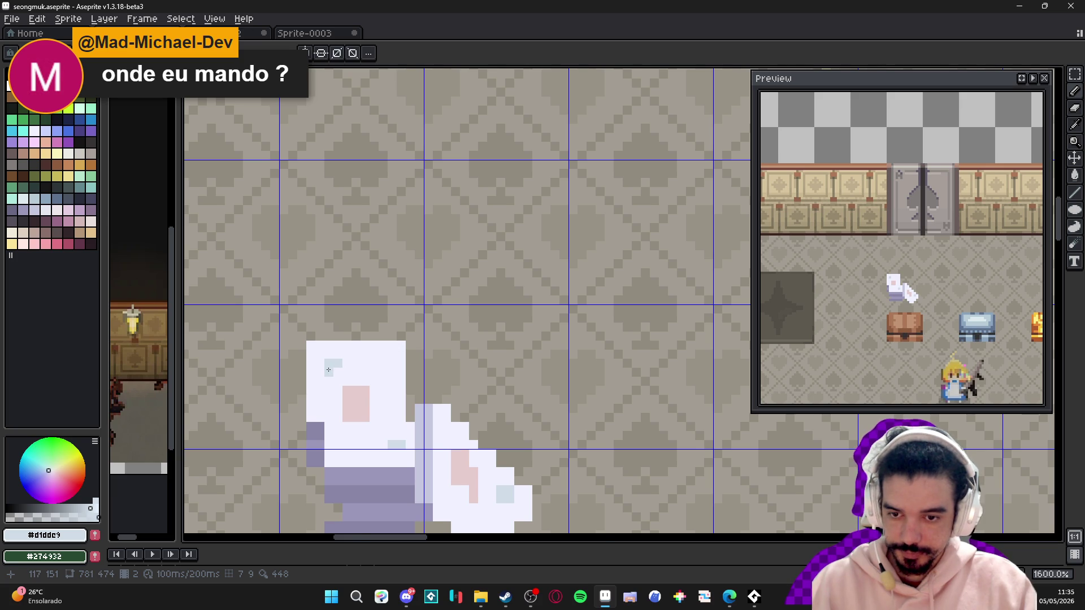
{"action": "scroll", "coordinate": [329, 369], "scroll_direction": "down", "scroll_amount": 5}
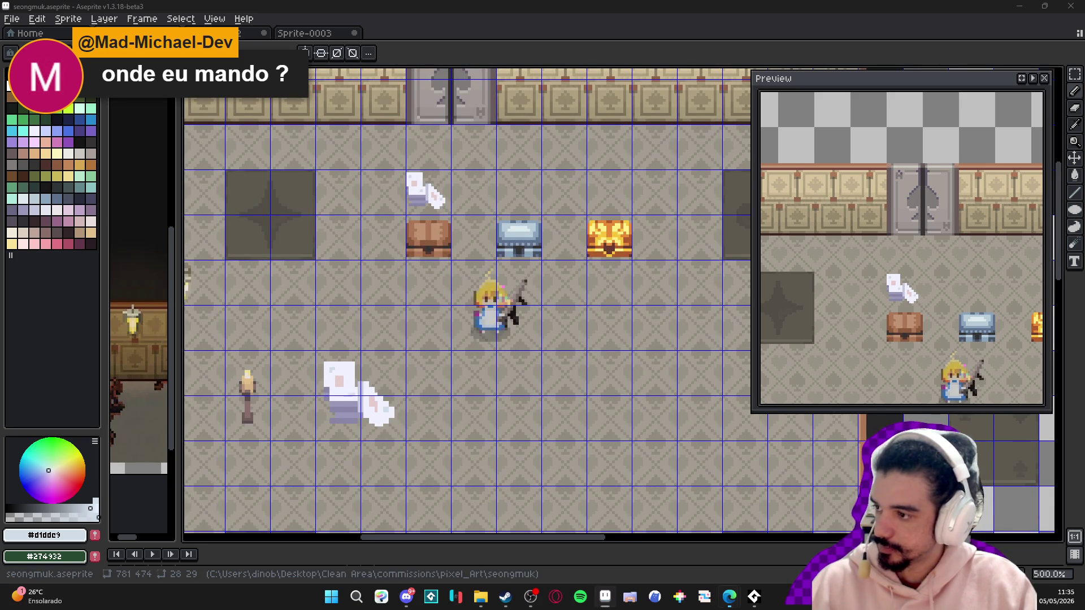
{"action": "scroll", "coordinate": [328, 403], "scroll_direction": "up", "scroll_amount": 7}
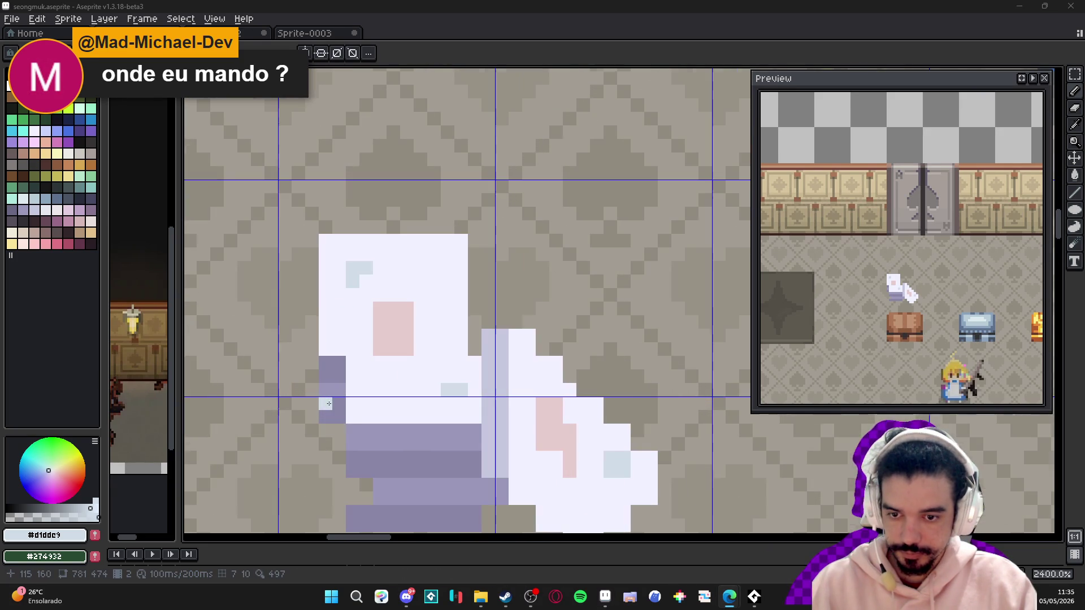
{"action": "left_click", "coordinate": [327, 390], "text": "alt"}
{"action": "scroll", "coordinate": [382, 395], "scroll_direction": "down", "scroll_amount": 5}
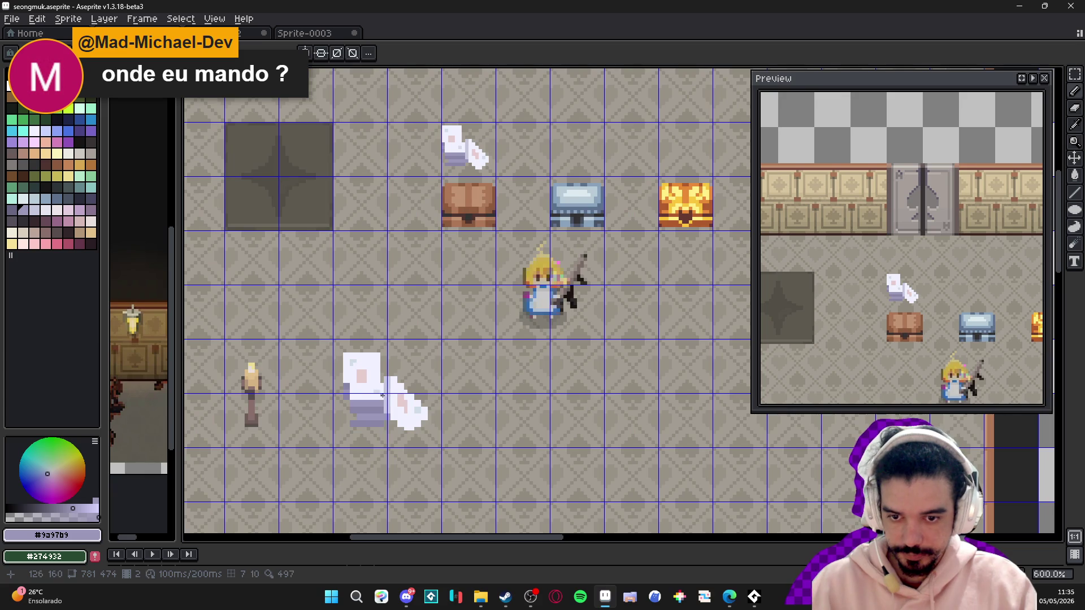
{"action": "left_click", "coordinate": [408, 415], "text": "alt"}
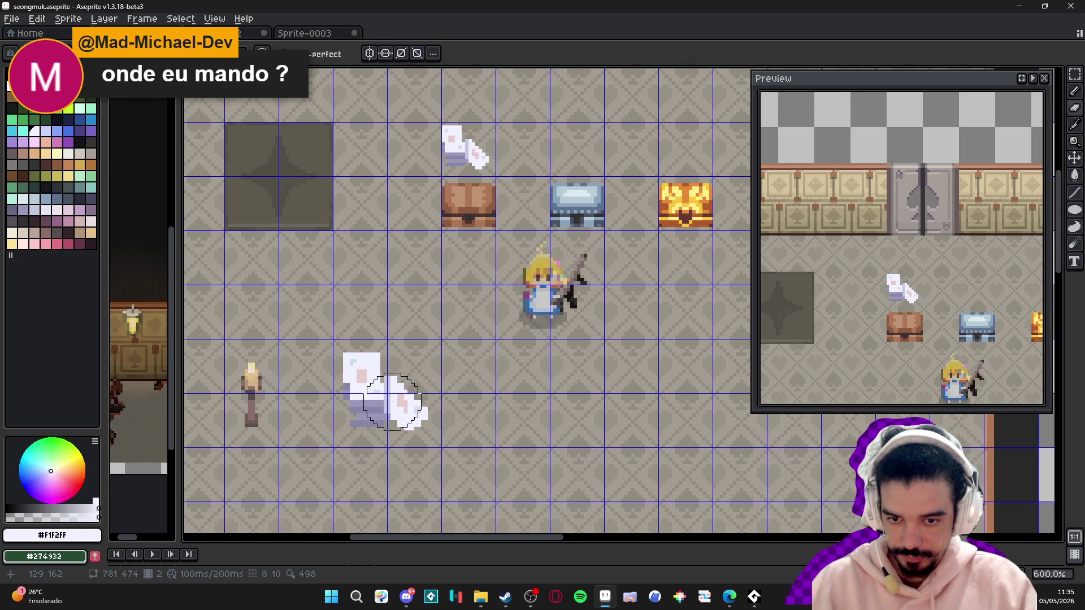
- Draw a thin white curved stroke on the floor left of the hero as a new paper's edge
{"action": "scroll", "coordinate": [394, 402], "scroll_direction": "down", "scroll_amount": 3}
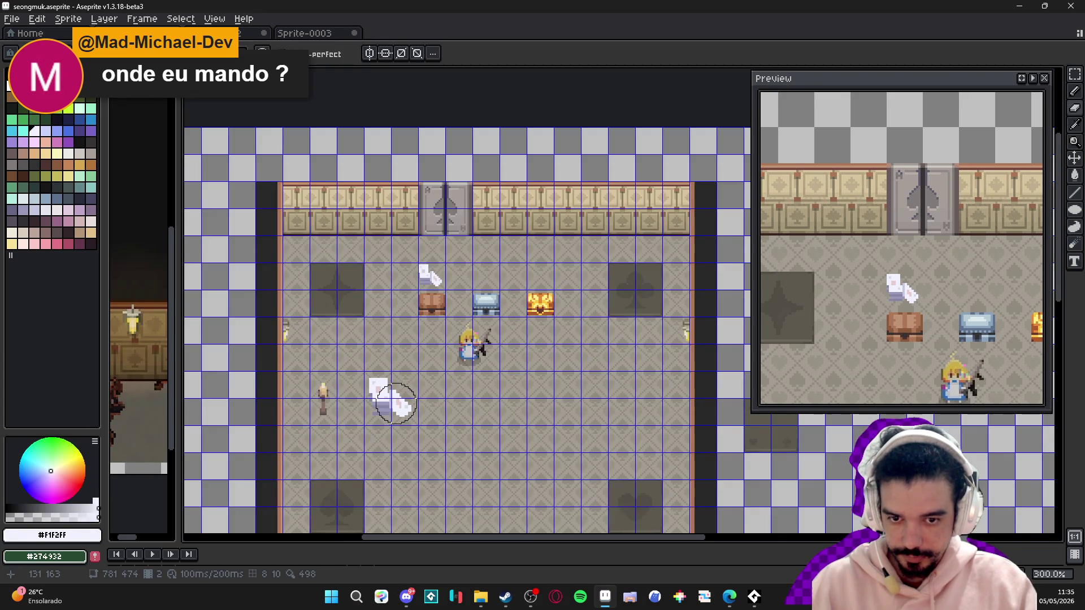
{"action": "scroll", "coordinate": [415, 312], "scroll_direction": "up", "scroll_amount": 3}
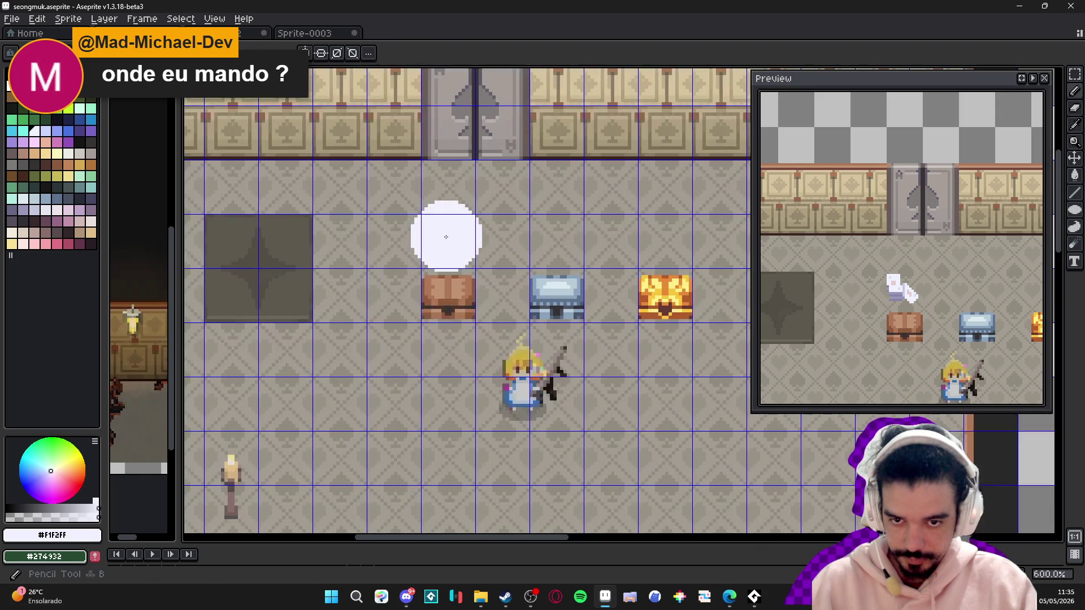
{"action": "key", "text": "ctrl"}
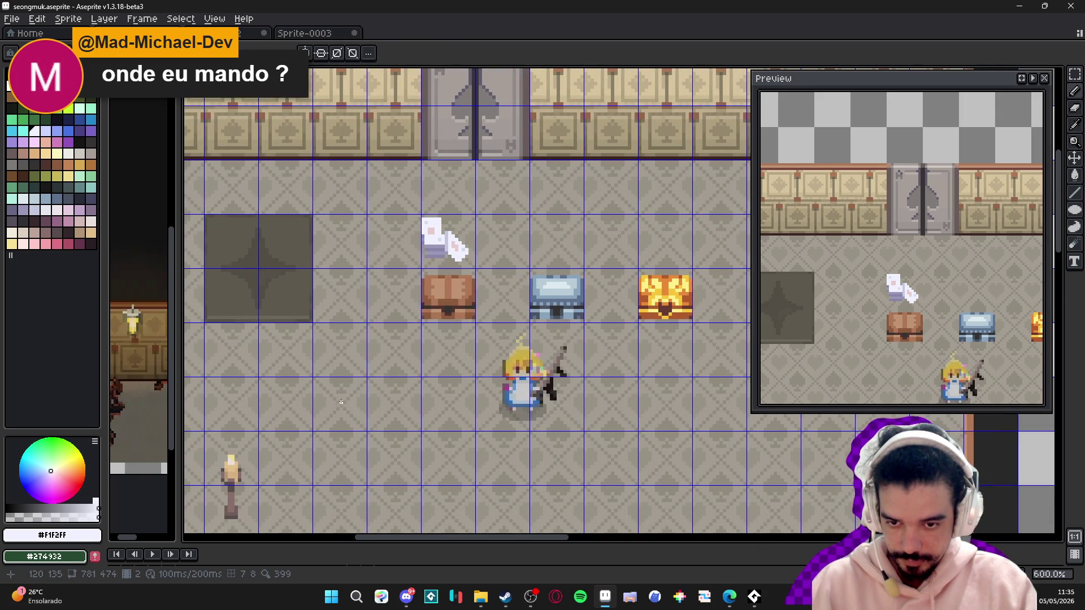
{"action": "scroll", "coordinate": [341, 399], "scroll_direction": "up", "scroll_amount": 2}
{"action": "mouse_move", "coordinate": [334, 368]}
{"action": "left_mouse_down"}
{"action": "mouse_move", "coordinate": [310, 388]}
{"action": "mouse_move", "coordinate": [360, 441]}
{"action": "mouse_move", "coordinate": [348, 455]}
{"action": "mouse_move", "coordinate": [335, 449]}
{"action": "left_mouse_up"}
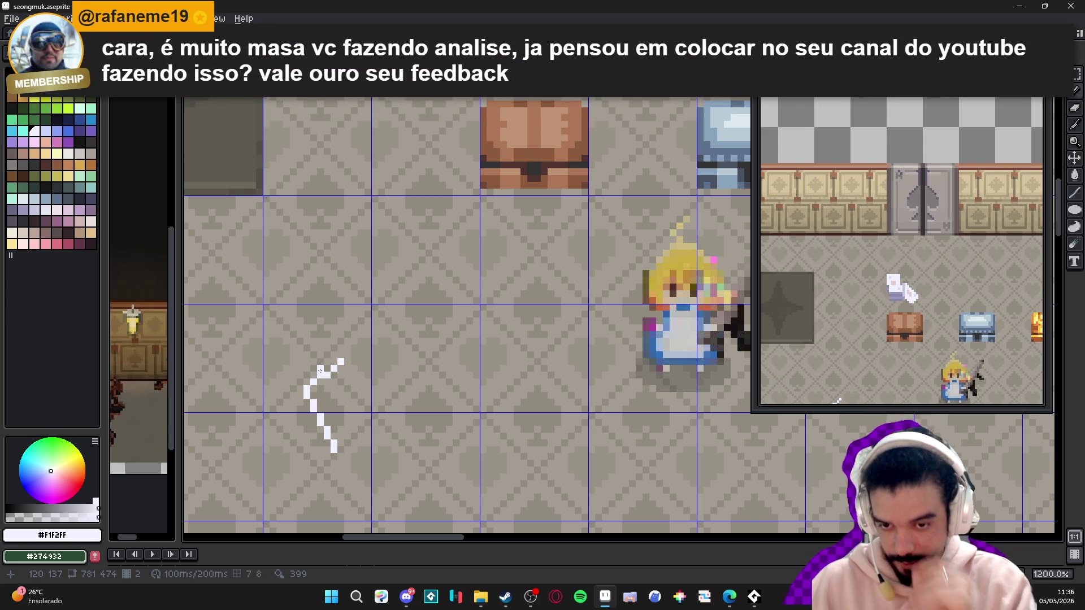
- With a 1-pixel Pencil, place the paper's top pixel and draw its right edge
{"action": "scroll", "coordinate": [320, 370], "scroll_direction": "up", "scroll_amount": 1}
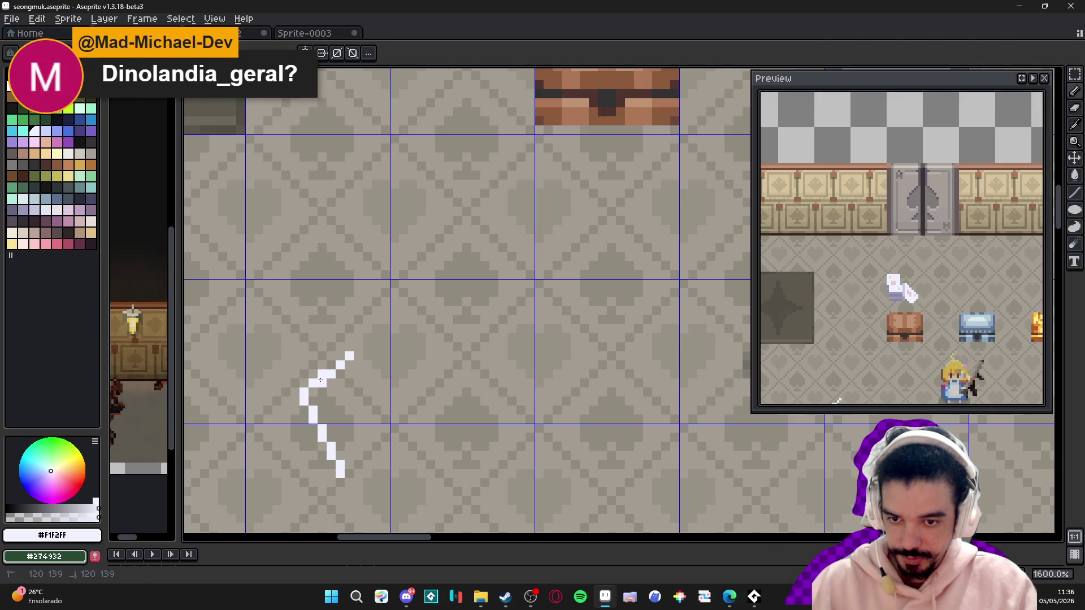
{"action": "key", "text": "b"}
{"action": "key", "text": "minus"}
{"action": "key", "text": "minus"}
{"action": "key", "text": "minus"}
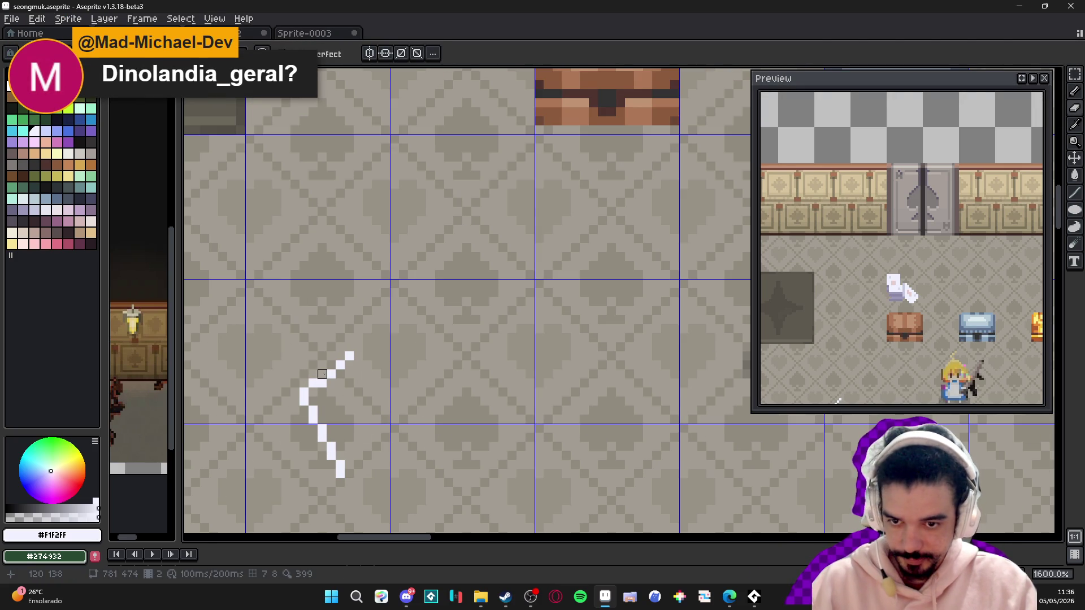
{"action": "left_click", "coordinate": [349, 366]}
{"action": "key", "text": "ctrl+z"}
{"action": "left_click", "coordinate": [347, 366]}
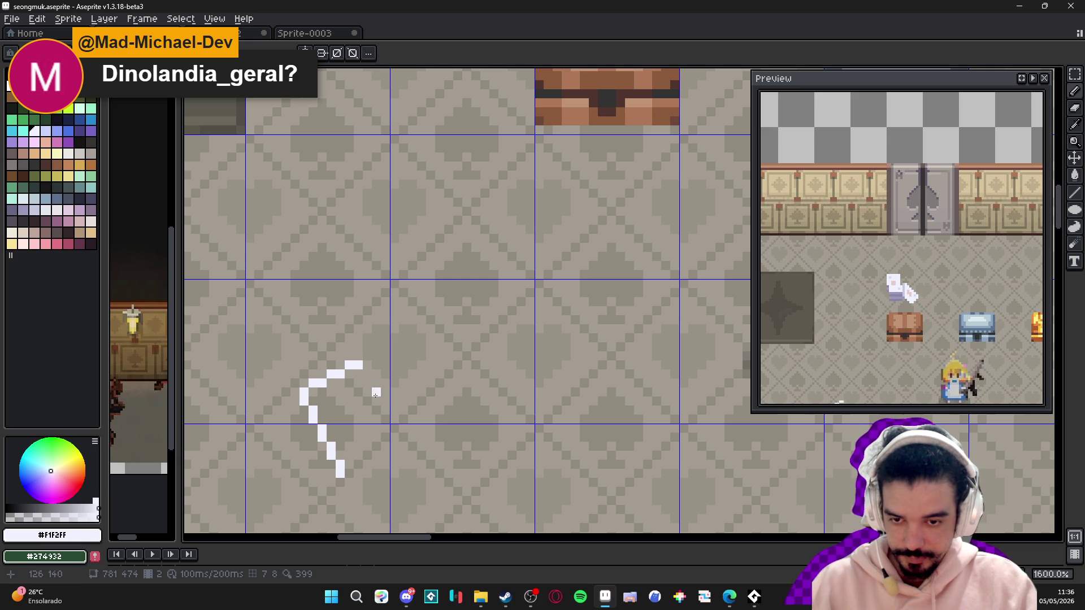
{"action": "left_click", "coordinate": [395, 447], "text": "shift"}
- Fix the bottom pixel and close the outline's bottom-right edge
{"action": "left_click", "coordinate": [349, 473]}
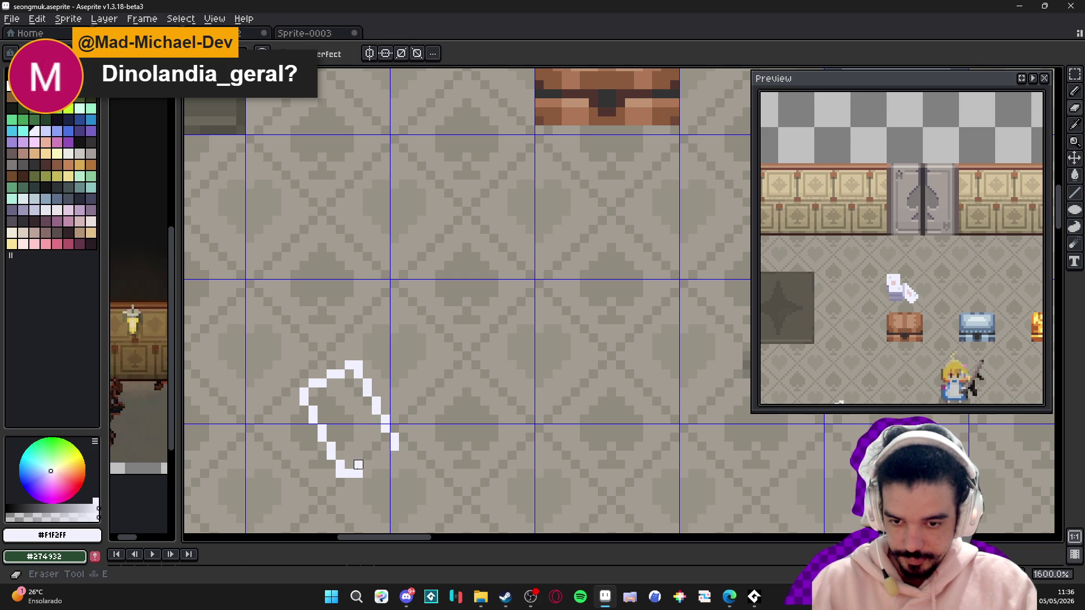
{"action": "key", "text": "ctrl+z"}
{"action": "left_click", "coordinate": [364, 464]}
{"action": "left_click_drag", "start_coordinate": [363, 464], "coordinate": [389, 456]}
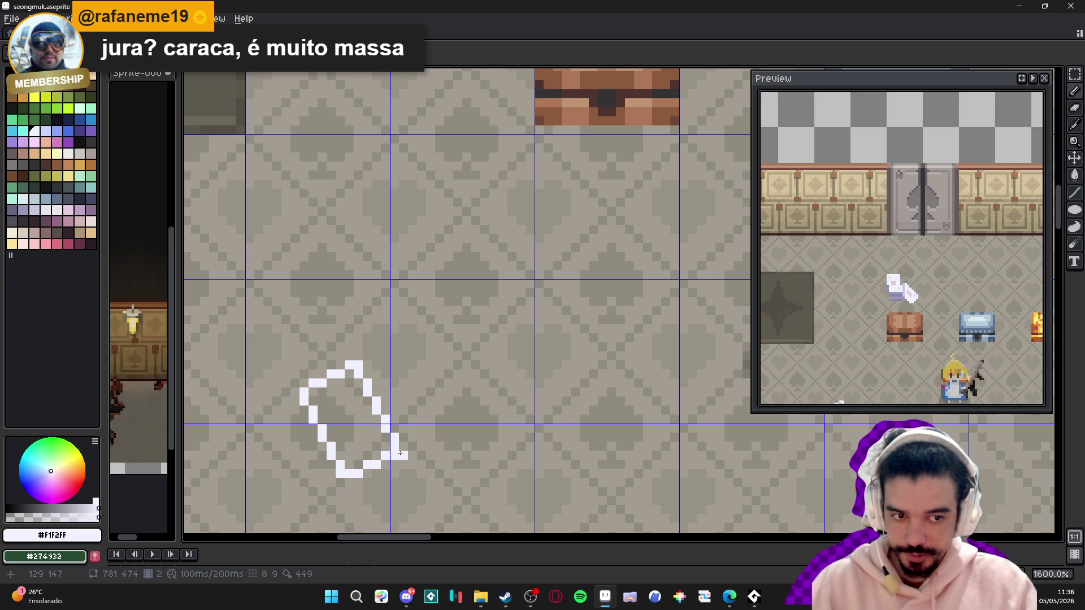
{"action": "scroll", "coordinate": [472, 419], "scroll_direction": "down", "scroll_amount": 2}
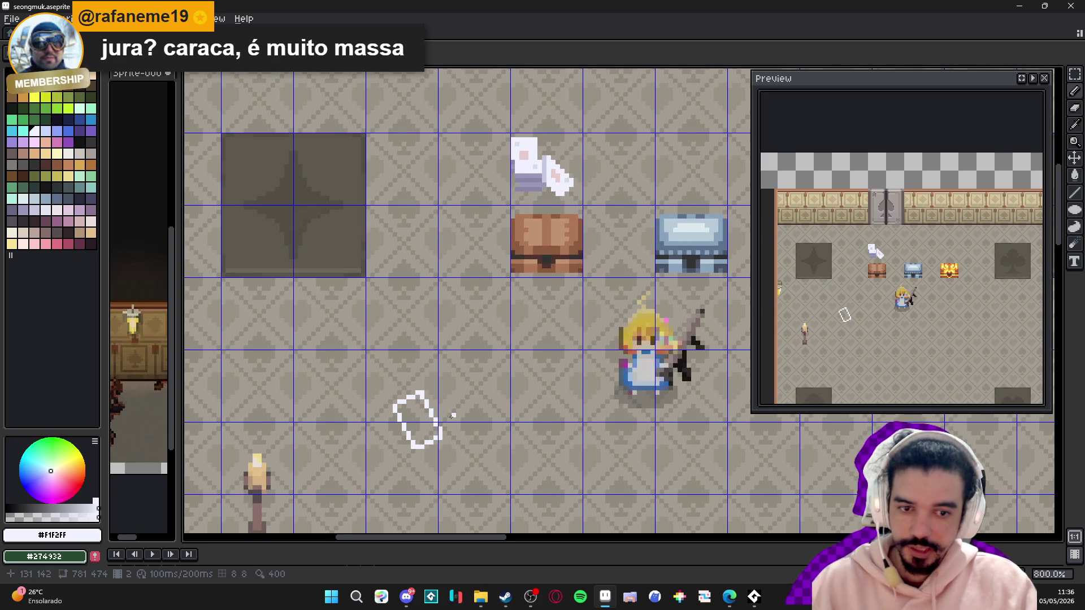
{"action": "scroll", "coordinate": [478, 415], "scroll_direction": "up", "scroll_amount": 4}
- Fill the closed paper outline solid #F1F2FF white
{"action": "left_click", "coordinate": [407, 423]}
{"action": "scroll", "coordinate": [412, 419], "scroll_direction": "down", "scroll_amount": 7}
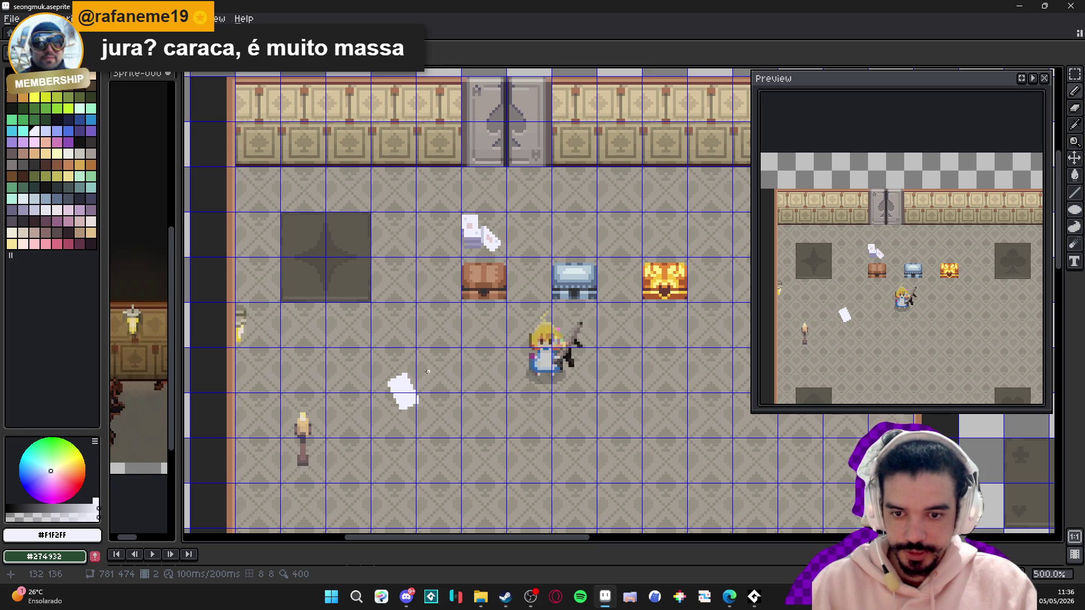
{"action": "scroll", "coordinate": [395, 394], "scroll_direction": "up", "scroll_amount": 4}
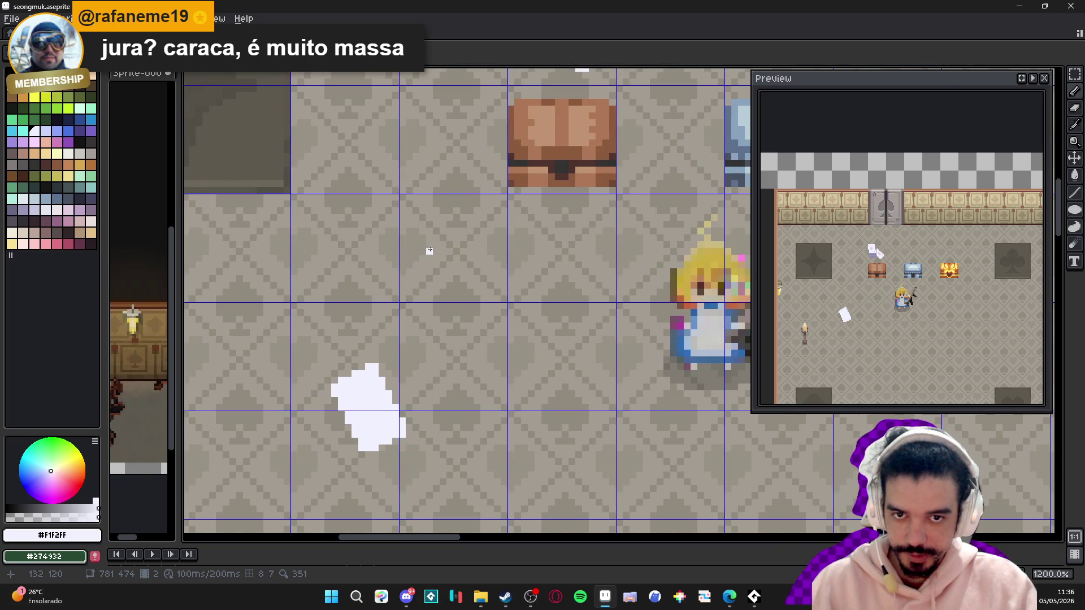
{"action": "scroll", "coordinate": [430, 251], "scroll_direction": "down", "scroll_amount": 2}
{"action": "scroll", "coordinate": [430, 251], "scroll_direction": "up", "scroll_amount": 2}
{"action": "left_click", "coordinate": [72, 508]}
{"action": "scroll", "coordinate": [397, 231], "scroll_direction": "down", "scroll_amount": 2}
{"action": "scroll", "coordinate": [397, 232], "scroll_direction": "up", "scroll_amount": 2}
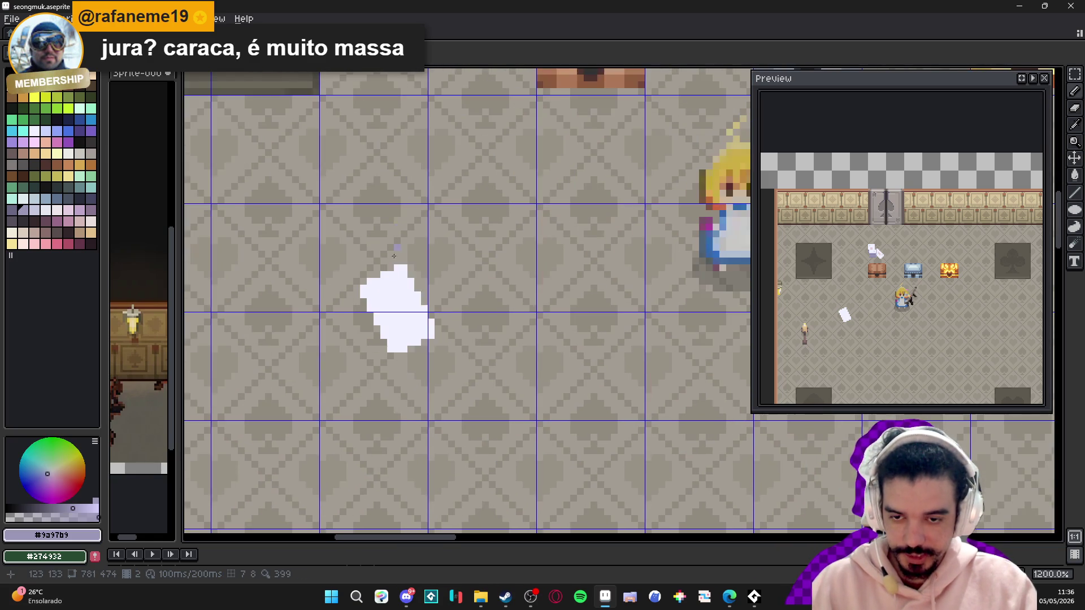
- Outline a lavender drop shadow beneath the paper and fill it
{"action": "scroll", "coordinate": [367, 305], "scroll_direction": "up", "scroll_amount": 1}
{"action": "mouse_move", "coordinate": [366, 303]}
{"action": "left_mouse_down"}
{"action": "mouse_move", "coordinate": [363, 339]}
{"action": "mouse_move", "coordinate": [394, 415]}
{"action": "left_mouse_up"}
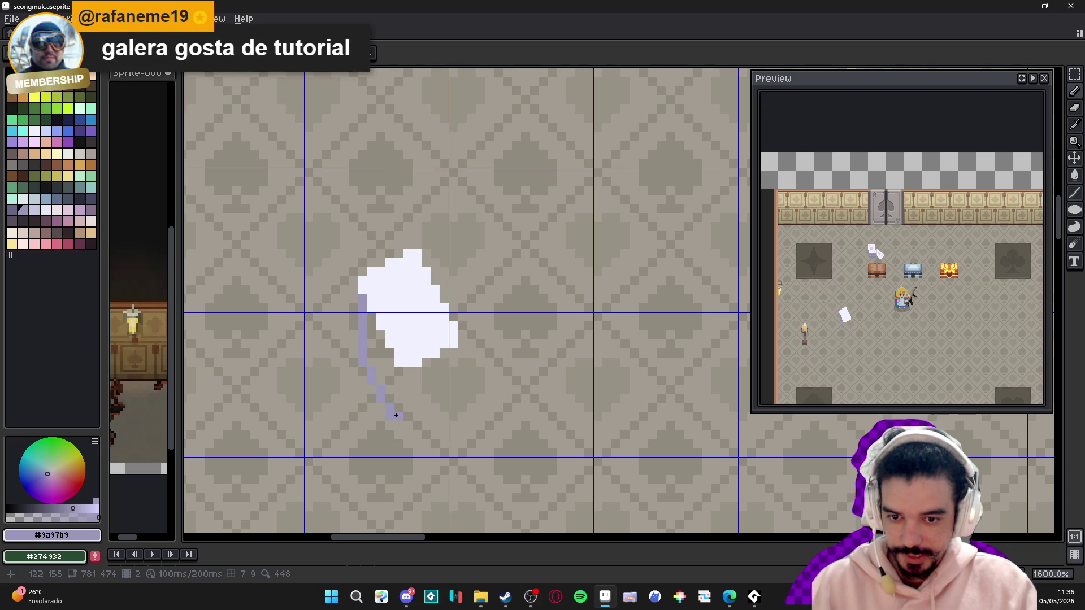
{"action": "mouse_move", "coordinate": [453, 352]}
{"action": "left_mouse_down"}
{"action": "mouse_move", "coordinate": [450, 383]}
{"action": "mouse_move", "coordinate": [419, 408]}
{"action": "left_mouse_up"}
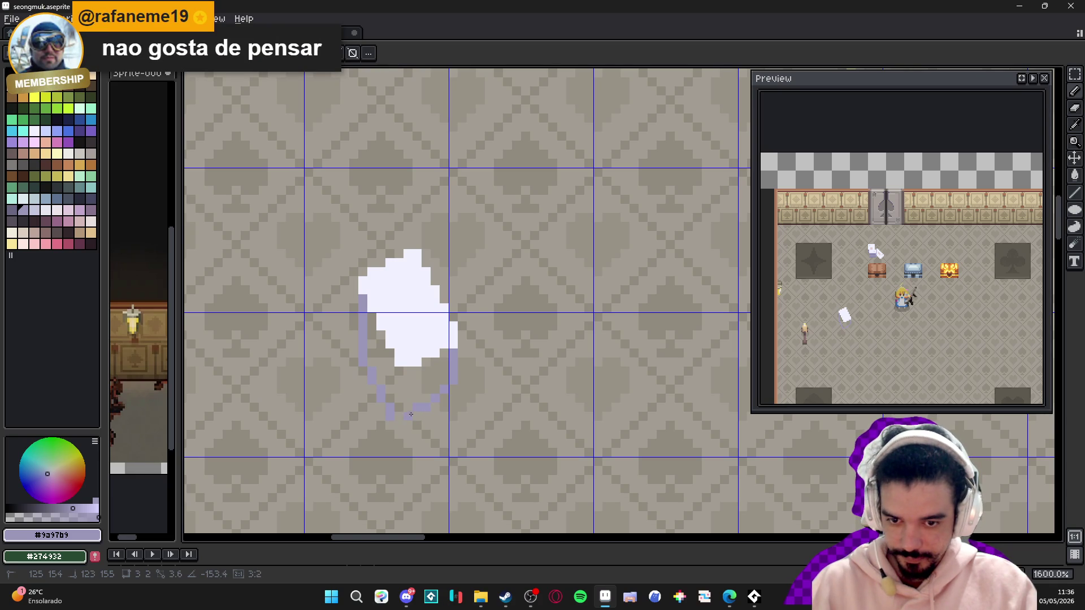
{"action": "key", "text": "g"}
{"action": "left_click", "coordinate": [433, 363]}
{"action": "scroll", "coordinate": [433, 363], "scroll_direction": "down", "scroll_amount": 3}
- Return to the Pencil and choose a dark purple for the paper's edge
{"action": "key", "text": "b"}
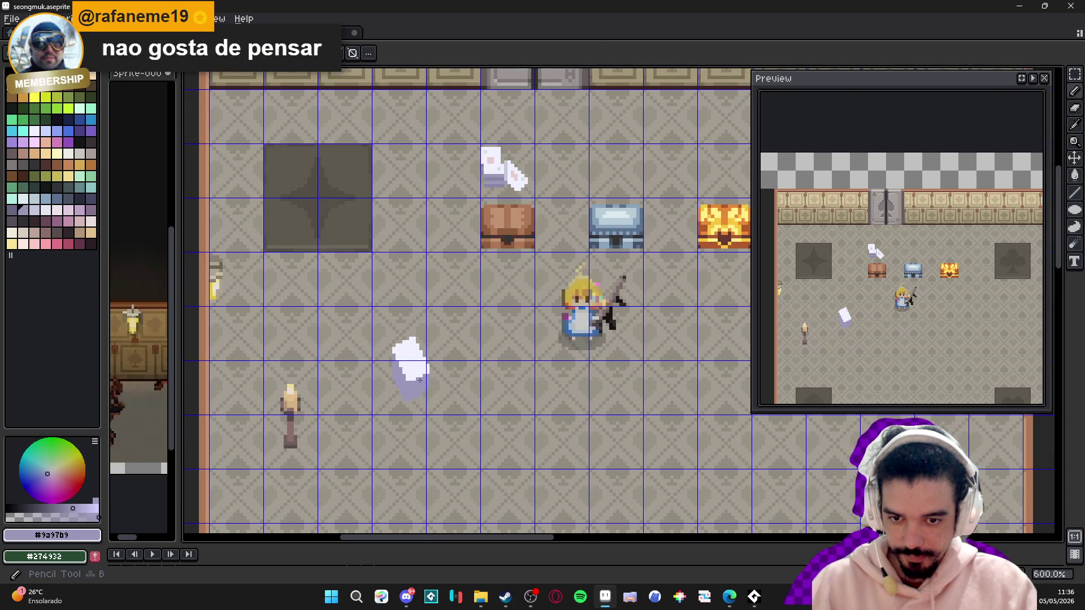
{"action": "scroll", "coordinate": [421, 382], "scroll_direction": "down", "scroll_amount": 2}
{"action": "scroll", "coordinate": [421, 382], "scroll_direction": "up", "scroll_amount": 3}
{"action": "scroll", "coordinate": [423, 384], "scroll_direction": "down", "scroll_amount": 1}
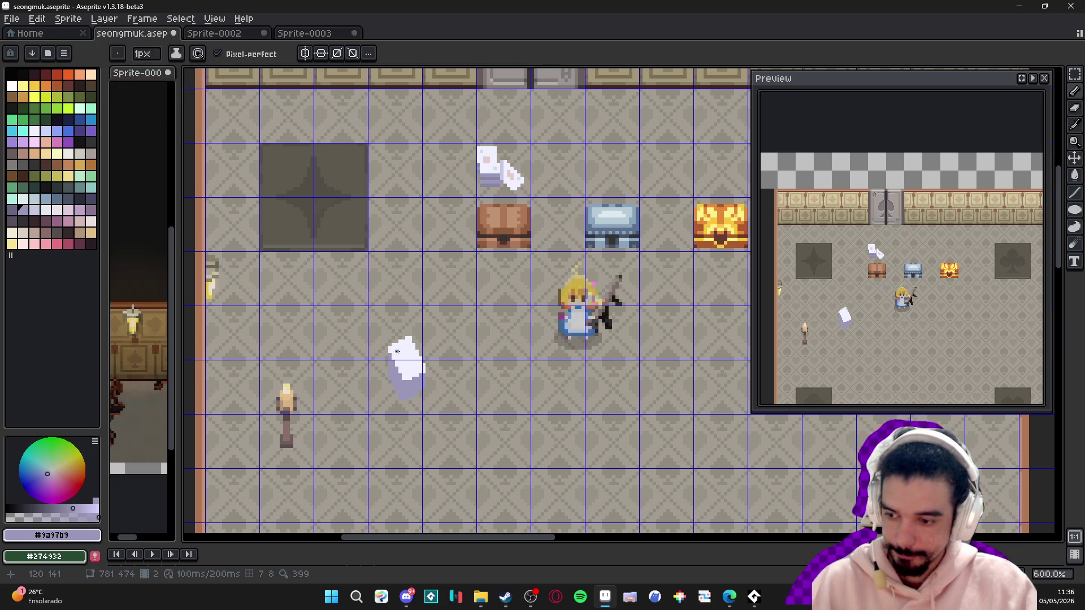
{"action": "scroll", "coordinate": [400, 373], "scroll_direction": "up", "scroll_amount": 4}
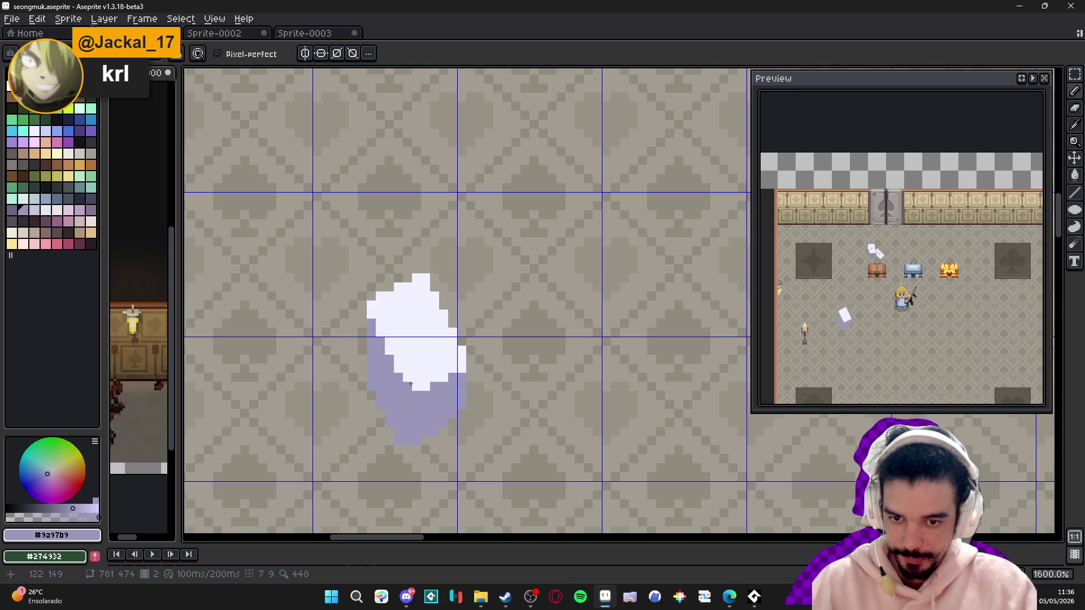
{"action": "scroll", "coordinate": [429, 375], "scroll_direction": "down", "scroll_amount": 4}
{"action": "scroll", "coordinate": [478, 193], "scroll_direction": "up", "scroll_amount": 3}
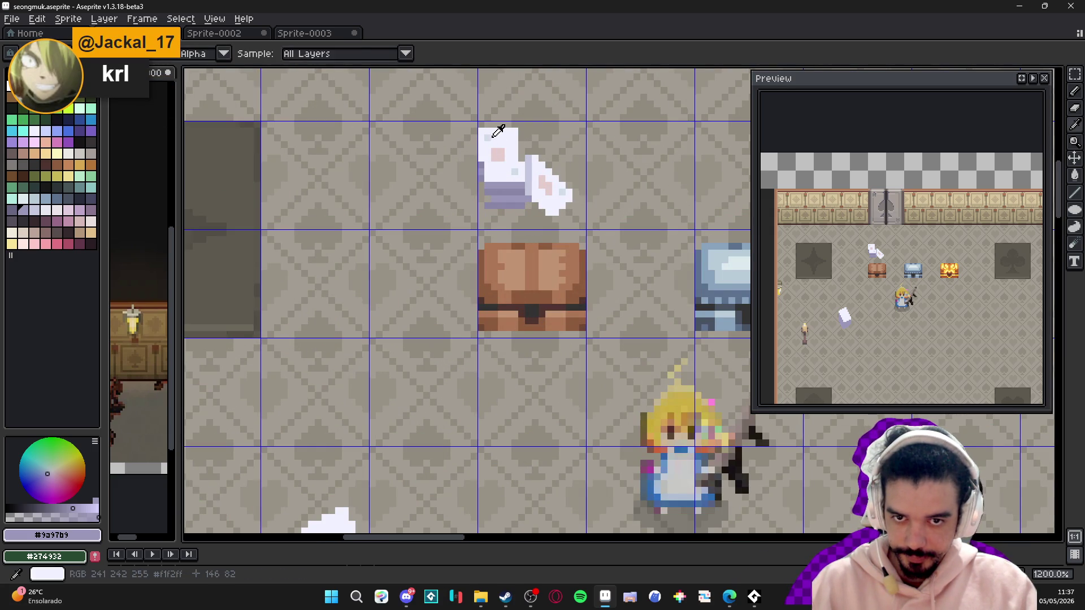
{"action": "left_click", "coordinate": [330, 401], "text": "alt"}
{"action": "left_click_drag", "start_coordinate": [329, 401], "coordinate": [363, 204]}
{"action": "scroll", "coordinate": [353, 308], "scroll_direction": "up", "scroll_amount": 1}
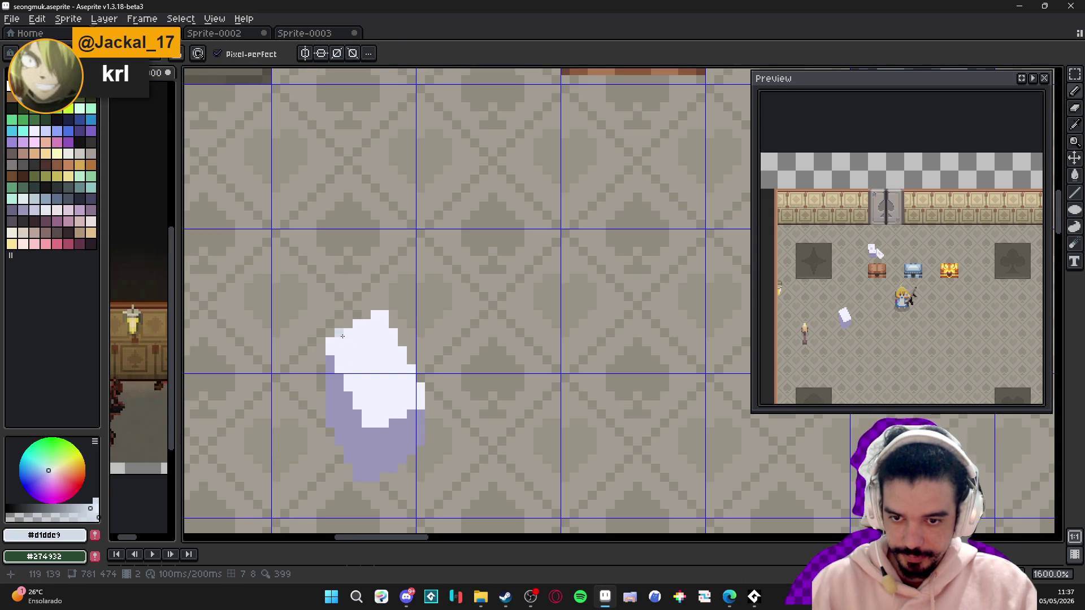
{"action": "scroll", "coordinate": [349, 352], "scroll_direction": "up", "scroll_amount": 2}
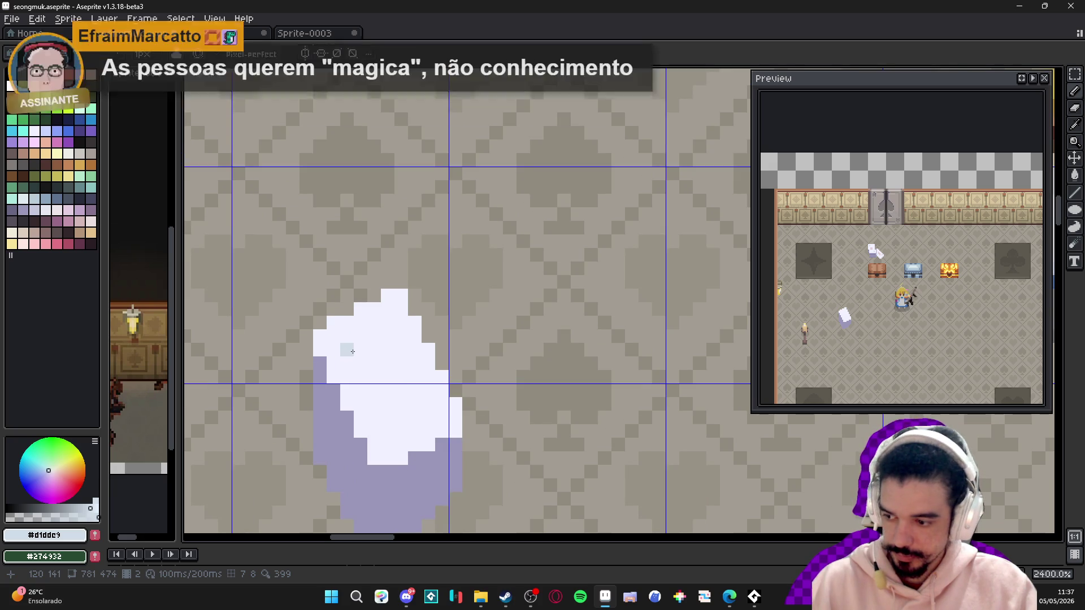
{"action": "scroll", "coordinate": [355, 339], "scroll_direction": "down", "scroll_amount": 2}
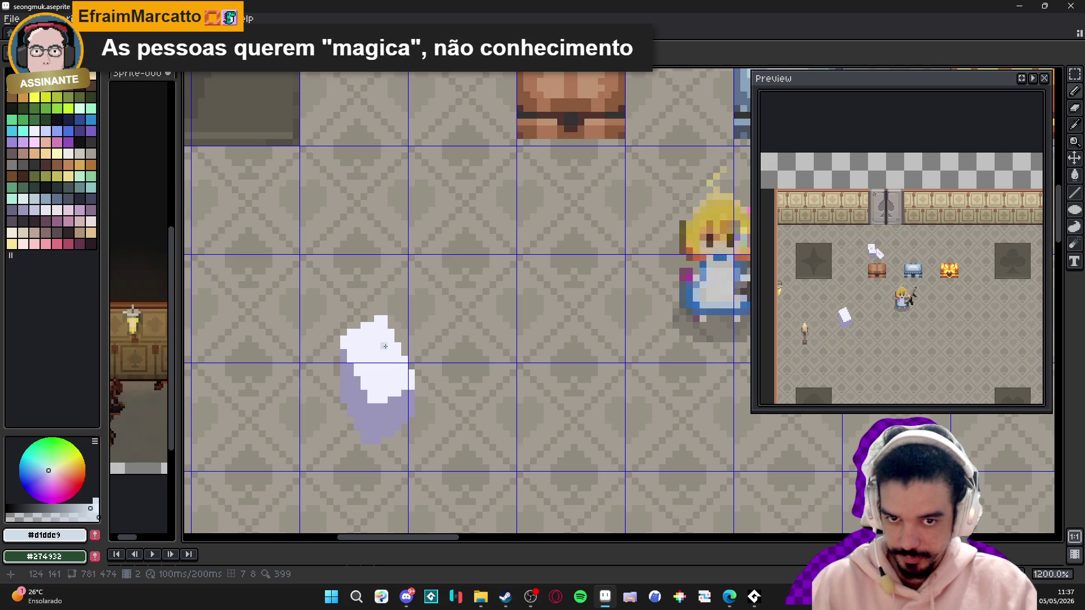
{"action": "scroll", "coordinate": [383, 347], "scroll_direction": "down", "scroll_amount": 4}
{"action": "scroll", "coordinate": [390, 365], "scroll_direction": "up", "scroll_amount": 5}
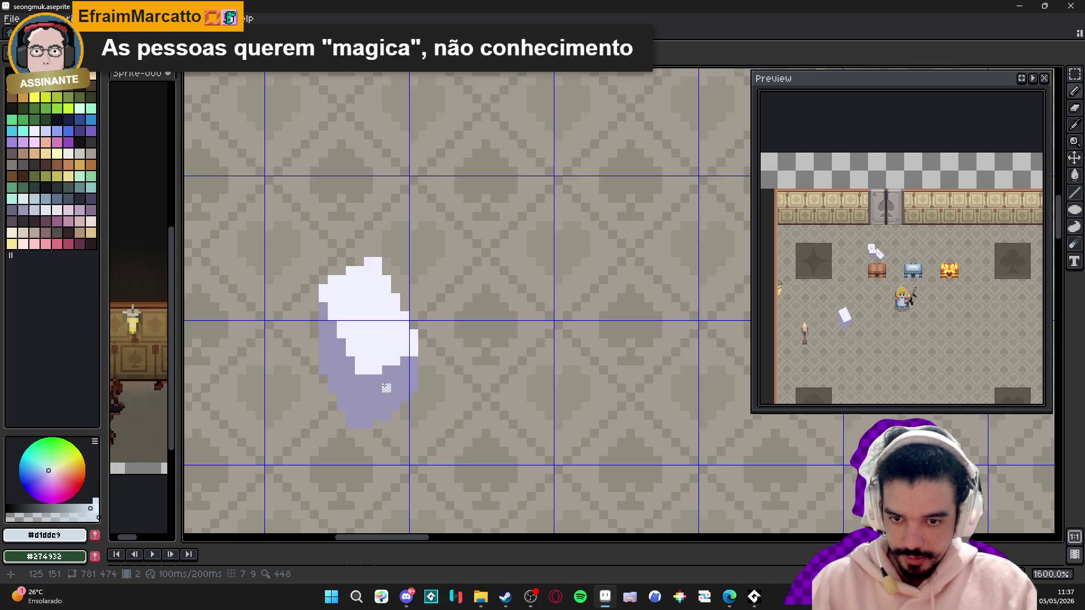
{"action": "left_click", "coordinate": [18, 213]}
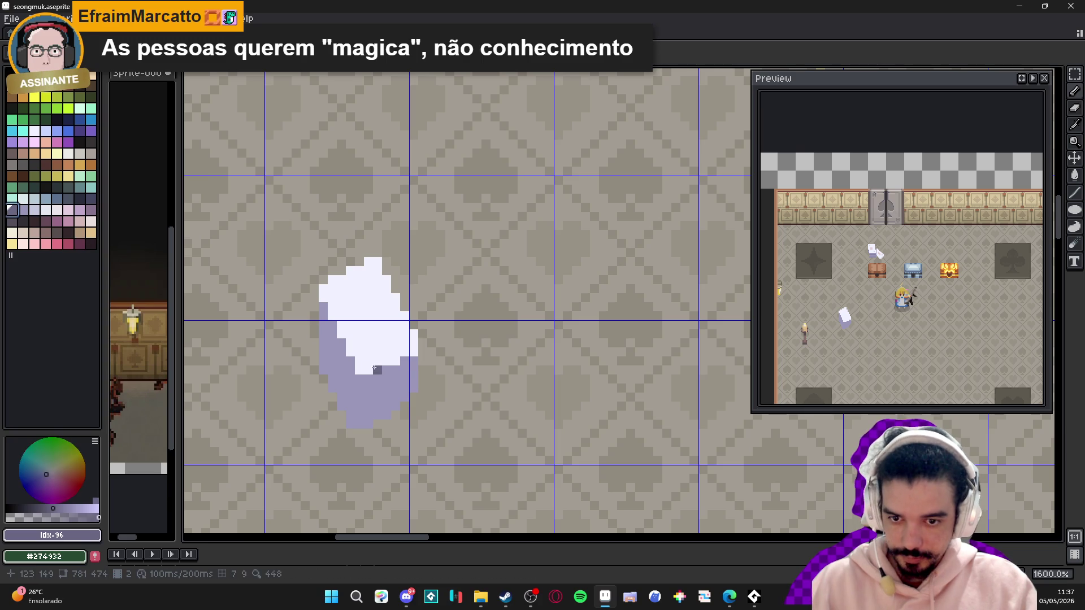
- Darken the paper's left and bottom edge pixels with dark purple
{"action": "left_click", "coordinate": [369, 379]}
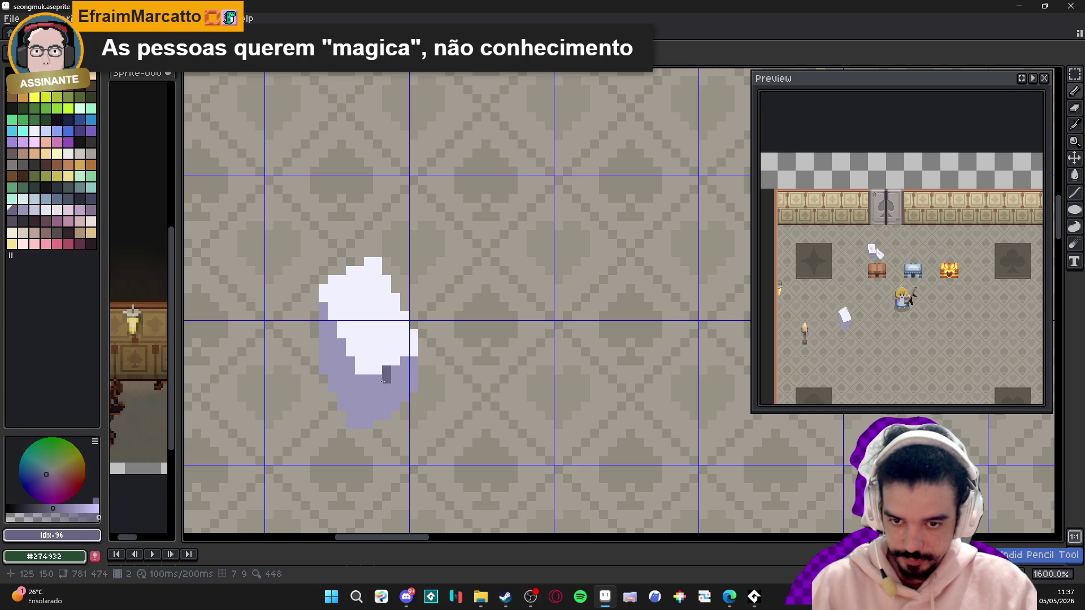
{"action": "left_click_drag", "start_coordinate": [351, 362], "coordinate": [351, 367]}
{"action": "left_click", "coordinate": [331, 317], "text": "shift"}
{"action": "left_click", "coordinate": [323, 322]}
{"action": "left_click", "coordinate": [333, 342]}
{"action": "left_click", "coordinate": [404, 362]}
{"action": "scroll", "coordinate": [402, 374], "scroll_direction": "up", "scroll_amount": 2}
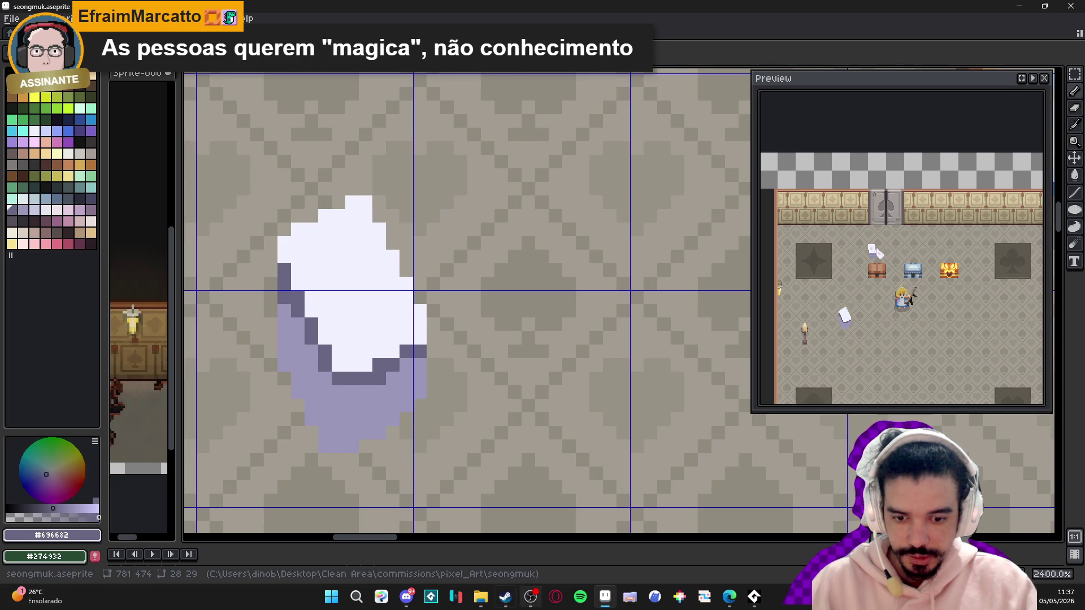
{"action": "key", "text": "alt+Tab"}
- Search the Steam store for 'age of wondersdeck' and open the Wonderdeck page
{"action": "left_click", "coordinate": [55, 26]}
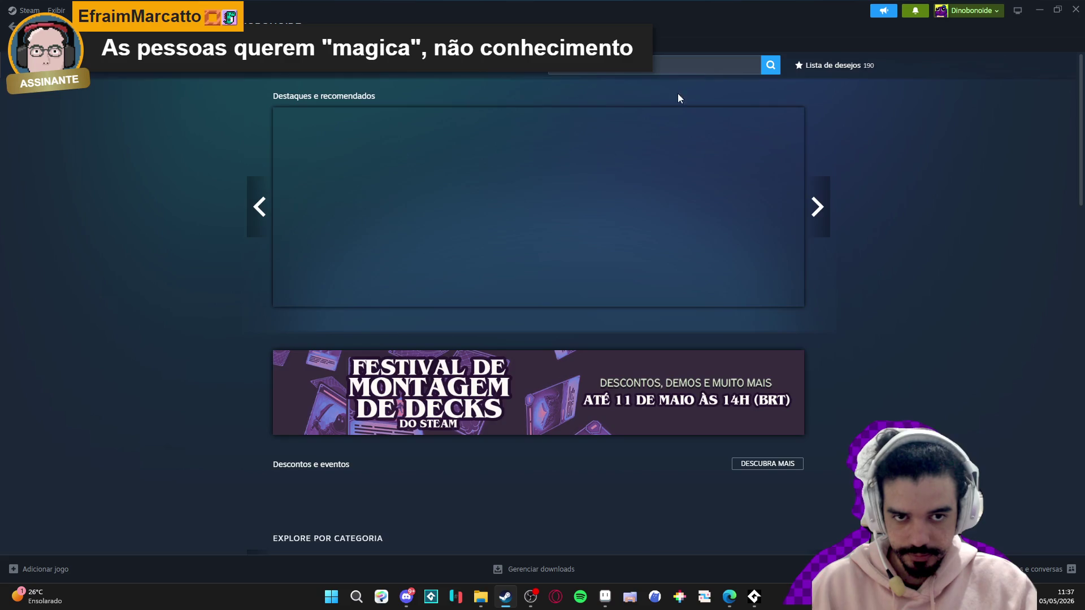
{"action": "left_click", "coordinate": [636, 73]}
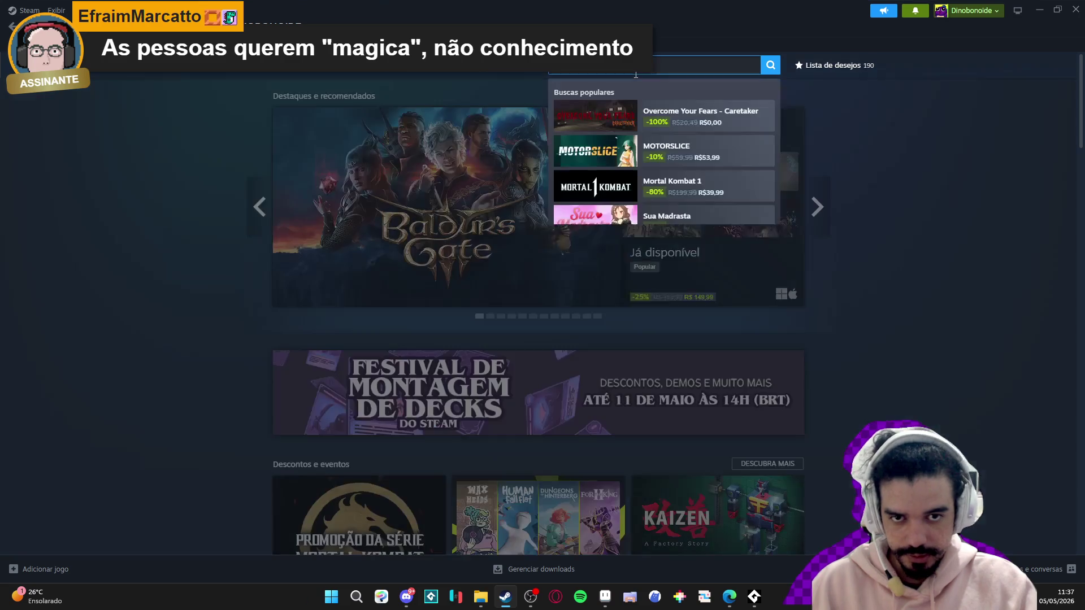
{"action": "type", "text": "age of wonders"}
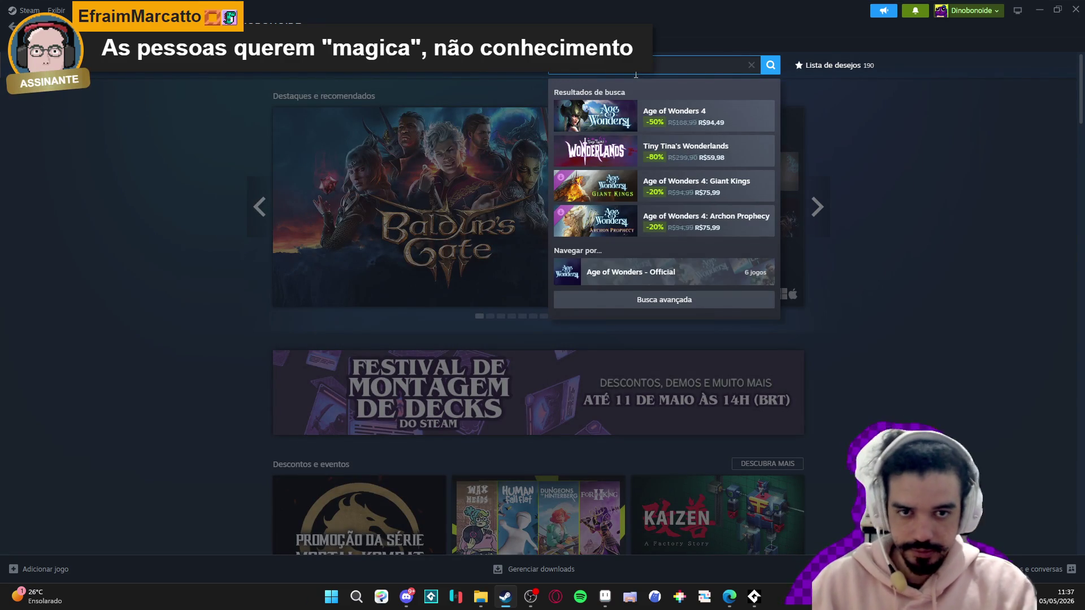
{"action": "type", "text": "deck"}
{"action": "left_click", "coordinate": [654, 106]}
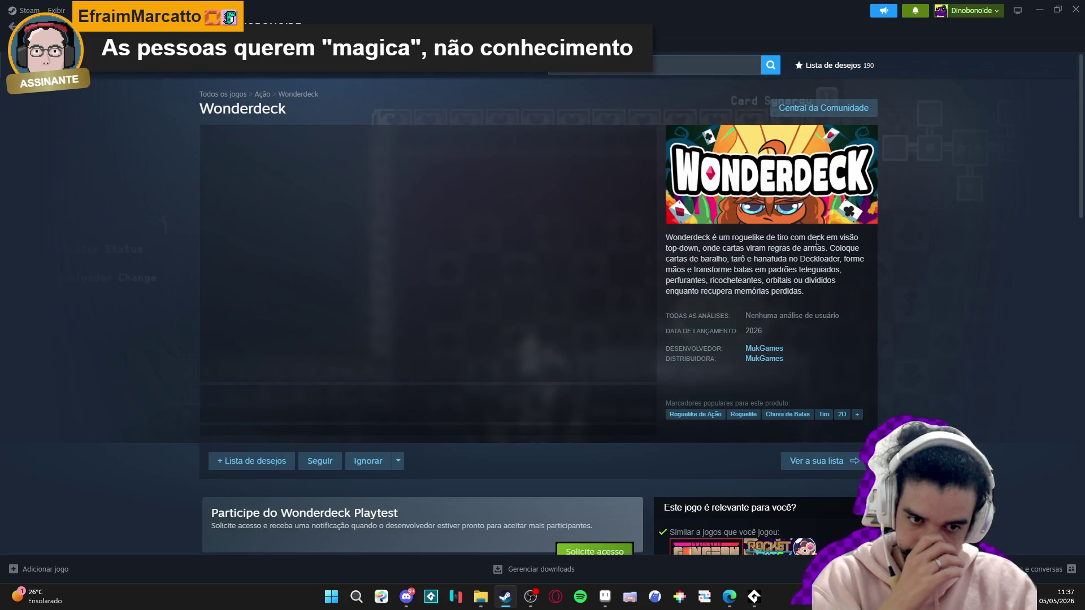
- Add Wonderdeck to the wishlist and minimize Steam
{"action": "scroll", "coordinate": [817, 242], "scroll_direction": "down", "scroll_amount": 3}
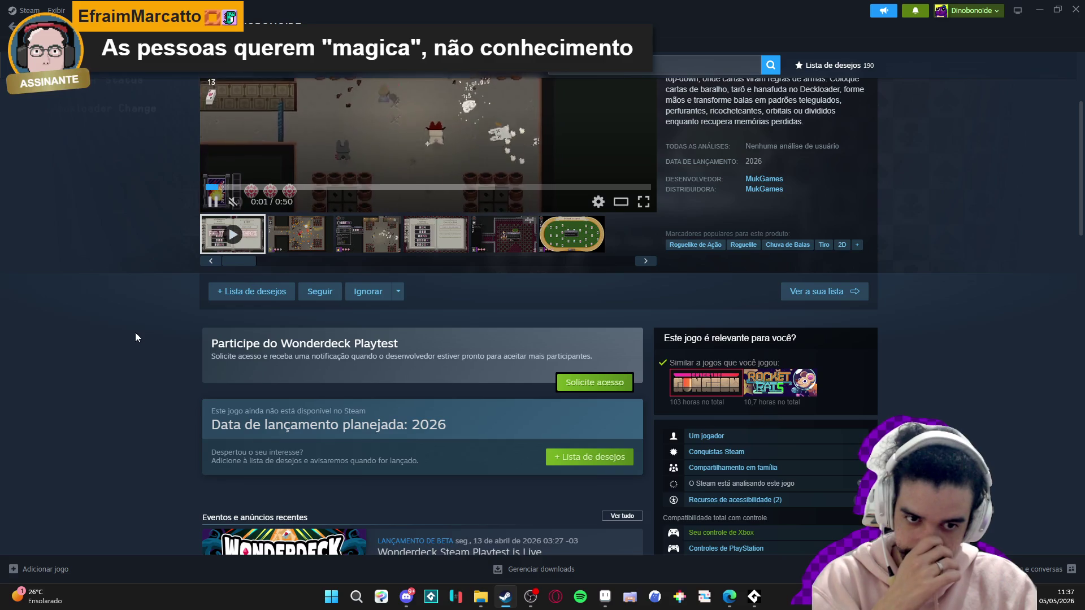
{"action": "scroll", "coordinate": [136, 336], "scroll_direction": "up", "scroll_amount": 1}
{"action": "scroll", "coordinate": [204, 319], "scroll_direction": "down", "scroll_amount": 1}
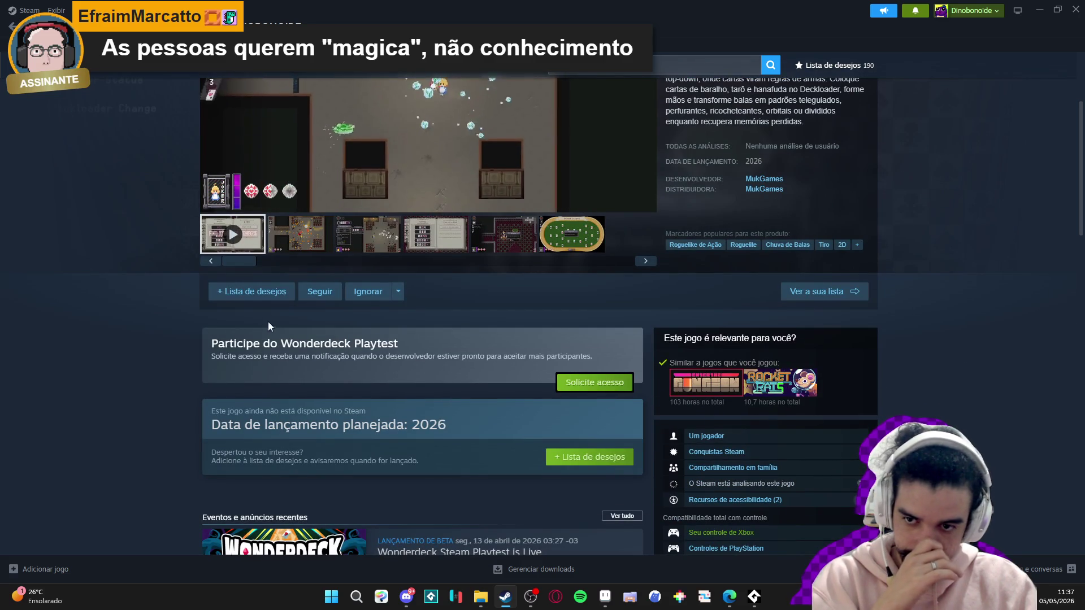
{"action": "left_click", "coordinate": [251, 291]}
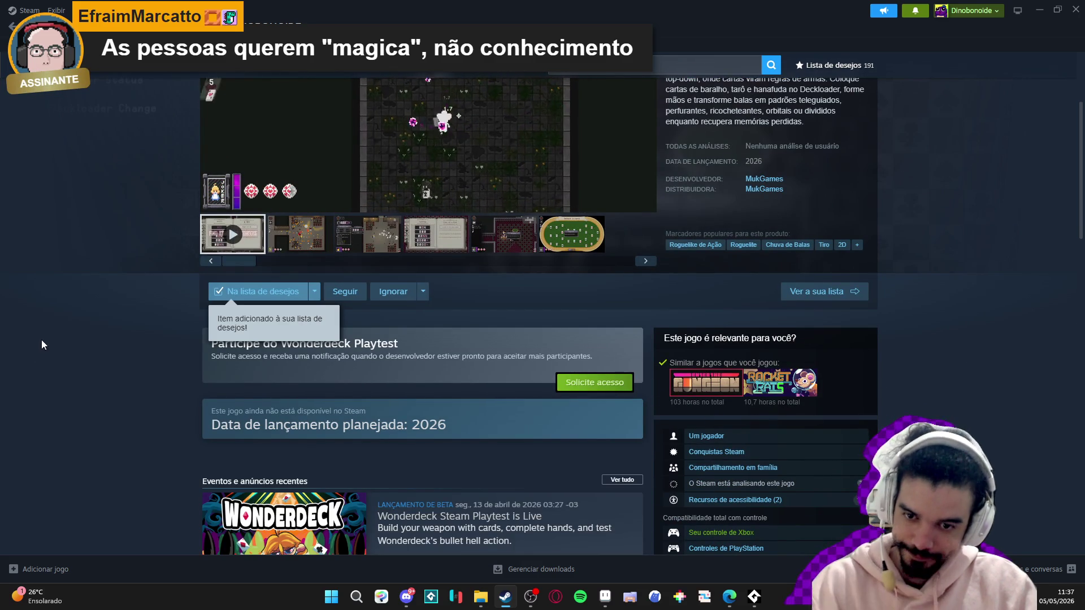
{"action": "scroll", "coordinate": [283, 326], "scroll_direction": "down", "scroll_amount": 6}
{"action": "scroll", "coordinate": [481, 319], "scroll_direction": "up", "scroll_amount": 5}
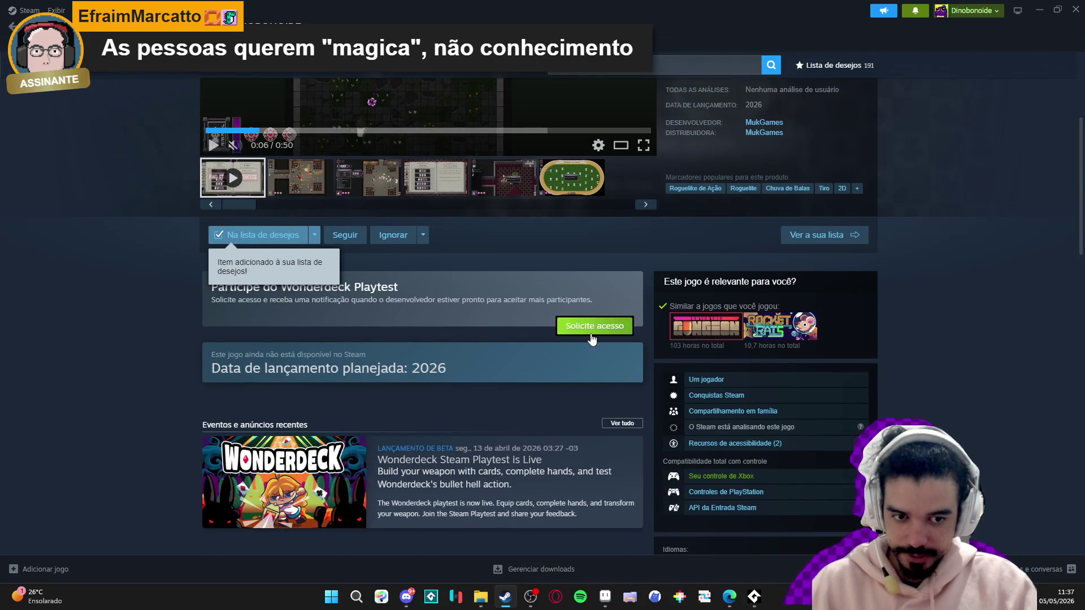
{"action": "scroll", "coordinate": [483, 345], "scroll_direction": "up", "scroll_amount": 3}
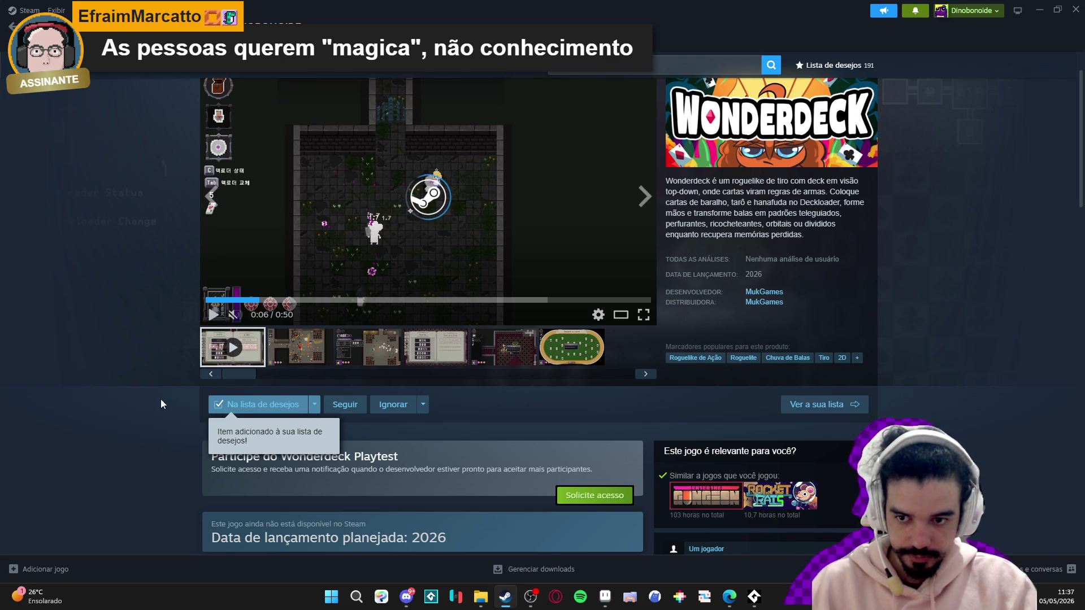
{"action": "left_click", "coordinate": [1037, 5]}
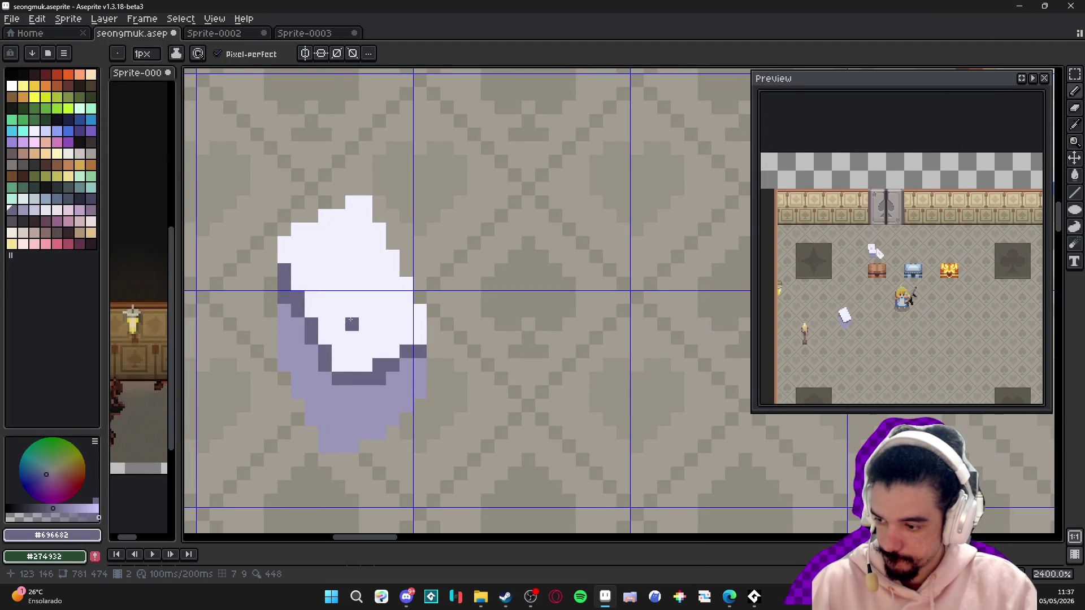
- Draw a dark purple line along the paper's lower-left edge and darken several bottom-edge pixels
{"action": "scroll", "coordinate": [379, 337], "scroll_direction": "down", "scroll_amount": 2}
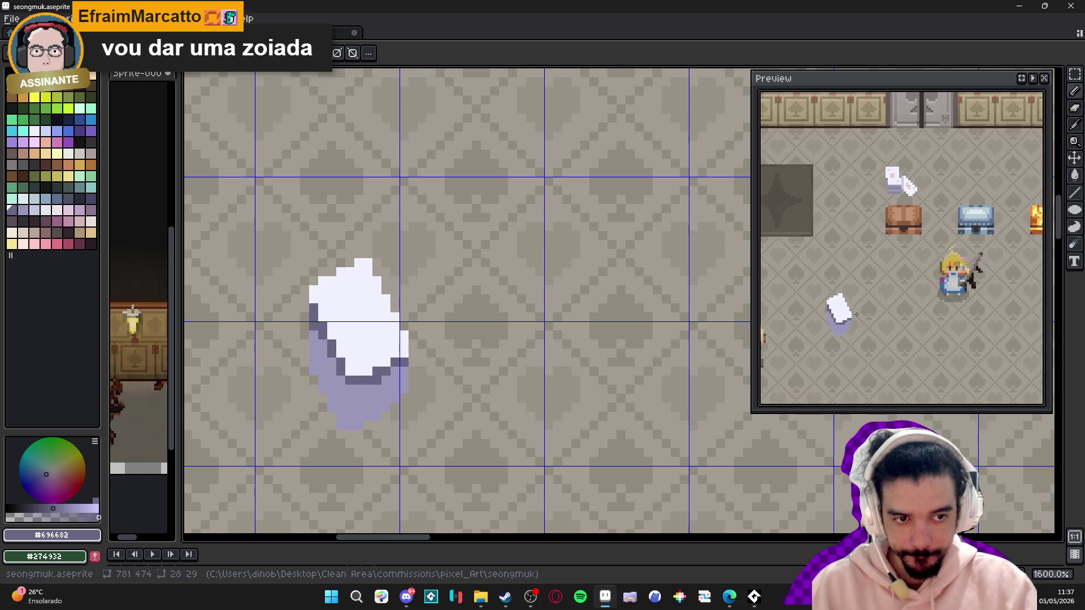
{"action": "scroll", "coordinate": [349, 309], "scroll_direction": "up", "scroll_amount": 3}
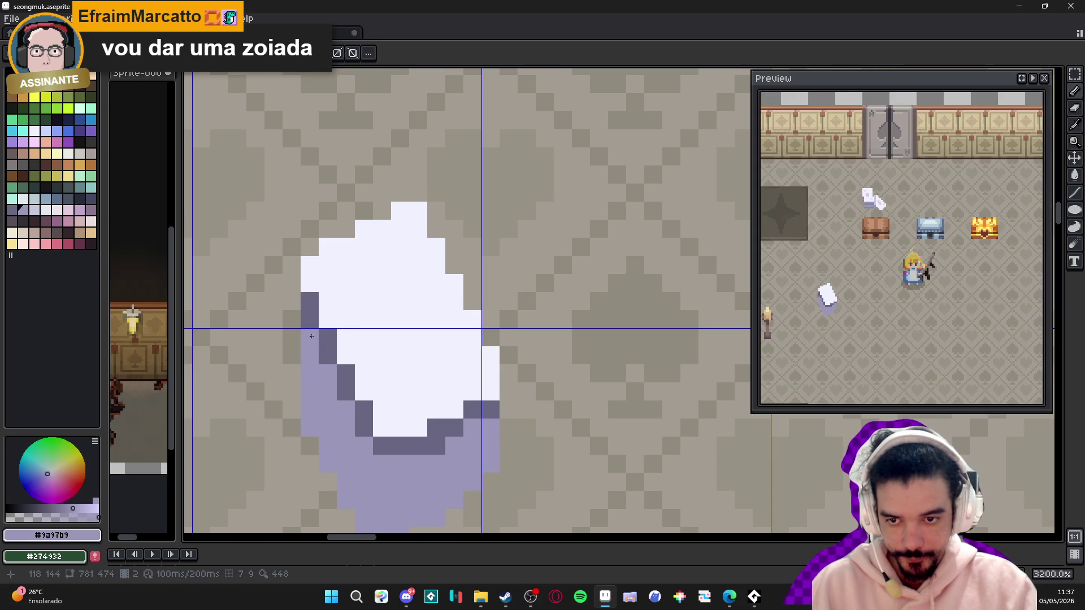
{"action": "scroll", "coordinate": [310, 317], "scroll_direction": "down", "scroll_amount": 3}
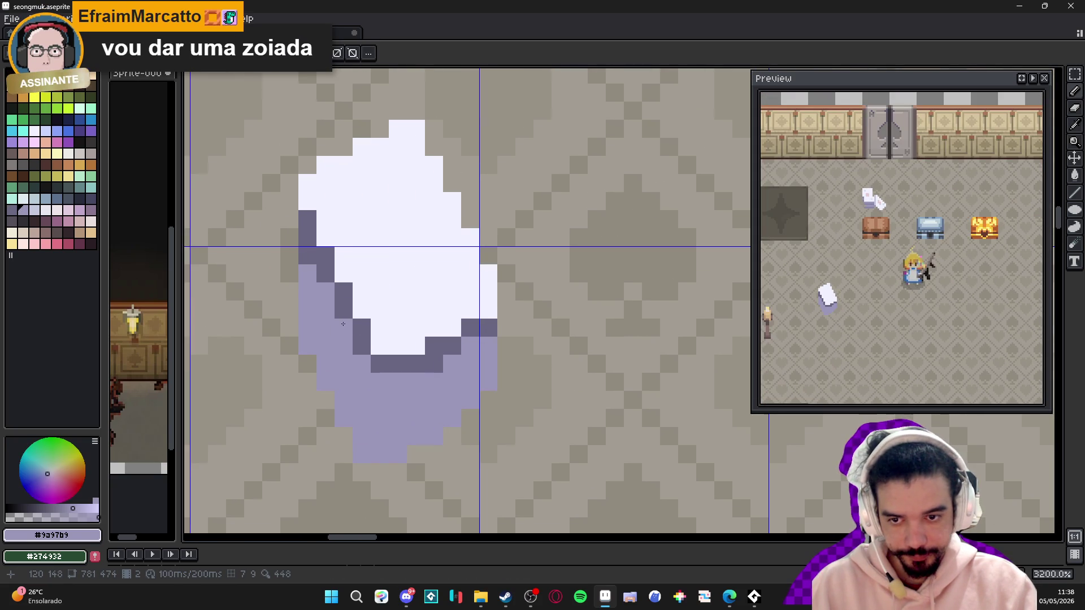
{"action": "left_click", "coordinate": [307, 303], "text": "alt"}
{"action": "mouse_move", "coordinate": [307, 303]}
{"action": "left_mouse_down"}
{"action": "mouse_move", "coordinate": [343, 388]}
{"action": "mouse_move", "coordinate": [369, 402]}
{"action": "mouse_move", "coordinate": [418, 416]}
{"action": "mouse_move", "coordinate": [470, 365]}
{"action": "mouse_move", "coordinate": [484, 368]}
{"action": "left_mouse_up"}
{"action": "left_click", "coordinate": [365, 395], "text": "shift"}
{"action": "left_click", "coordinate": [470, 364]}
{"action": "left_click", "coordinate": [441, 380], "text": "shift"}
{"action": "left_click", "coordinate": [361, 382]}
- Fix a stray pixel with lavender, then darken more left-edge and bottom-outline pixels in dark purple
{"action": "left_click", "coordinate": [344, 400], "text": "alt"}
{"action": "left_click", "coordinate": [362, 400]}
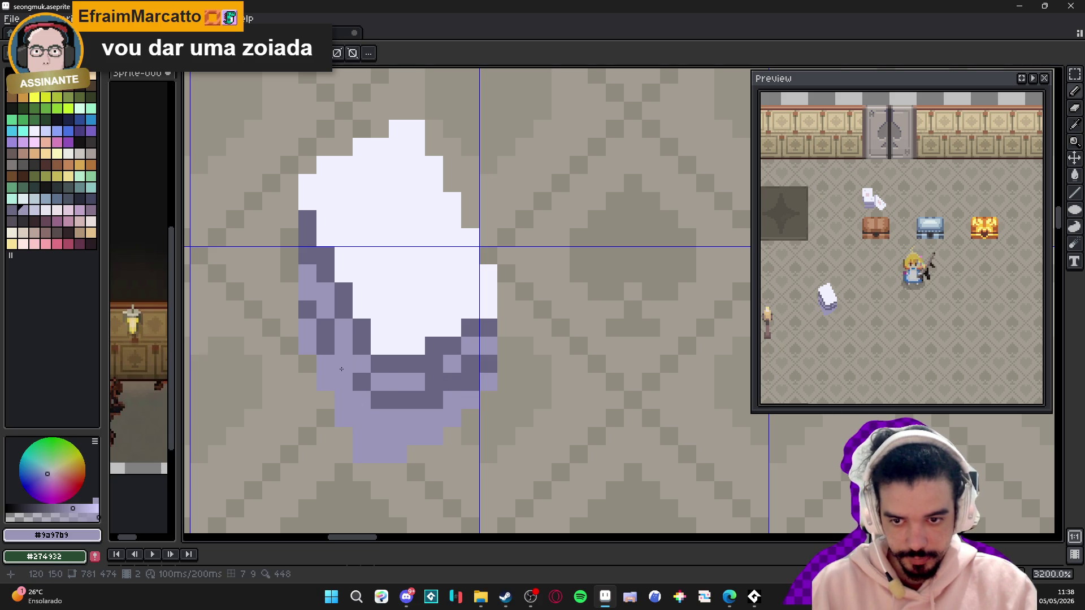
{"action": "left_click", "coordinate": [344, 358], "text": "alt"}
{"action": "left_click", "coordinate": [339, 350]}
{"action": "left_click", "coordinate": [308, 292]}
{"action": "left_click", "coordinate": [346, 383]}
{"action": "left_click", "coordinate": [451, 397]}
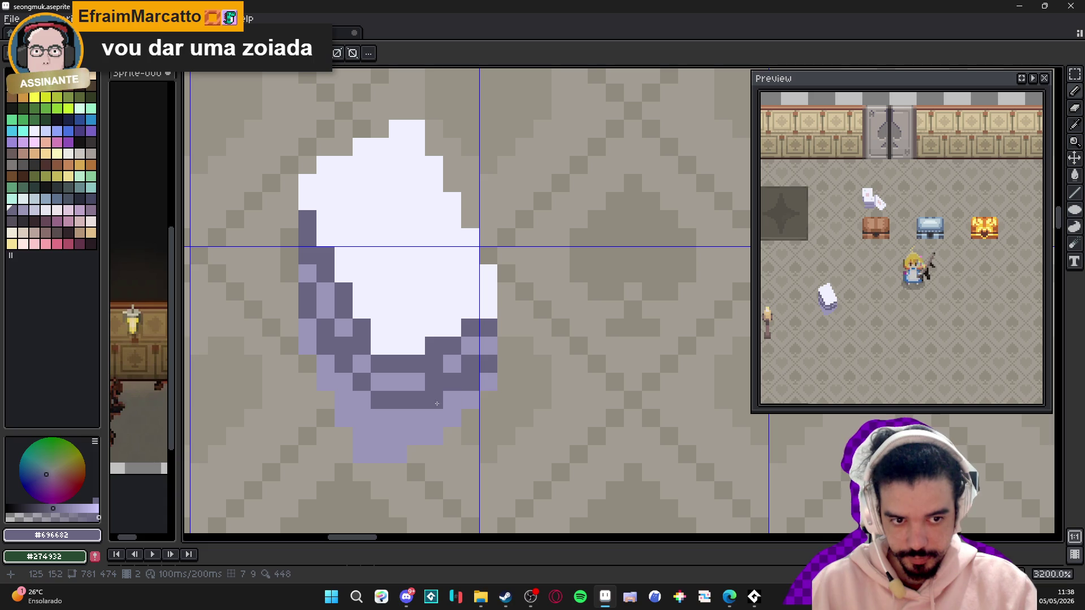
- Hide the pixel grid and recentre the view on the paper prop
{"action": "scroll", "coordinate": [425, 384], "scroll_direction": "down", "scroll_amount": 3}
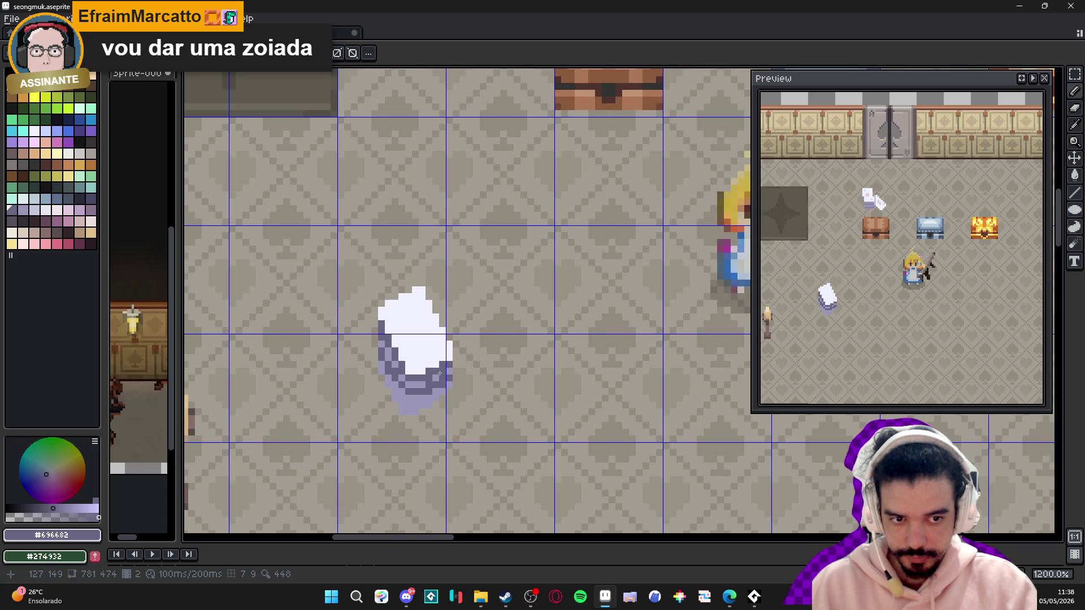
{"action": "scroll", "coordinate": [441, 370], "scroll_direction": "down", "scroll_amount": 5}
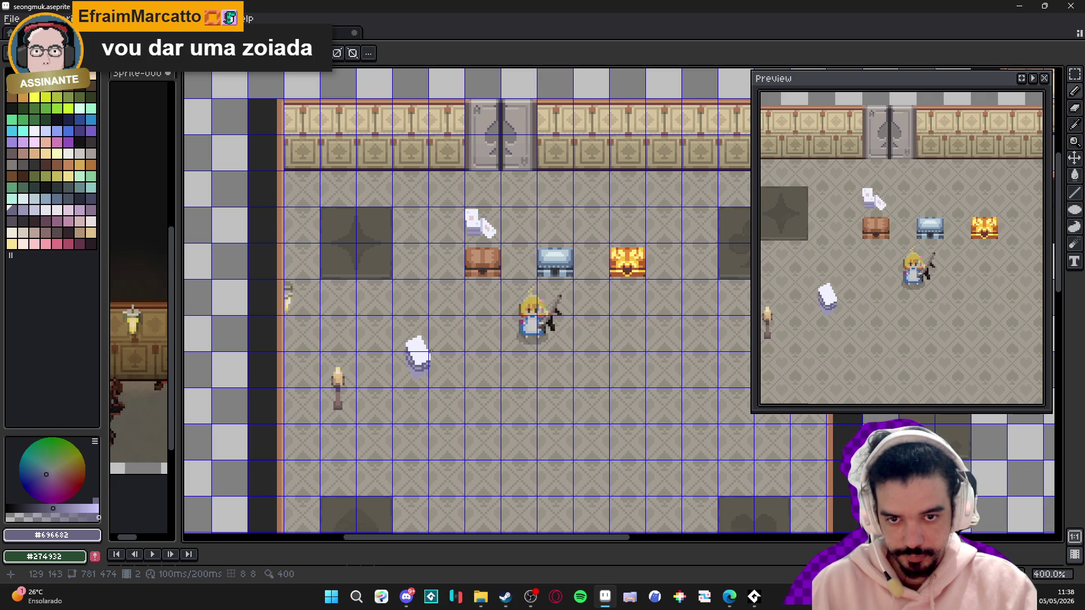
{"action": "scroll", "coordinate": [399, 355], "scroll_direction": "up", "scroll_amount": 6}
{"action": "left_click", "coordinate": [435, 380], "text": "alt"}
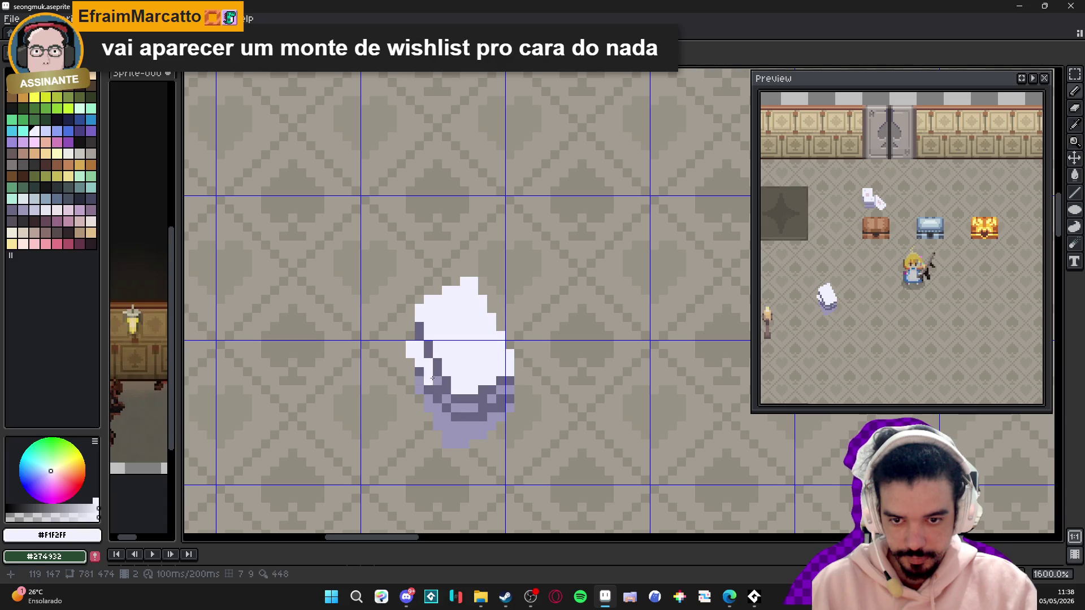
{"action": "left_click", "coordinate": [418, 330], "text": "alt"}
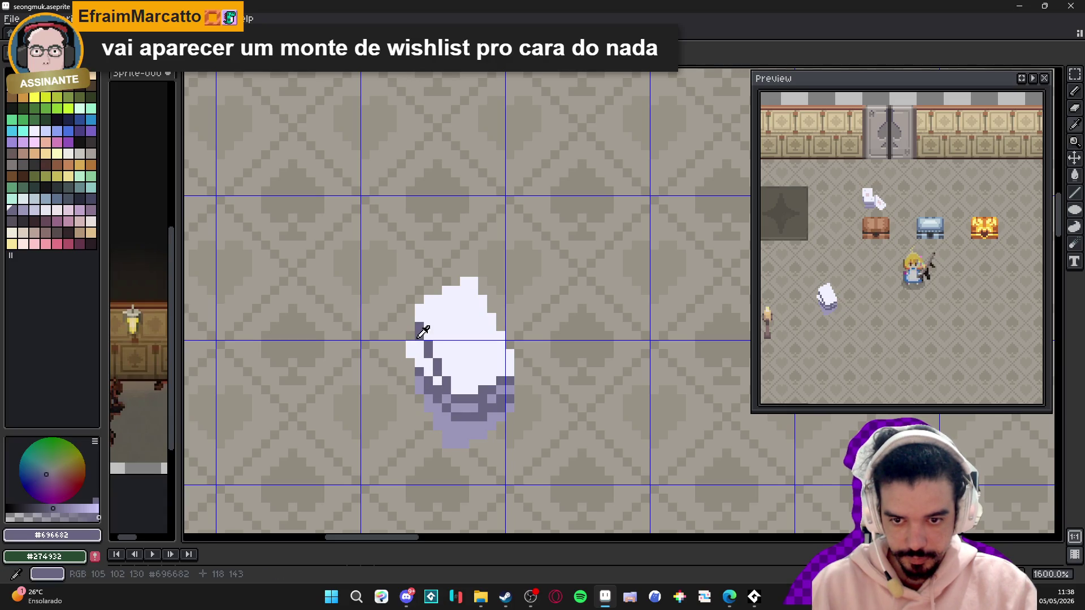
{"action": "key", "text": "ctrl+apostrophe"}
{"action": "left_click_drag", "start_coordinate": [442, 398], "coordinate": [414, 382]}
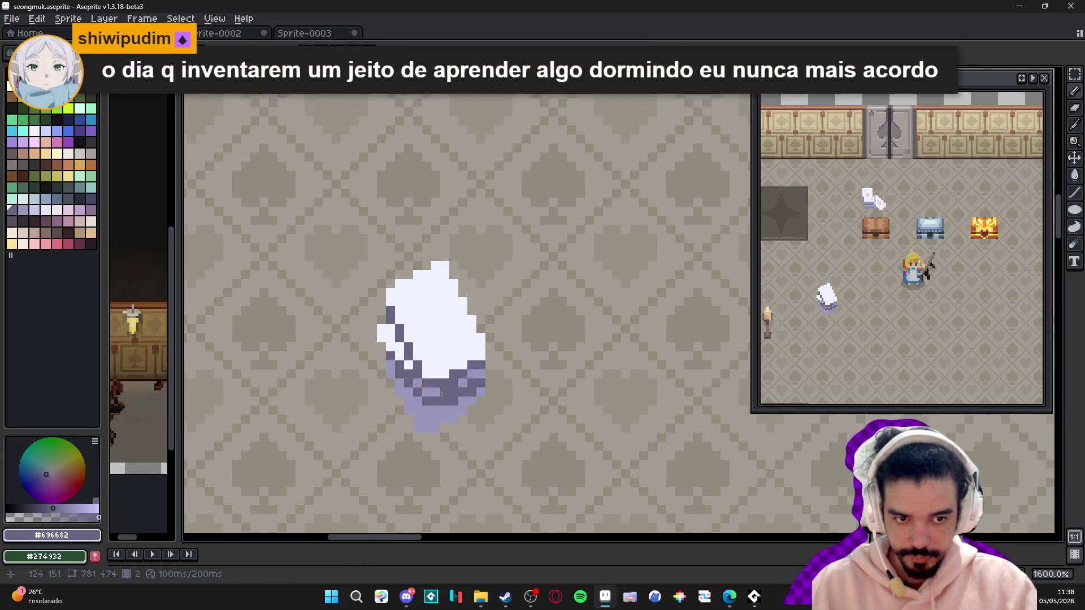
- Select a light lavender palette swatch for the highlight
{"action": "scroll", "coordinate": [446, 369], "scroll_direction": "up", "scroll_amount": 1}
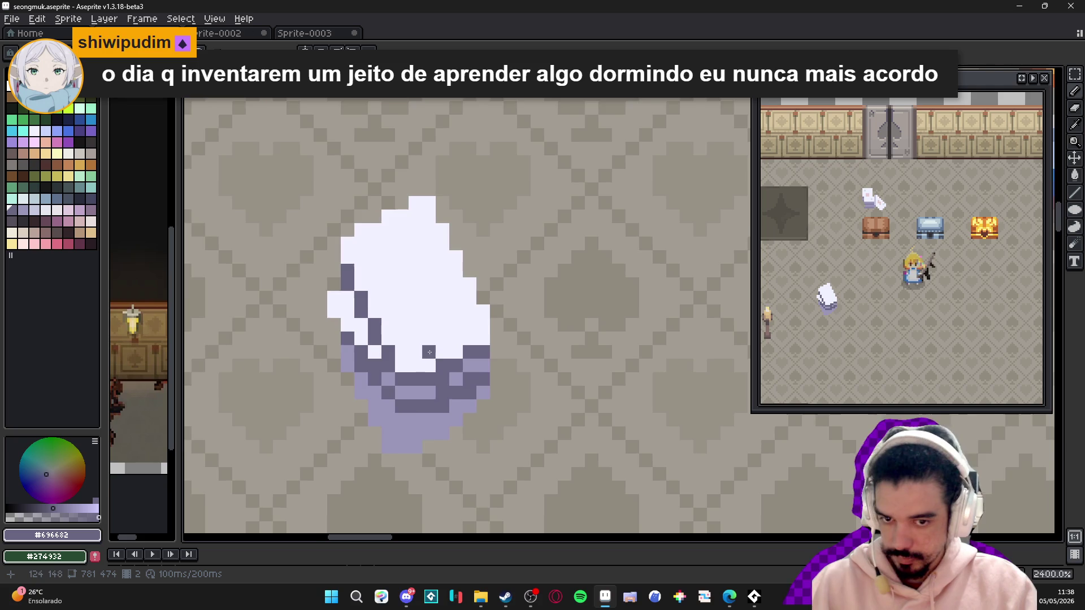
{"action": "scroll", "coordinate": [435, 366], "scroll_direction": "down", "scroll_amount": 1}
{"action": "left_click", "coordinate": [392, 346], "text": "alt"}
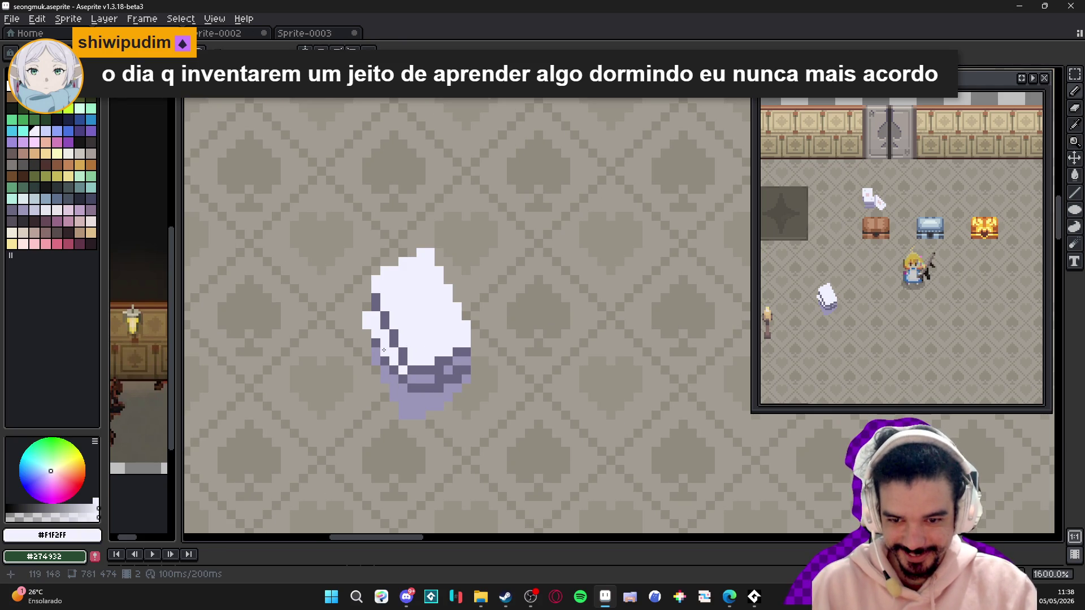
{"action": "left_click", "coordinate": [378, 355], "text": "alt"}
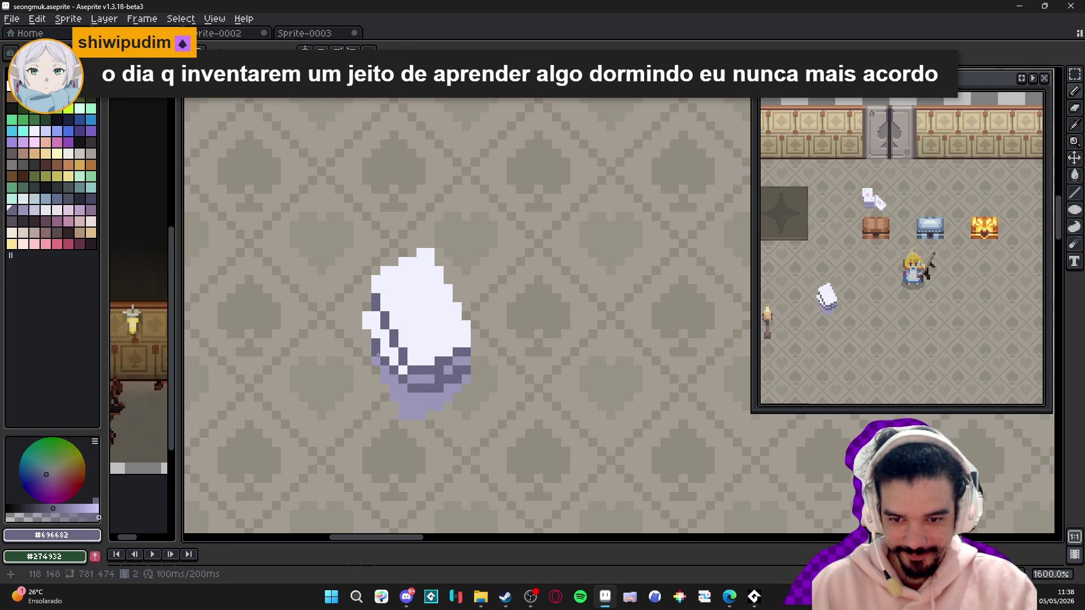
{"action": "left_click", "coordinate": [421, 389]}
{"action": "left_click", "coordinate": [47, 132]}
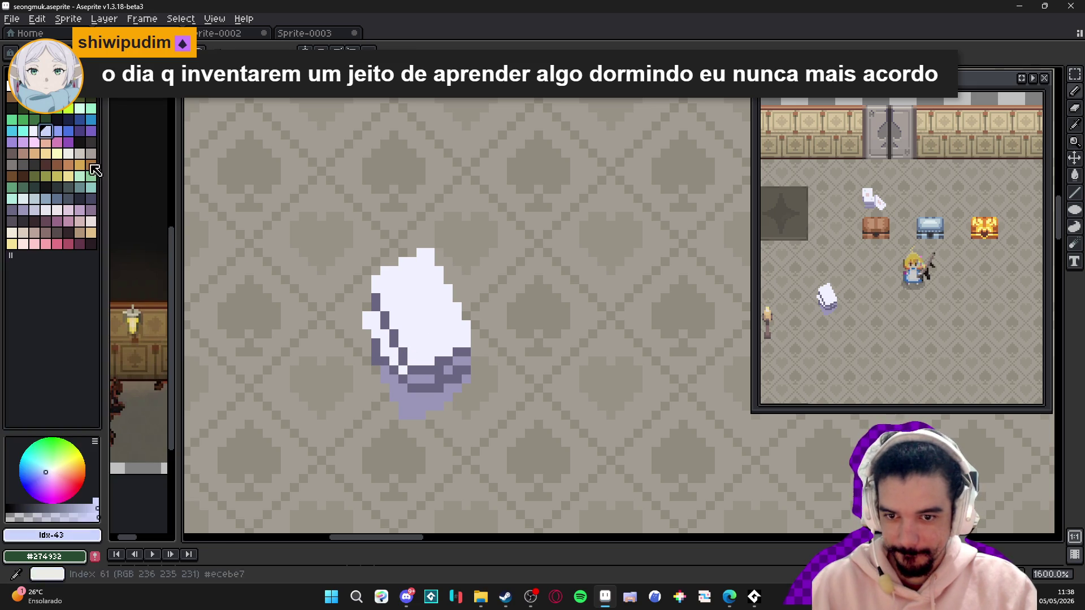
- Paint light lavender highlight pixels along the paper's lower-left edge
{"action": "left_click", "coordinate": [385, 343]}
{"action": "left_click", "coordinate": [384, 334]}
{"action": "left_click", "coordinate": [376, 334]}
{"action": "left_click", "coordinate": [379, 324]}
{"action": "left_click", "coordinate": [376, 316]}
{"action": "left_click", "coordinate": [367, 316]}
{"action": "left_click", "coordinate": [367, 325]}
{"action": "left_click", "coordinate": [396, 333]}
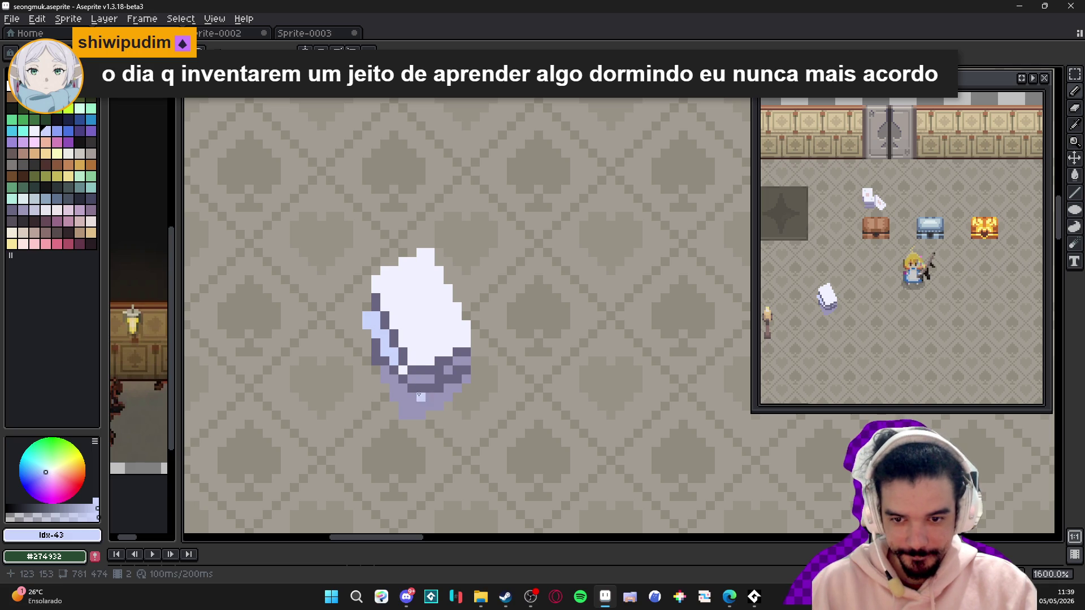
{"action": "left_click", "coordinate": [389, 390]}
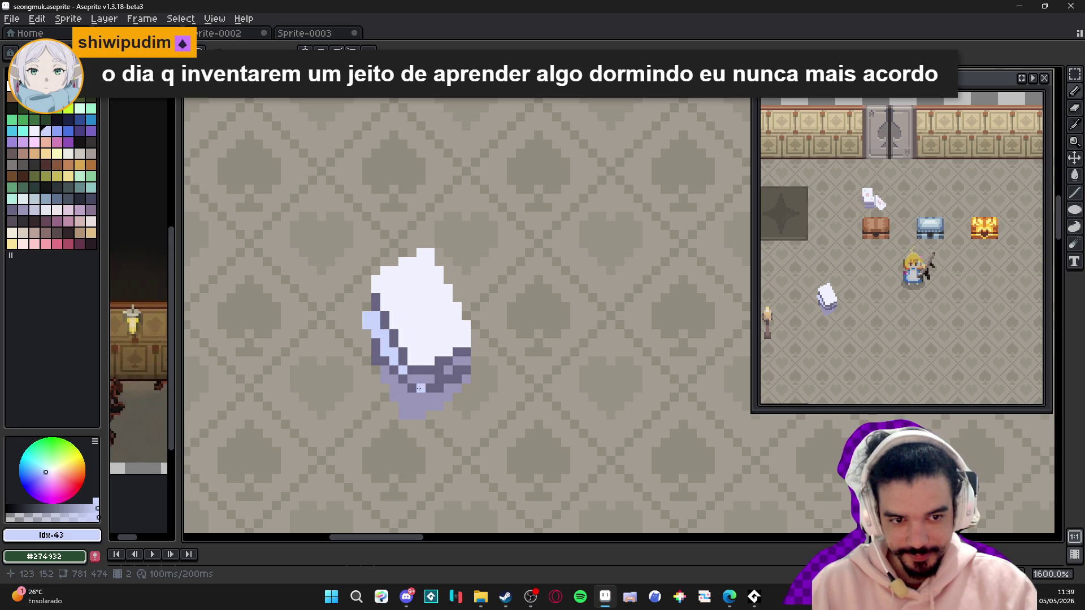
- Paint a band of dark purple pixels along the paper's bottom
{"action": "scroll", "coordinate": [430, 377], "scroll_direction": "down", "scroll_amount": 1}
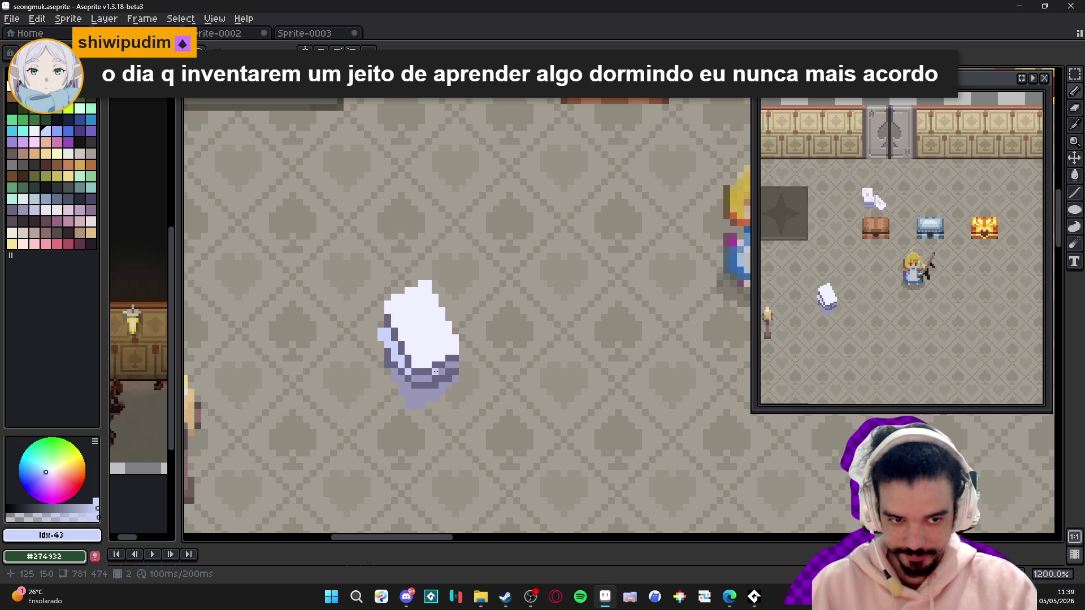
{"action": "scroll", "coordinate": [369, 365], "scroll_direction": "up", "scroll_amount": 2}
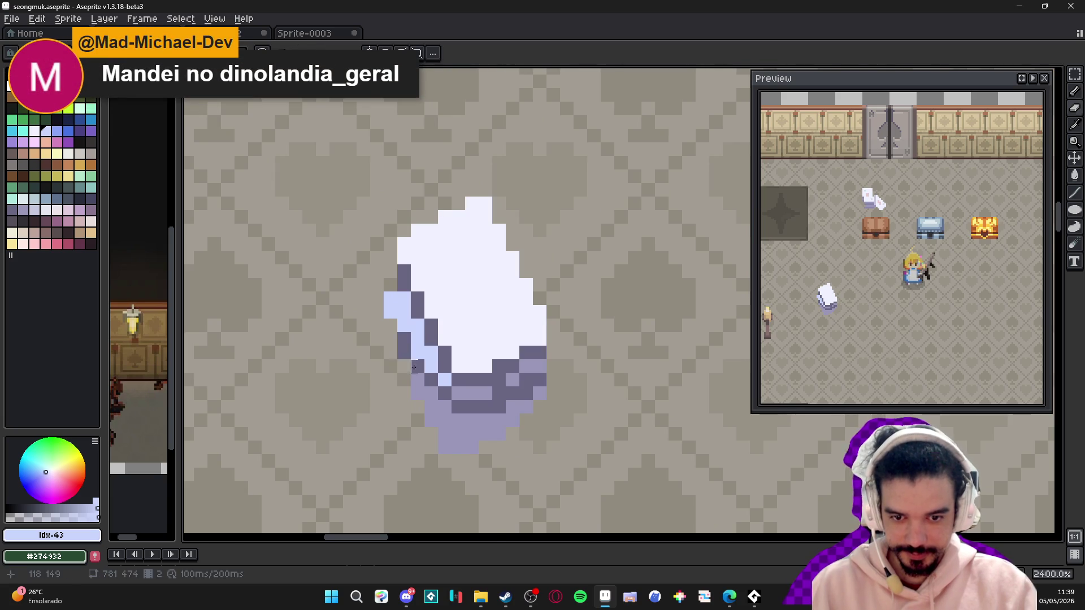
{"action": "scroll", "coordinate": [405, 366], "scroll_direction": "down", "scroll_amount": 5}
{"action": "scroll", "coordinate": [488, 365], "scroll_direction": "up", "scroll_amount": 3}
{"action": "left_click", "coordinate": [487, 366], "text": "alt"}
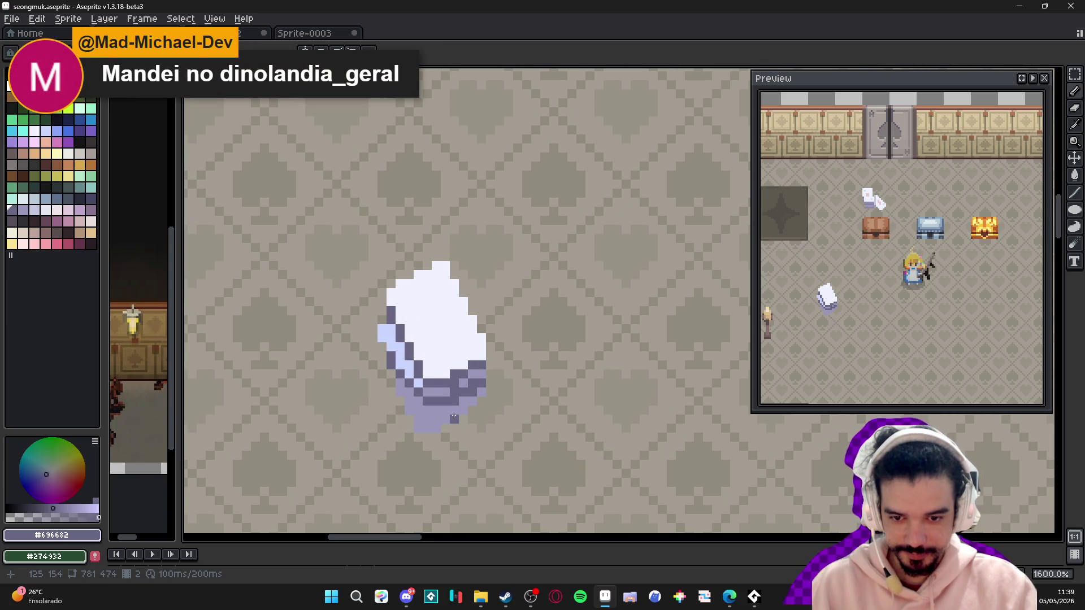
{"action": "left_click_drag", "start_coordinate": [447, 418], "coordinate": [418, 427]}
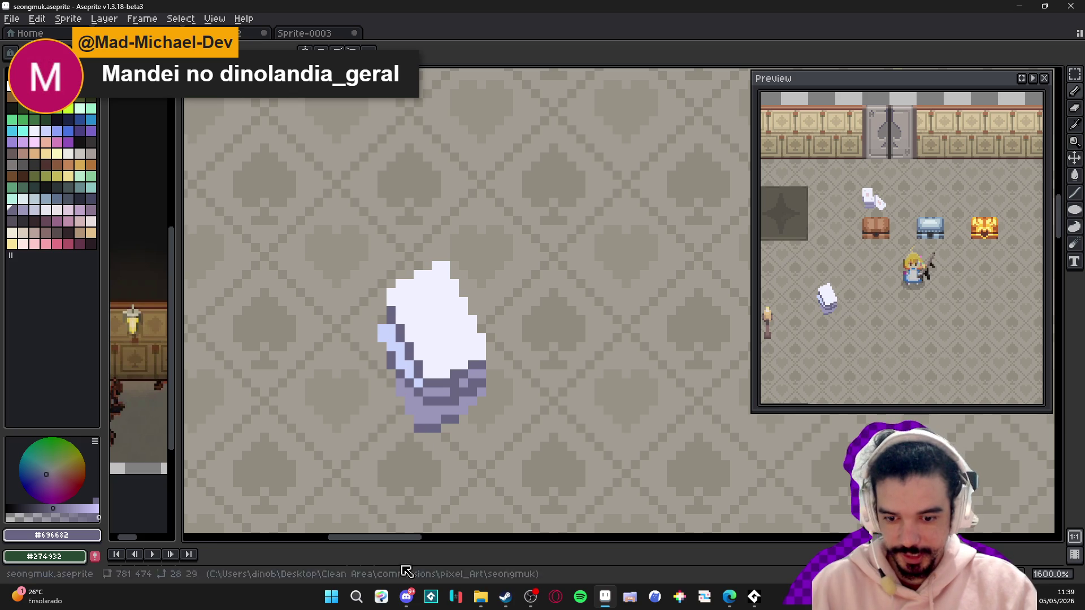
{"action": "left_click", "coordinate": [406, 597]}
- Check the #dinolandia_geral channel, then minimize Discord to return to the room map
{"action": "scroll", "coordinate": [144, 237], "scroll_direction": "up", "scroll_amount": 2}
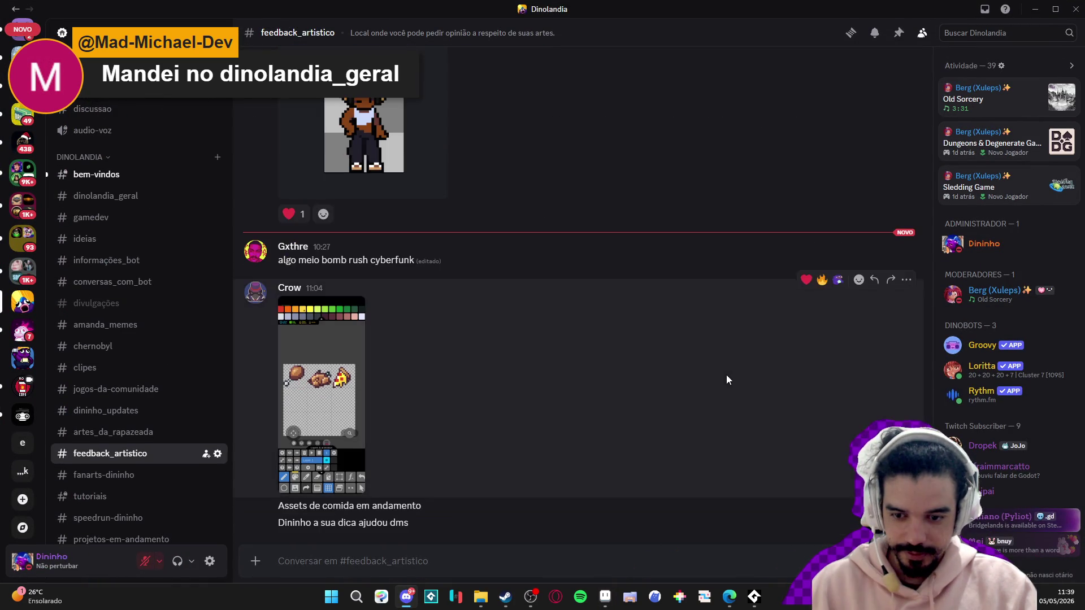
{"action": "left_click", "coordinate": [156, 195]}
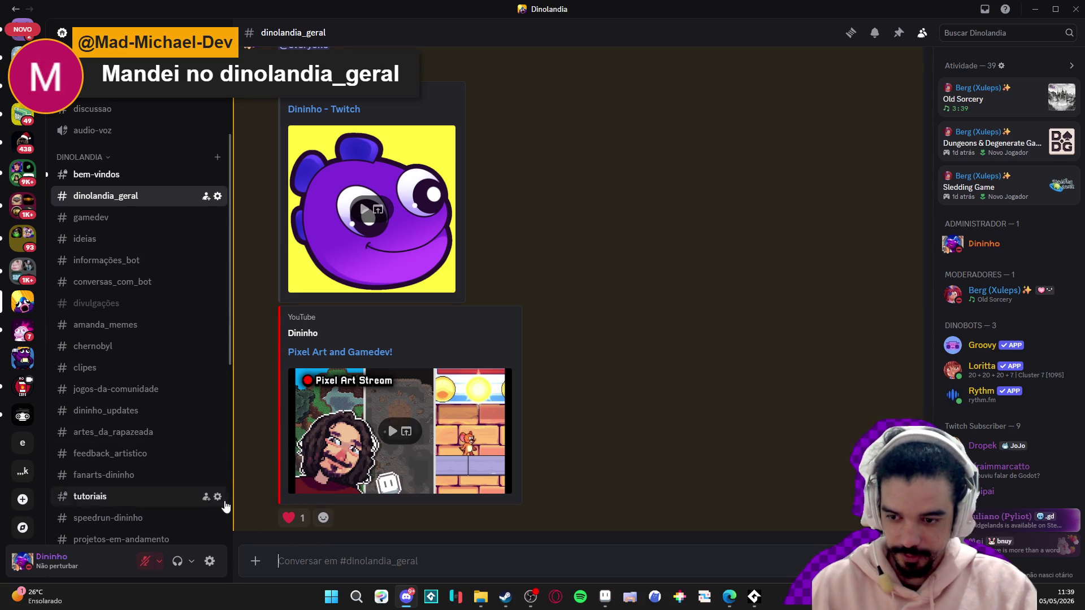
{"action": "scroll", "coordinate": [153, 356], "scroll_direction": "down", "scroll_amount": 3}
{"action": "scroll", "coordinate": [156, 358], "scroll_direction": "down", "scroll_amount": 2}
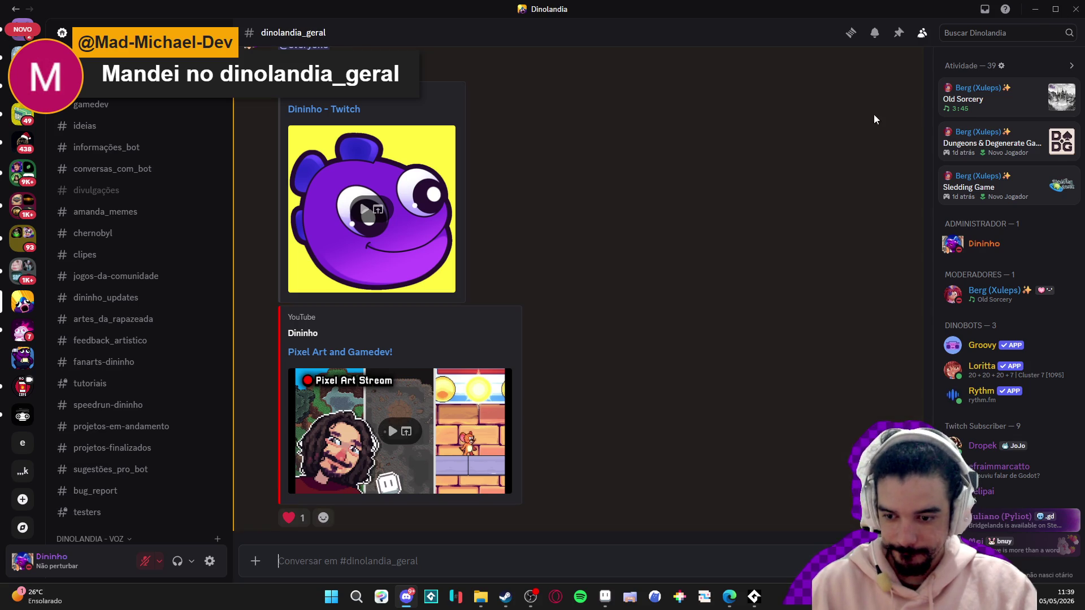
{"action": "left_click", "coordinate": [1036, 9]}
{"action": "scroll", "coordinate": [459, 365], "scroll_direction": "down", "scroll_amount": 3}
{"action": "scroll", "coordinate": [446, 367], "scroll_direction": "up", "scroll_amount": 5}
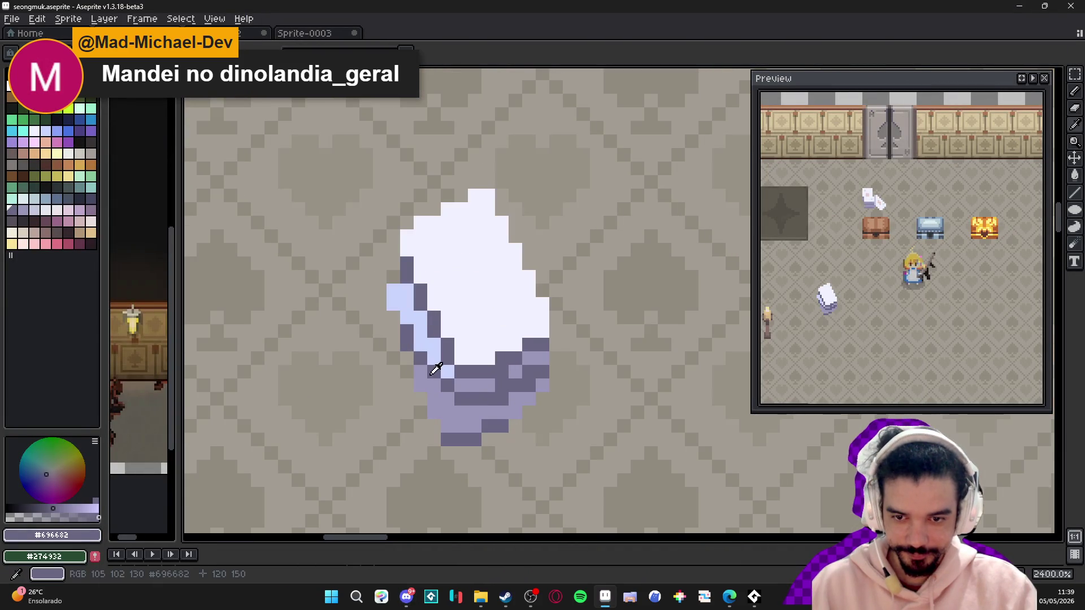
- Darken three more pixels at the paper's bottom edge with #696682, then zoom out
{"action": "left_click", "coordinate": [423, 369]}
{"action": "left_click", "coordinate": [434, 385]}
{"action": "left_click", "coordinate": [450, 393]}
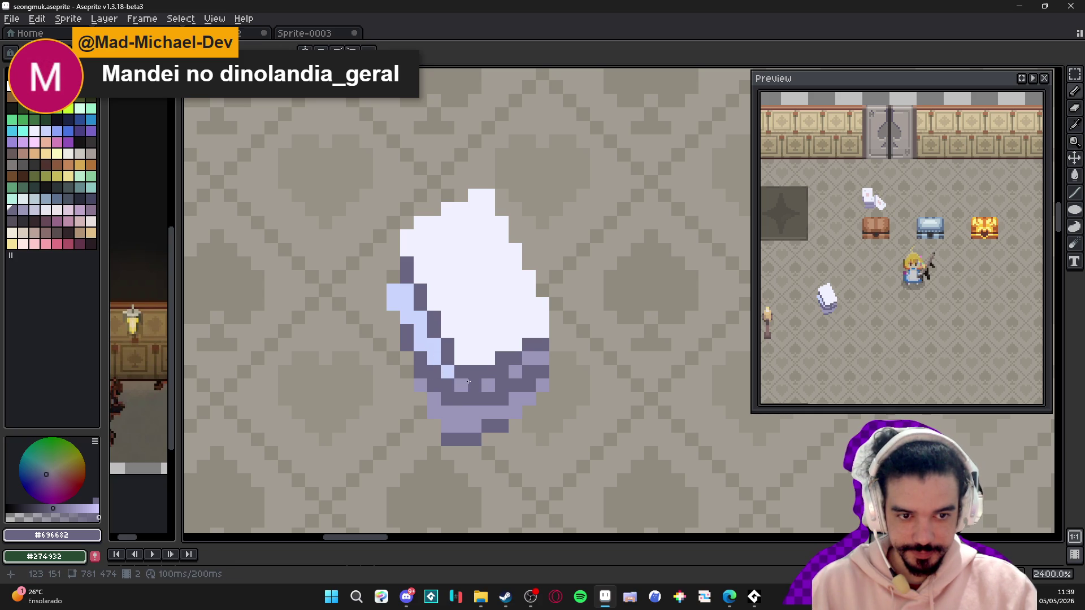
{"action": "scroll", "coordinate": [444, 257], "scroll_direction": "down", "scroll_amount": 7}
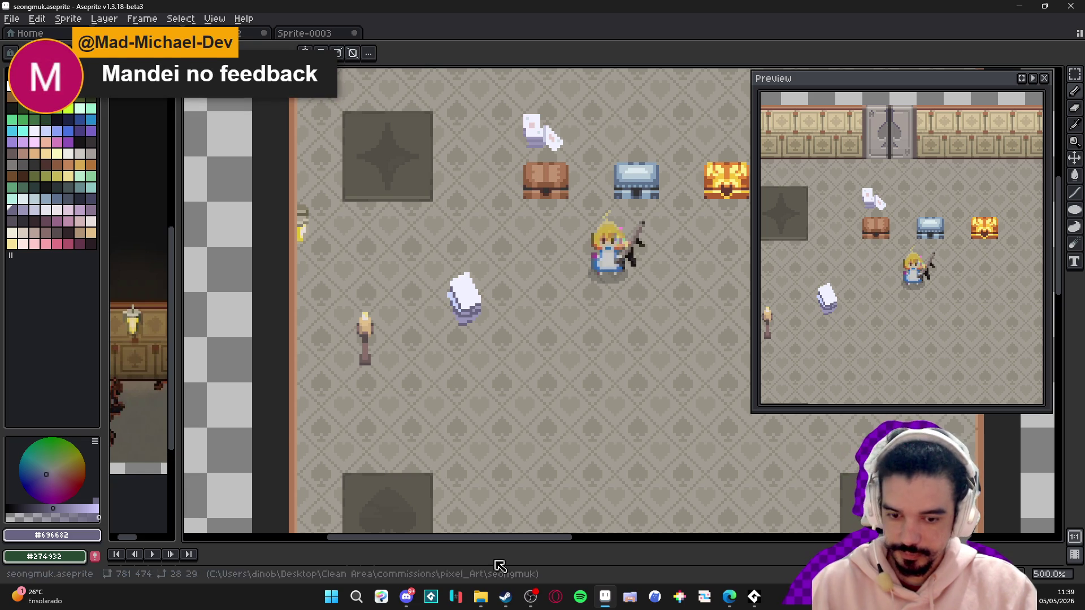
- Copy the frog-wizard image from #feedback_artistico to the clipboard
{"action": "left_click", "coordinate": [406, 597]}
{"action": "left_click", "coordinate": [138, 342]}
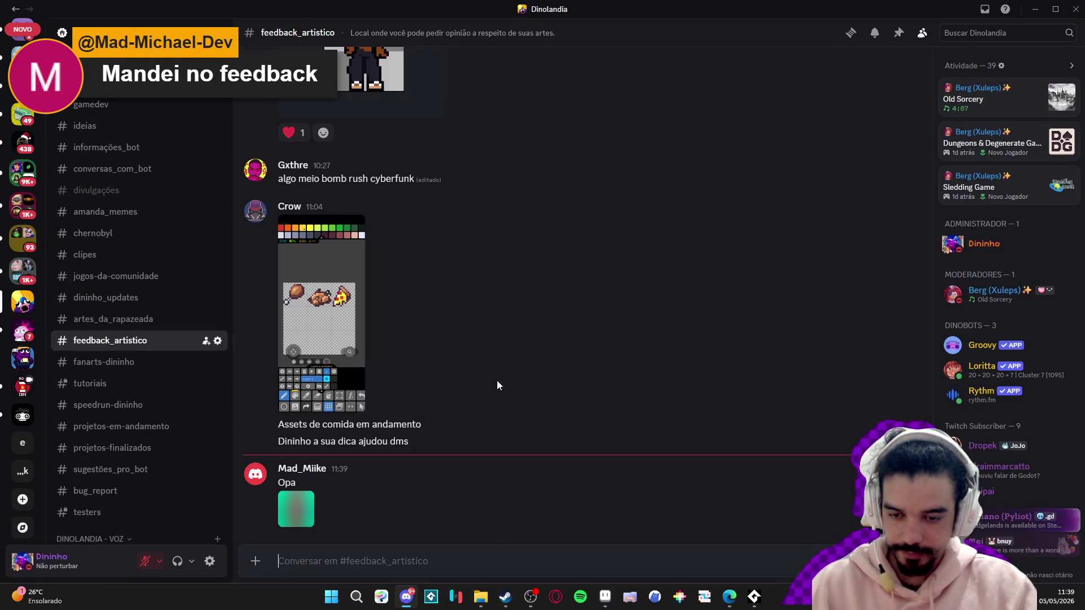
{"action": "left_click", "coordinate": [293, 511]}
{"action": "right_click", "coordinate": [557, 295]}
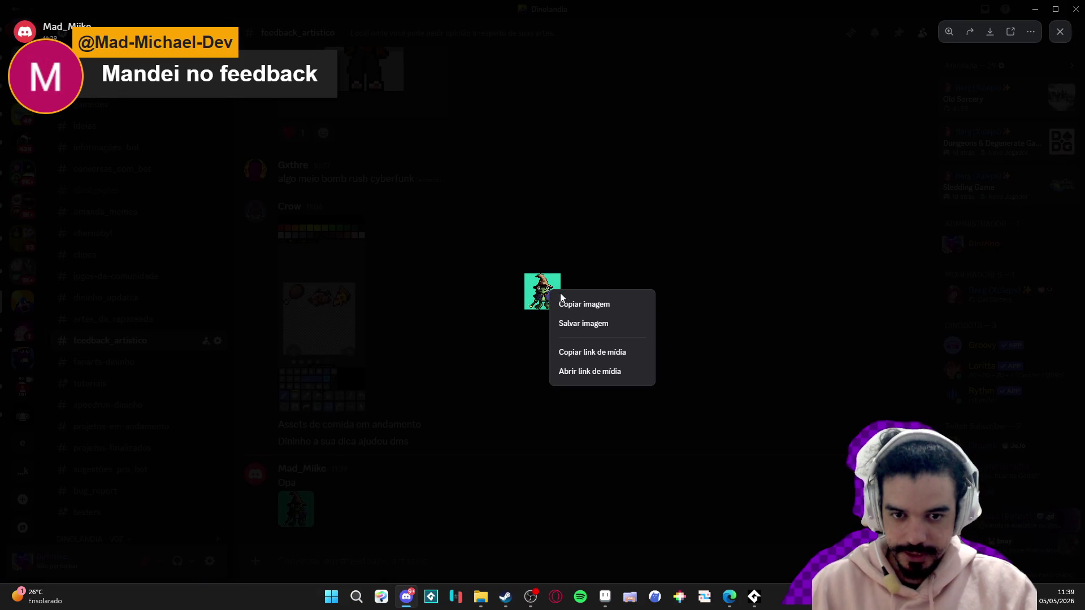
{"action": "left_click", "coordinate": [601, 307]}
{"action": "right_click", "coordinate": [537, 295]}
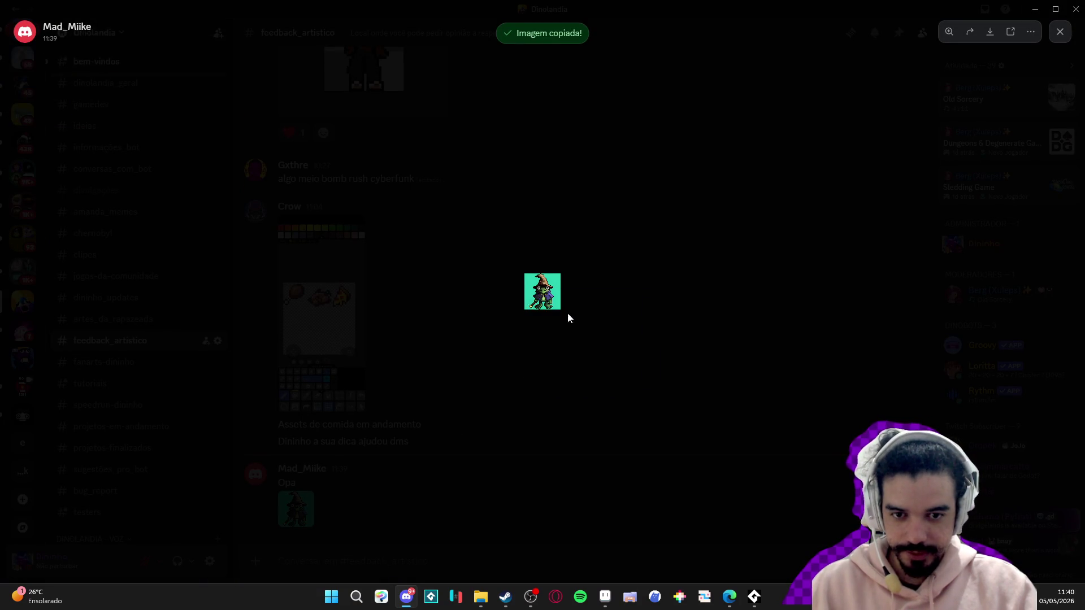
{"action": "left_click", "coordinate": [562, 308]}
{"action": "key", "text": "Escape"}
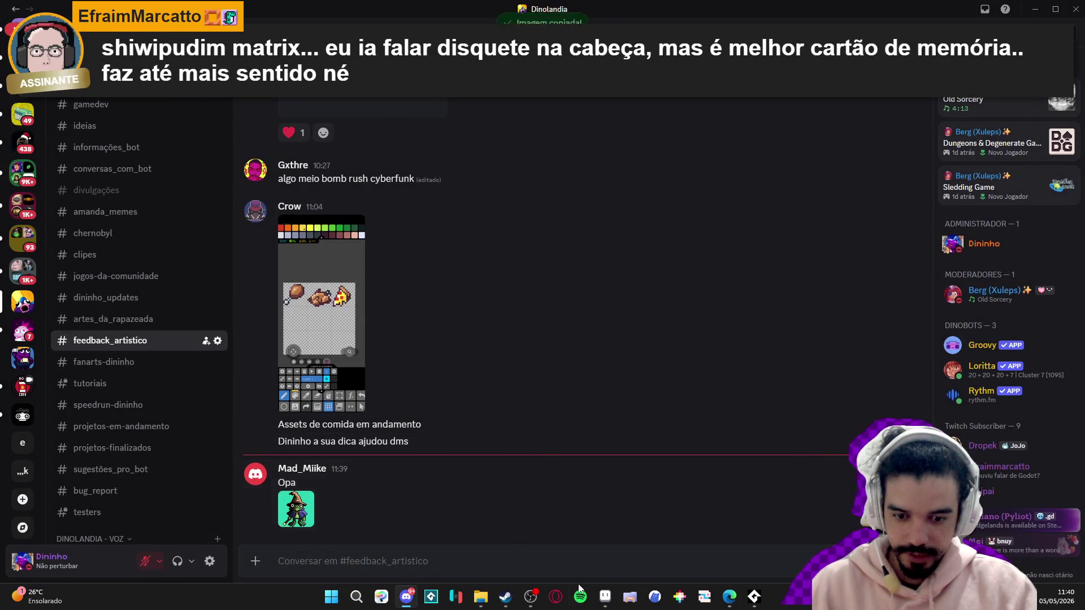
- Back in Aseprite, start a new sprite via File > New
{"action": "left_click", "coordinate": [605, 596]}
{"action": "left_click", "coordinate": [34, 18]}
{"action": "left_click", "coordinate": [34, 18]}
{"action": "left_click", "coordinate": [11, 18]}
{"action": "left_click", "coordinate": [22, 30]}
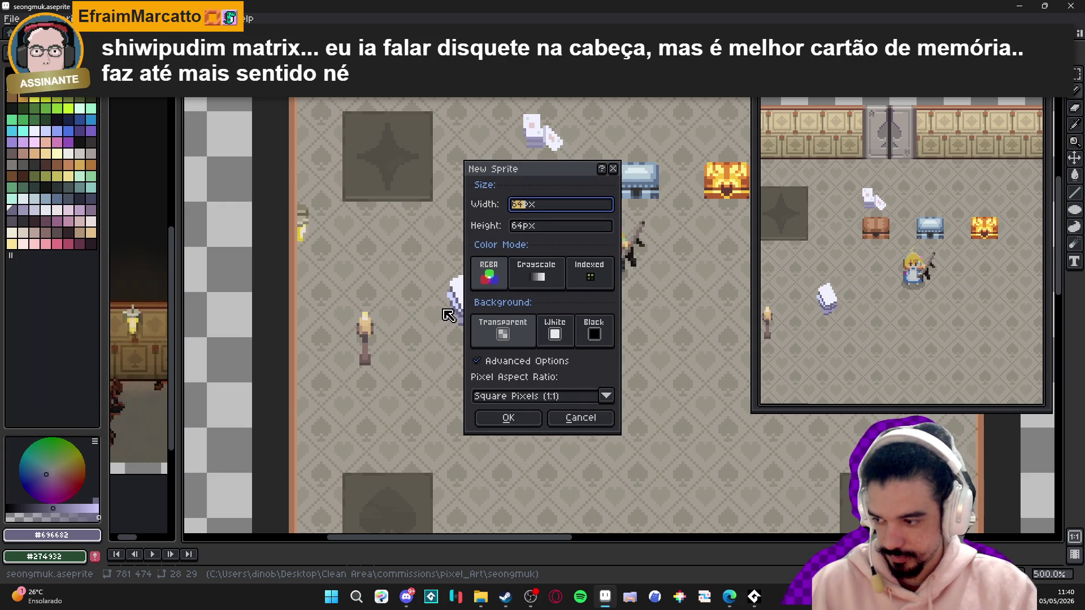
- Create the 64×64 sprite and paste the frog-wizard image into it
{"action": "left_click", "coordinate": [522, 411]}
{"action": "key", "text": "ctrl+v"}
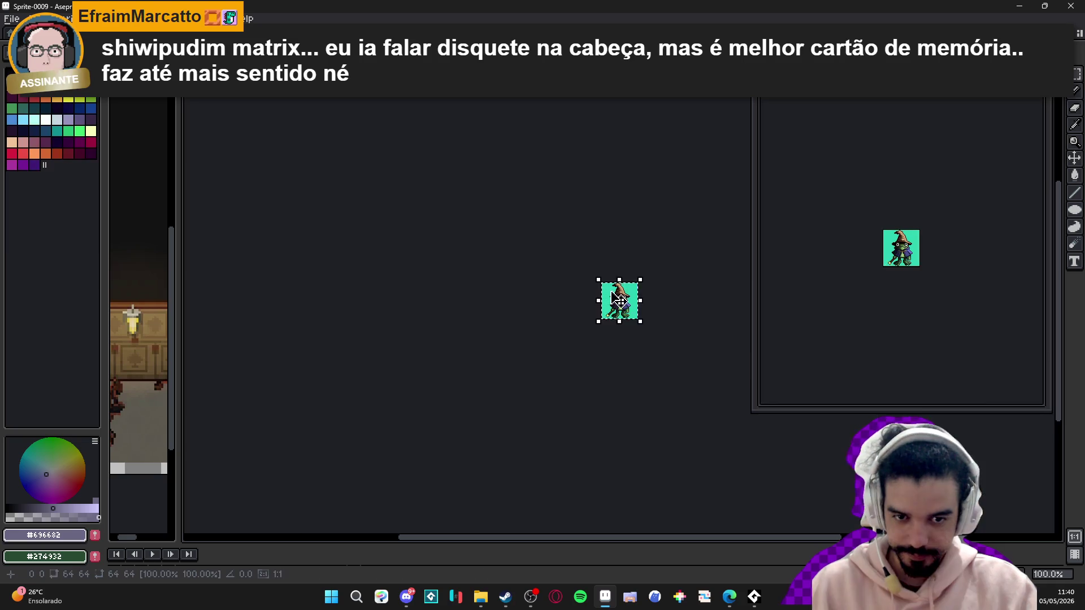
{"action": "scroll", "coordinate": [460, 333], "scroll_direction": "up", "scroll_amount": 5}
{"action": "key", "text": "Return"}
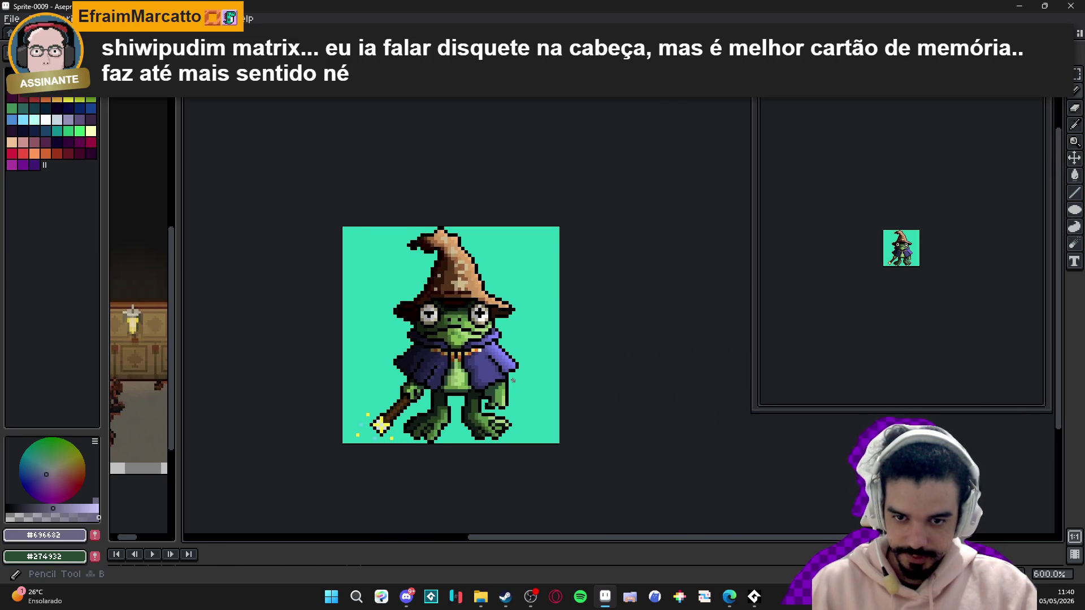
- Zoom in on the frog's cloak and eyedrop its lavender #6d6fd2 as the drawing colour
{"action": "scroll", "coordinate": [513, 380], "scroll_direction": "down", "scroll_amount": 1}
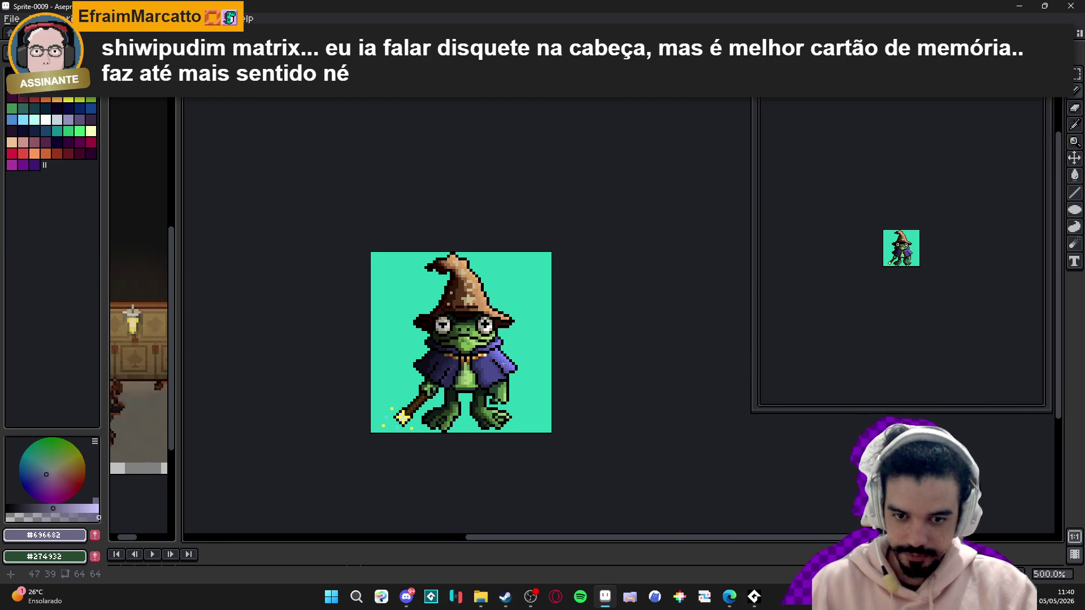
{"action": "scroll", "coordinate": [504, 365], "scroll_direction": "up", "scroll_amount": 4}
{"action": "scroll", "coordinate": [467, 385], "scroll_direction": "down", "scroll_amount": 3}
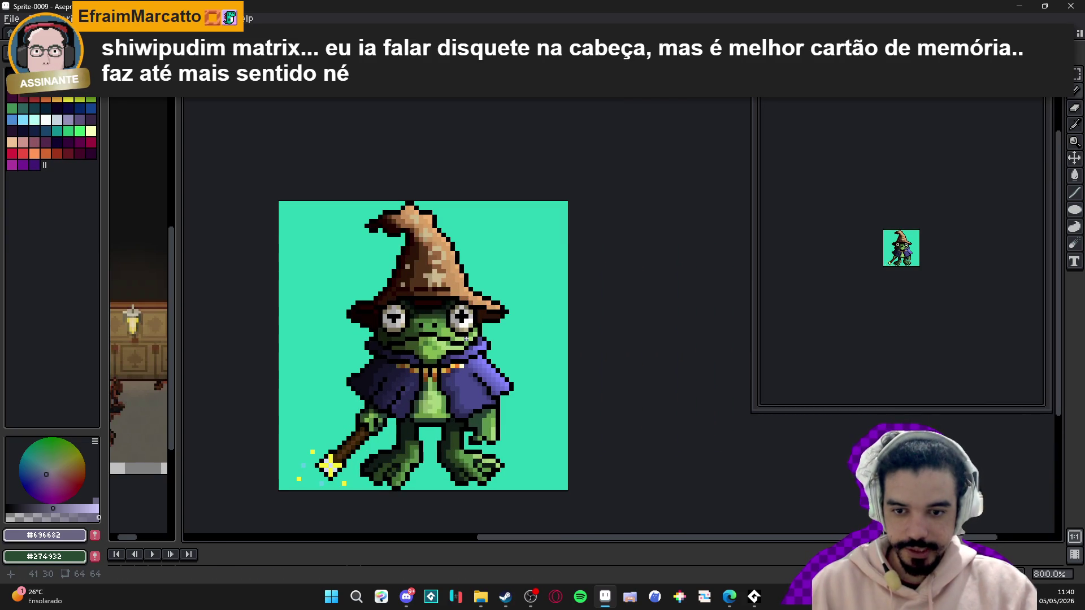
{"action": "scroll", "coordinate": [415, 378], "scroll_direction": "up", "scroll_amount": 5}
{"action": "scroll", "coordinate": [407, 397], "scroll_direction": "down", "scroll_amount": 3}
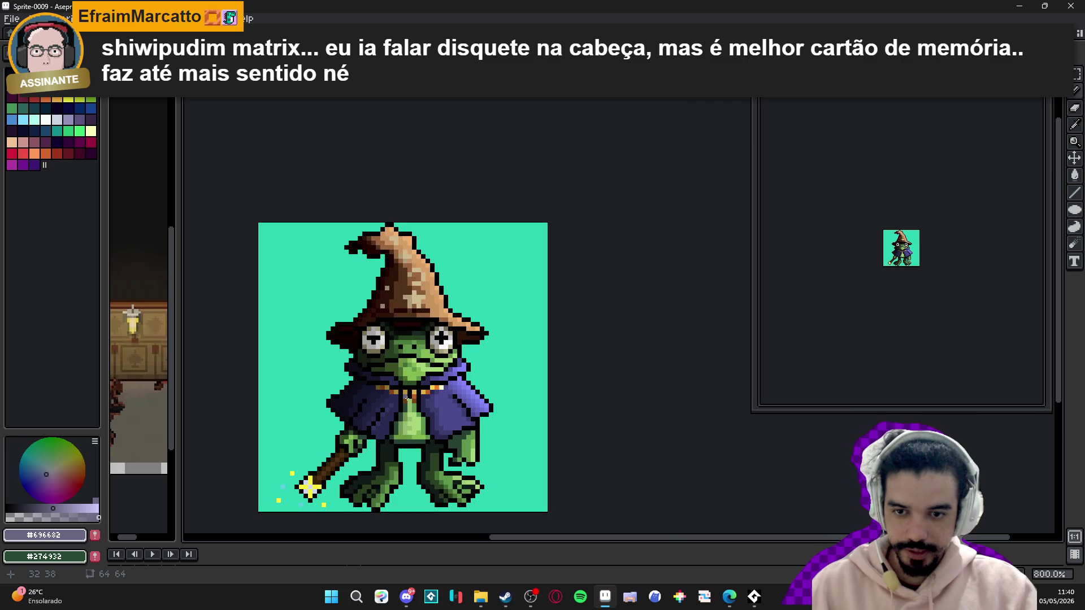
{"action": "scroll", "coordinate": [471, 402], "scroll_direction": "up", "scroll_amount": 3}
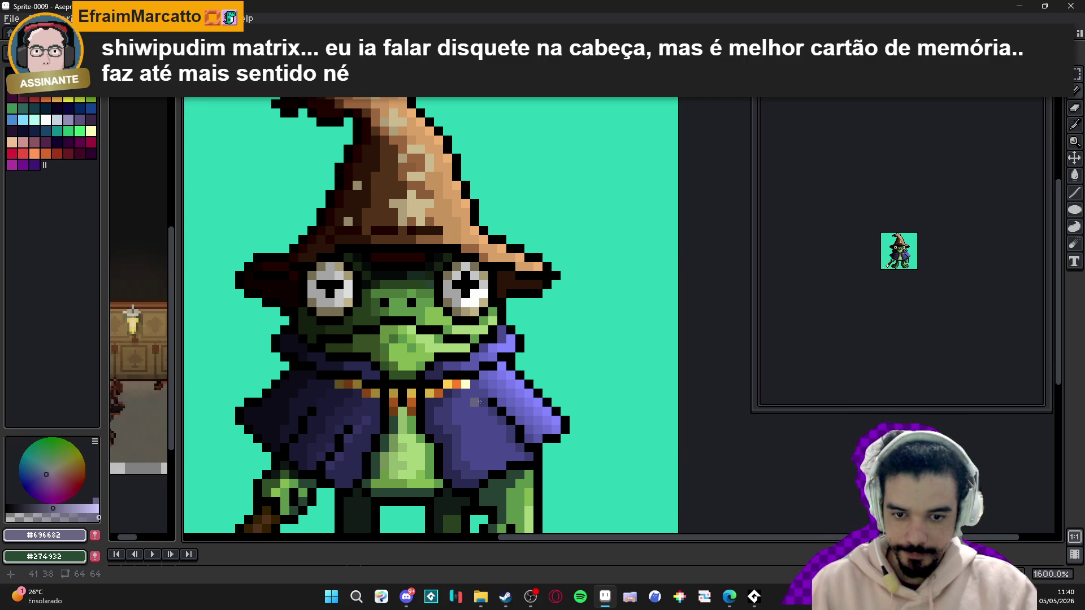
{"action": "scroll", "coordinate": [438, 420], "scroll_direction": "down", "scroll_amount": 4}
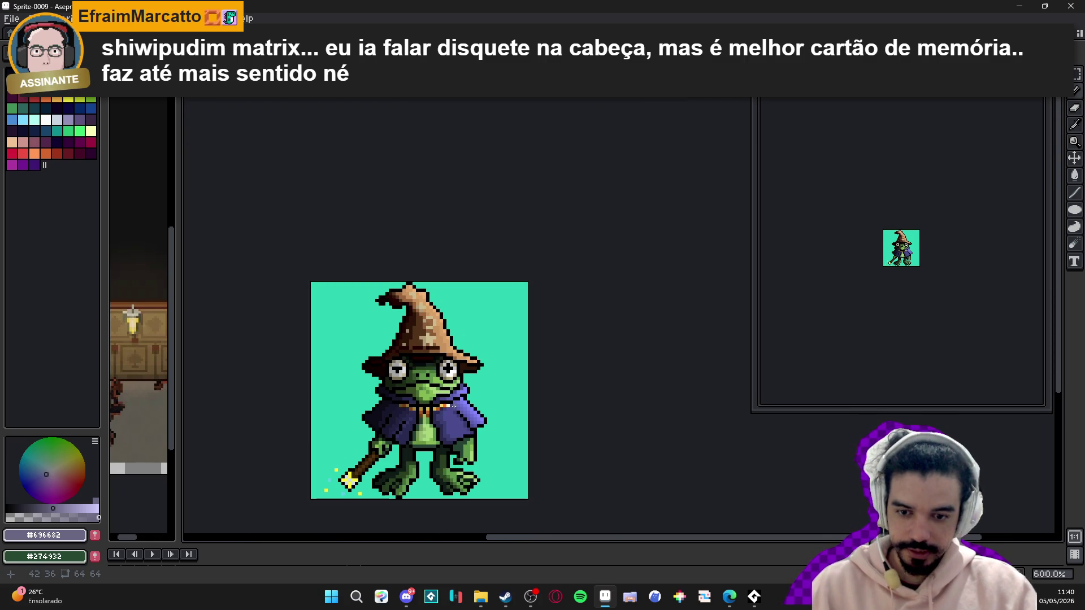
{"action": "scroll", "coordinate": [455, 410], "scroll_direction": "up", "scroll_amount": 1}
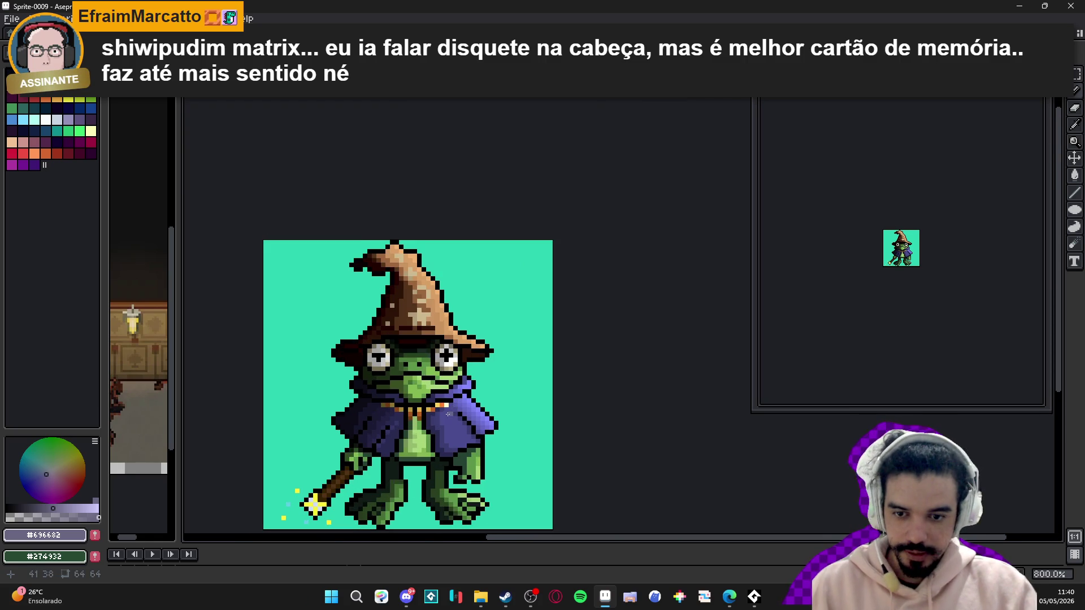
{"action": "left_click_drag", "start_coordinate": [425, 425], "coordinate": [432, 413]}
{"action": "scroll", "coordinate": [432, 413], "scroll_direction": "down", "scroll_amount": 1}
{"action": "scroll", "coordinate": [487, 356], "scroll_direction": "up", "scroll_amount": 4}
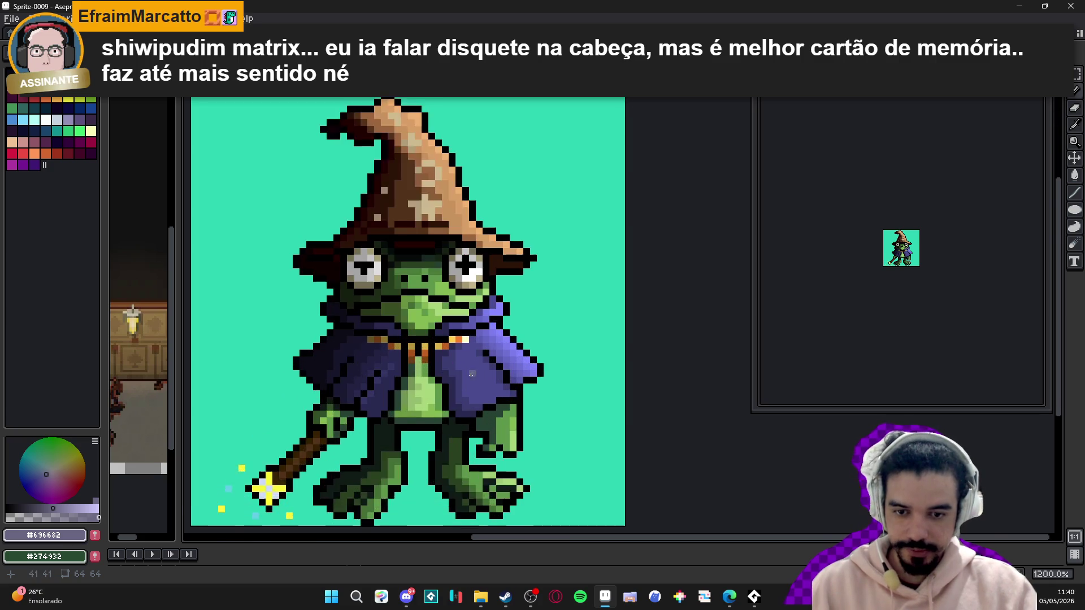
{"action": "scroll", "coordinate": [487, 356], "scroll_direction": "up", "scroll_amount": 2}
{"action": "left_click", "coordinate": [516, 316], "text": "alt"}
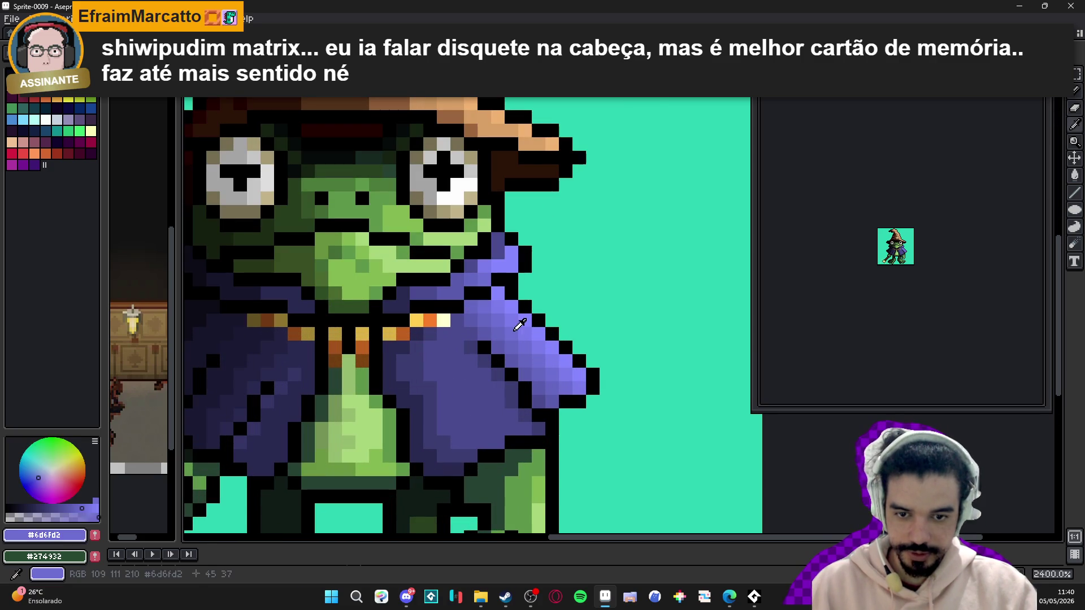
{"action": "left_click", "coordinate": [505, 315], "text": "alt"}
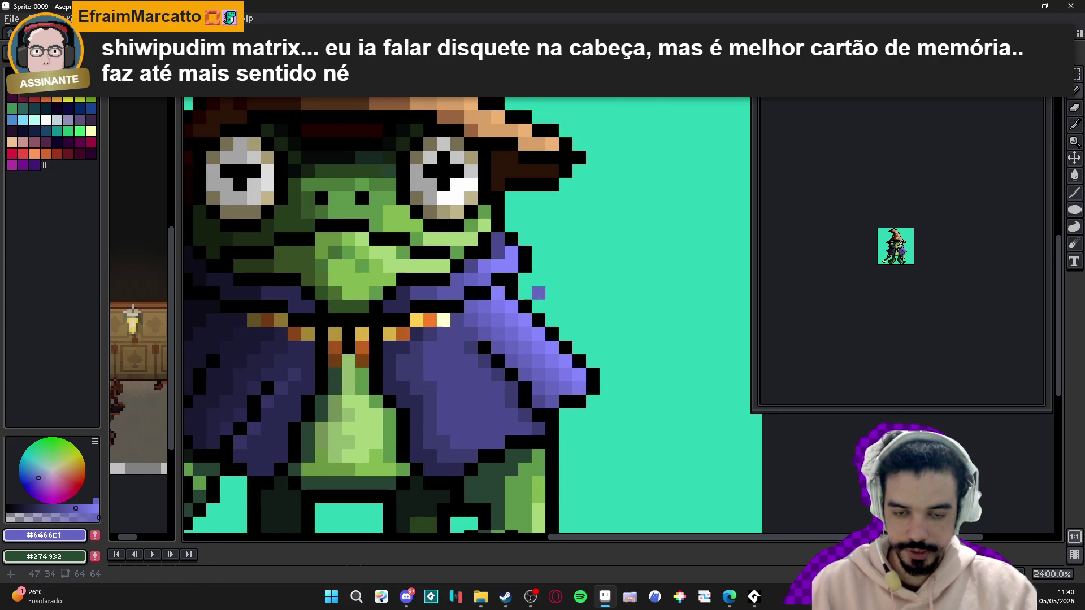
{"action": "scroll", "coordinate": [525, 308], "scroll_direction": "up", "scroll_amount": 1}
{"action": "left_click", "coordinate": [574, 308]}
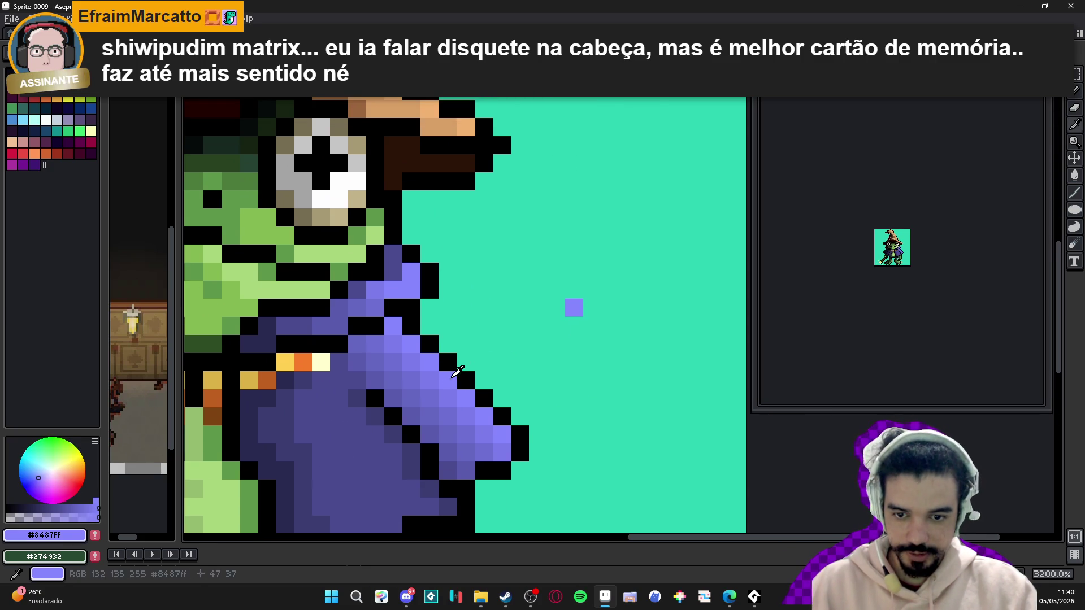
{"action": "left_click", "coordinate": [428, 379], "text": "alt"}
{"action": "left_click", "coordinate": [556, 308]}
{"action": "left_click", "coordinate": [411, 379], "text": "alt"}
{"action": "left_click", "coordinate": [538, 308]}
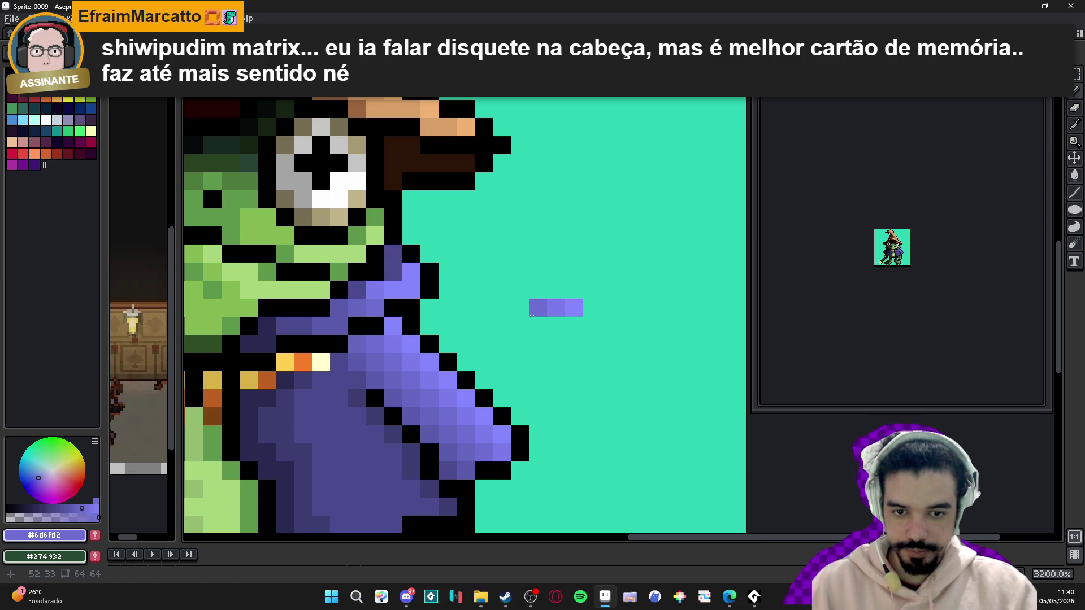
{"action": "left_click", "coordinate": [400, 368], "text": "alt"}
{"action": "left_click", "coordinate": [517, 308]}
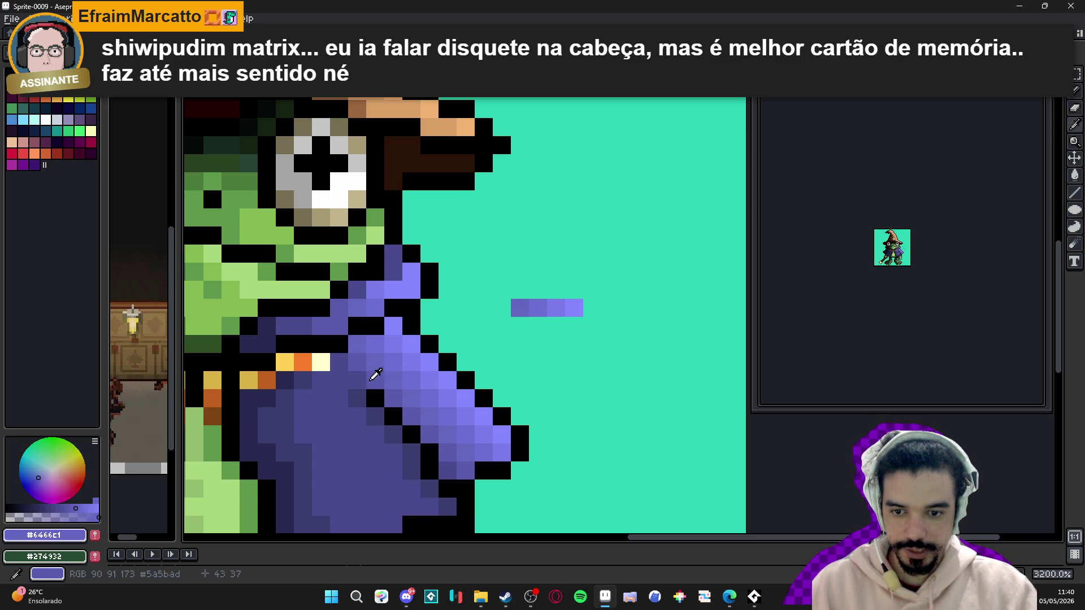
{"action": "left_click", "coordinate": [387, 367], "text": "alt"}
{"action": "left_click", "coordinate": [502, 308]}
{"action": "left_click", "coordinate": [357, 399], "text": "alt"}
{"action": "left_click", "coordinate": [484, 308]}
{"action": "scroll", "coordinate": [503, 337], "scroll_direction": "down", "scroll_amount": 5}
{"action": "scroll", "coordinate": [503, 336], "scroll_direction": "up", "scroll_amount": 3}
{"action": "left_click", "coordinate": [546, 346]}
{"action": "scroll", "coordinate": [564, 337], "scroll_direction": "down", "scroll_amount": 6}
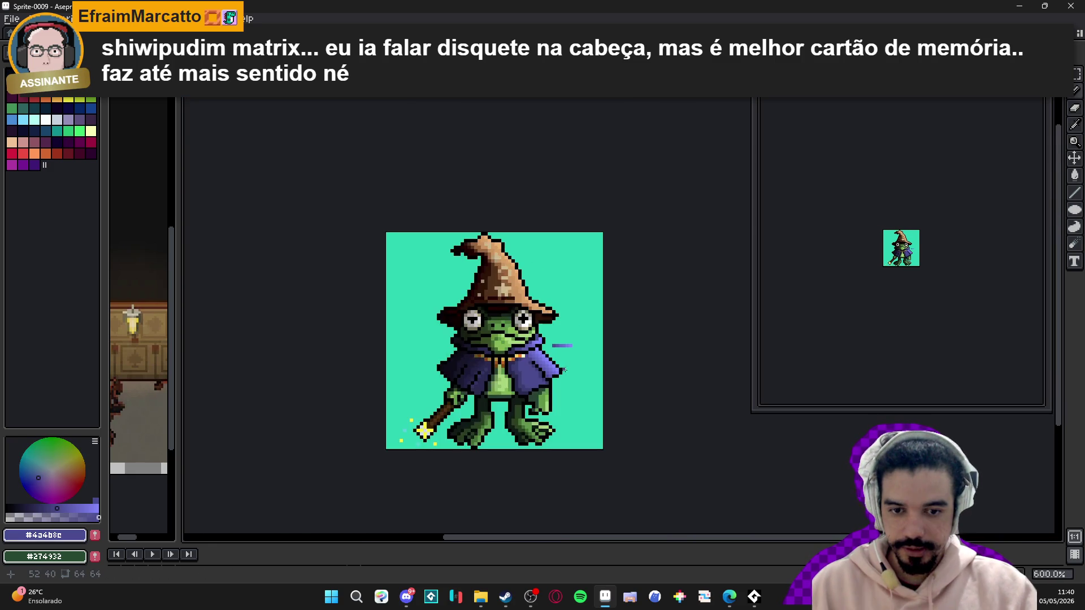
{"action": "scroll", "coordinate": [571, 337], "scroll_direction": "up", "scroll_amount": 6}
{"action": "scroll", "coordinate": [584, 337], "scroll_direction": "down", "scroll_amount": 2}
{"action": "scroll", "coordinate": [584, 338], "scroll_direction": "down", "scroll_amount": 2}
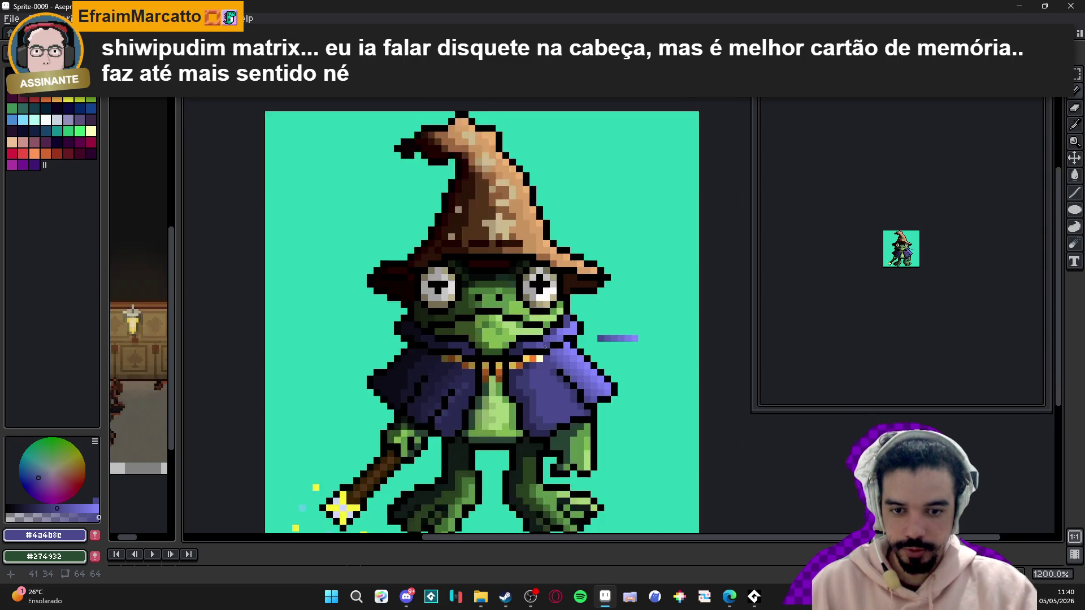
{"action": "scroll", "coordinate": [558, 344], "scroll_direction": "up", "scroll_amount": 2}
{"action": "scroll", "coordinate": [494, 401], "scroll_direction": "down", "scroll_amount": 1}
{"action": "scroll", "coordinate": [494, 400], "scroll_direction": "down", "scroll_amount": 1}
{"action": "scroll", "coordinate": [494, 400], "scroll_direction": "up", "scroll_amount": 1}
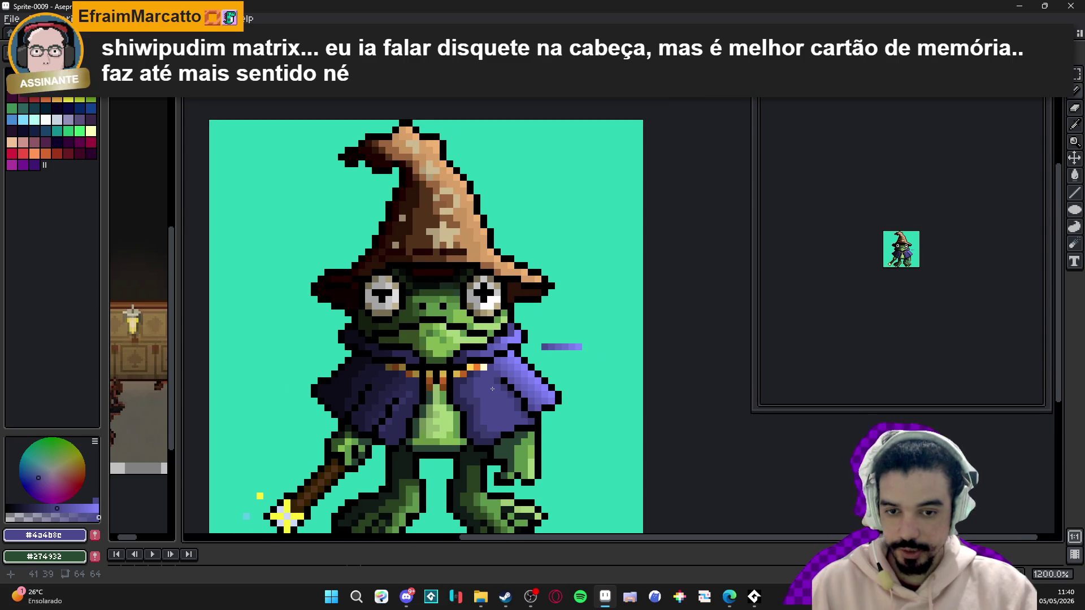
{"action": "key", "text": "ctrl+z"}
{"action": "key", "text": "ctrl+z"}
{"action": "key", "text": "ctrl+z"}
{"action": "scroll", "coordinate": [539, 385], "scroll_direction": "down", "scroll_amount": 2}
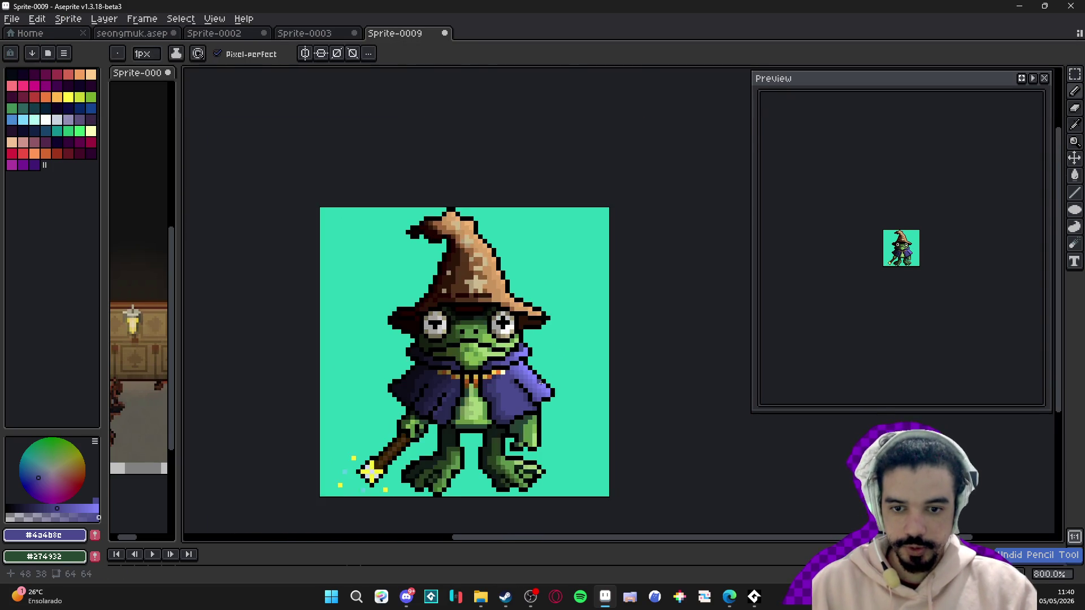
- Sample the green of the frog's face and the brown of its hat
{"action": "scroll", "coordinate": [437, 356], "scroll_direction": "up", "scroll_amount": 1}
{"action": "scroll", "coordinate": [455, 353], "scroll_direction": "down", "scroll_amount": 1}
{"action": "scroll", "coordinate": [446, 370], "scroll_direction": "up", "scroll_amount": 1}
{"action": "scroll", "coordinate": [447, 370], "scroll_direction": "down", "scroll_amount": 1}
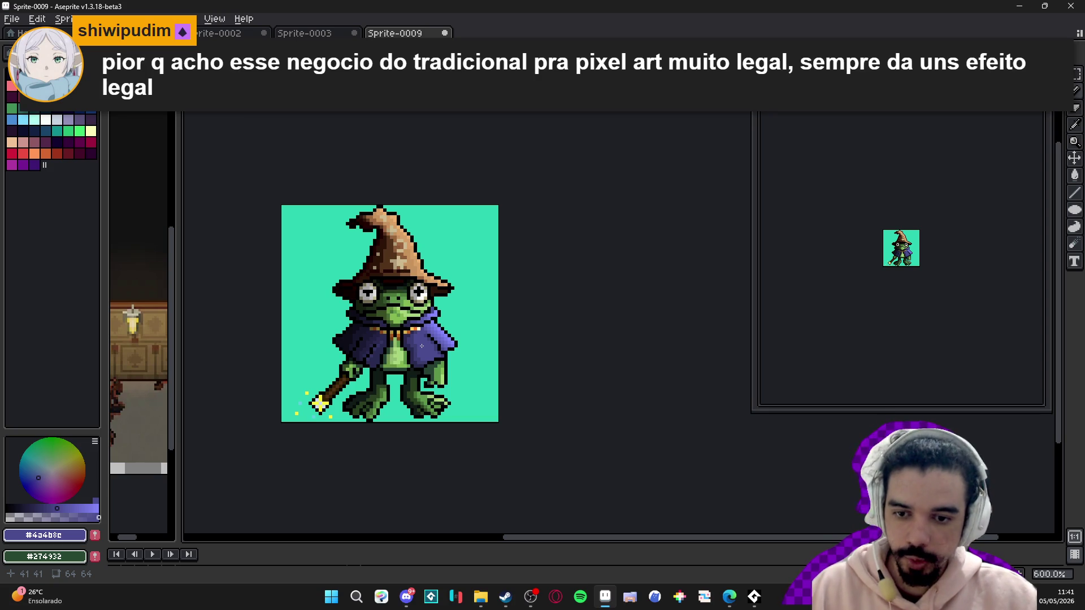
{"action": "scroll", "coordinate": [421, 346], "scroll_direction": "up", "scroll_amount": 5}
{"action": "scroll", "coordinate": [480, 322], "scroll_direction": "down", "scroll_amount": 2}
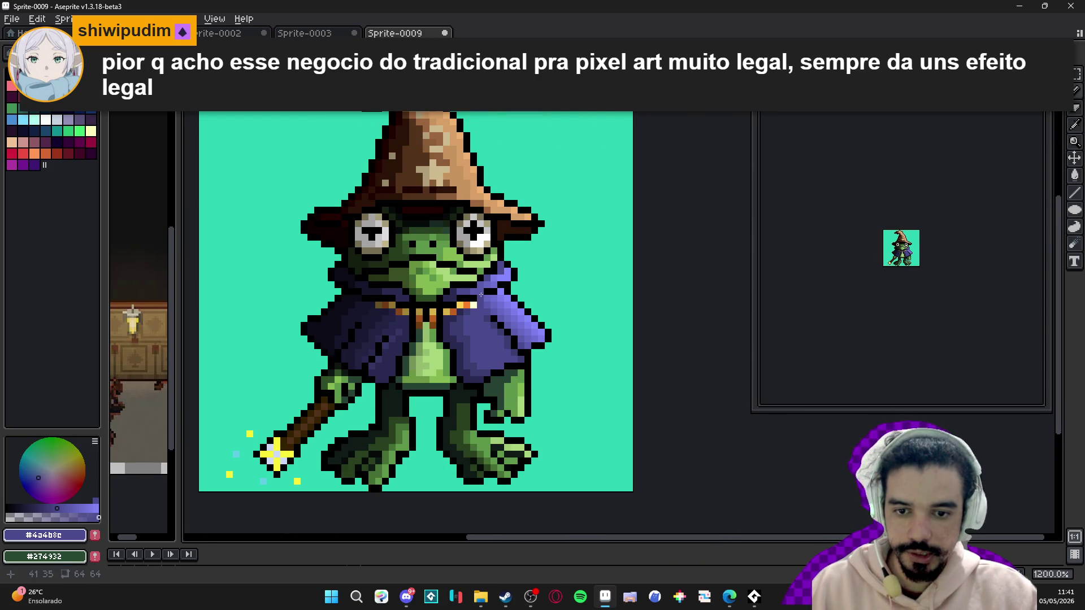
{"action": "left_click", "coordinate": [420, 275], "text": "alt"}
{"action": "scroll", "coordinate": [435, 294], "scroll_direction": "down", "scroll_amount": 2}
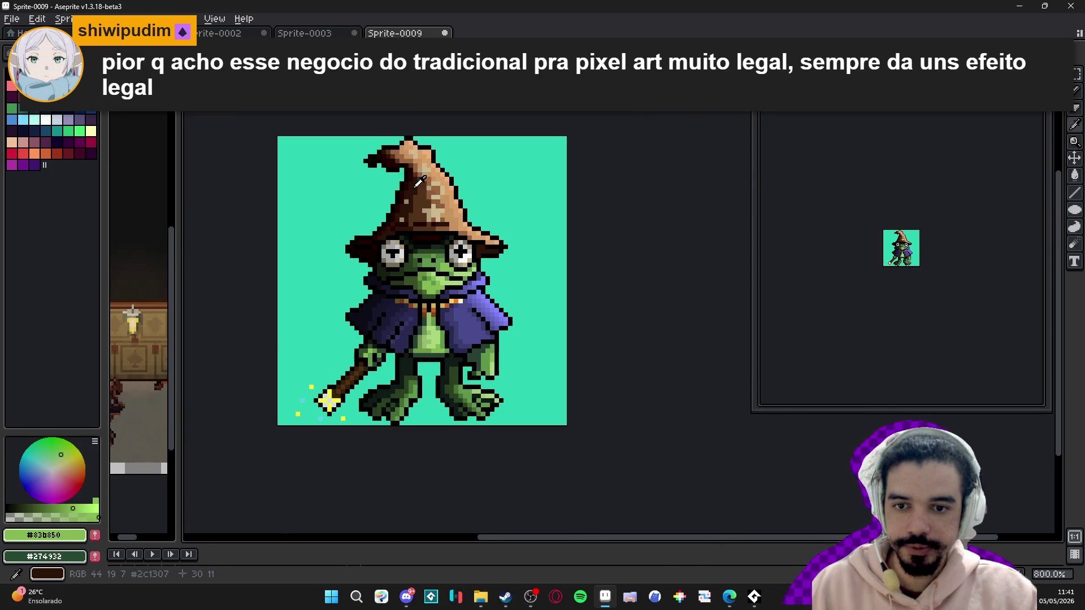
{"action": "left_click", "coordinate": [407, 186], "text": "alt"}
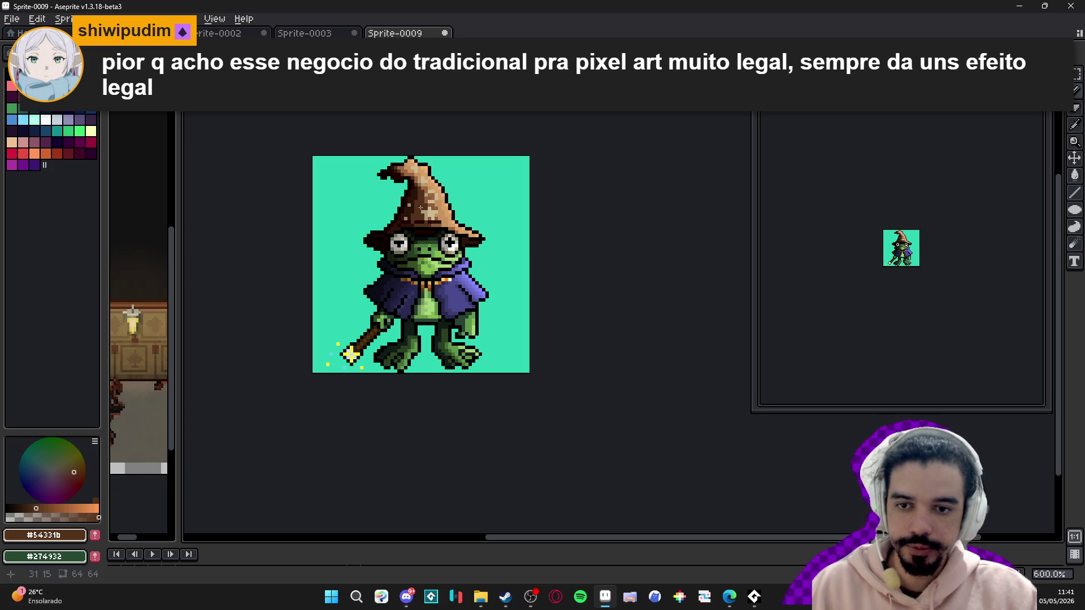
- Pick very dark brown #252100 and draw a stepped line up-left of the staff
{"action": "scroll", "coordinate": [374, 333], "scroll_direction": "up", "scroll_amount": 3}
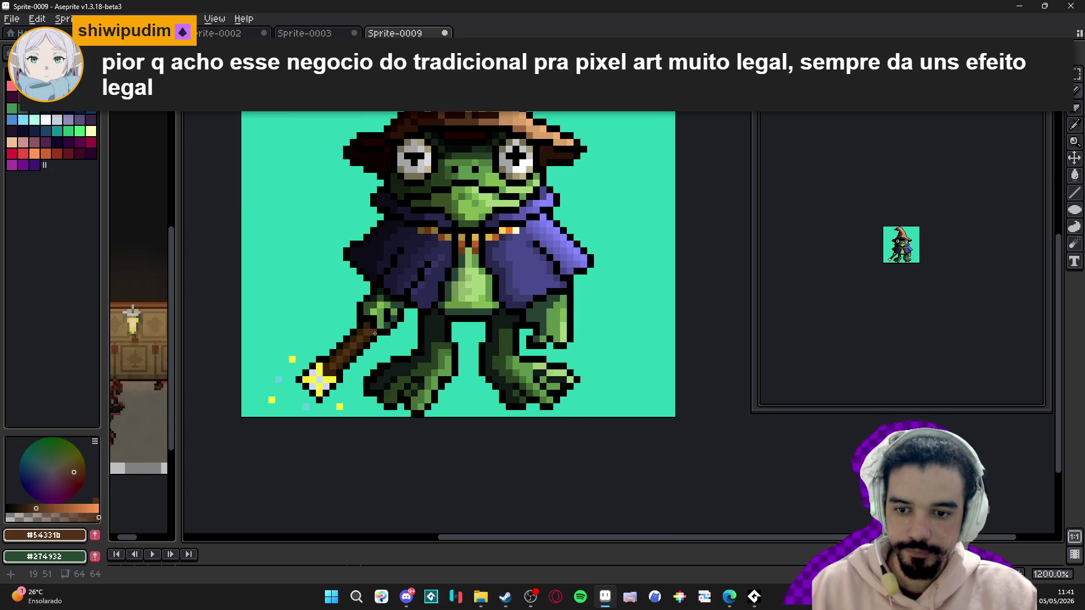
{"action": "scroll", "coordinate": [375, 334], "scroll_direction": "up", "scroll_amount": 3}
{"action": "scroll", "coordinate": [364, 334], "scroll_direction": "down", "scroll_amount": 2}
{"action": "scroll", "coordinate": [390, 336], "scroll_direction": "up", "scroll_amount": 2}
{"action": "left_click", "coordinate": [391, 335], "text": "alt"}
{"action": "mouse_move", "coordinate": [289, 246]}
{"action": "left_mouse_down"}
{"action": "mouse_move", "coordinate": [248, 288]}
{"action": "mouse_move", "coordinate": [277, 287]}
{"action": "mouse_move", "coordinate": [333, 245]}
{"action": "left_mouse_up"}
- Try dark brown pixels and a diagonal line beside the staff, undoing them
{"action": "key", "text": "ctrl+z"}
{"action": "key", "text": "ctrl+z"}
{"action": "left_click_drag", "start_coordinate": [380, 296], "coordinate": [373, 272]}
{"action": "left_click", "coordinate": [305, 204]}
{"action": "left_click", "coordinate": [305, 232]}
{"action": "left_click_drag", "start_coordinate": [238, 246], "coordinate": [365, 287]}
{"action": "key", "text": "ctrl+z"}
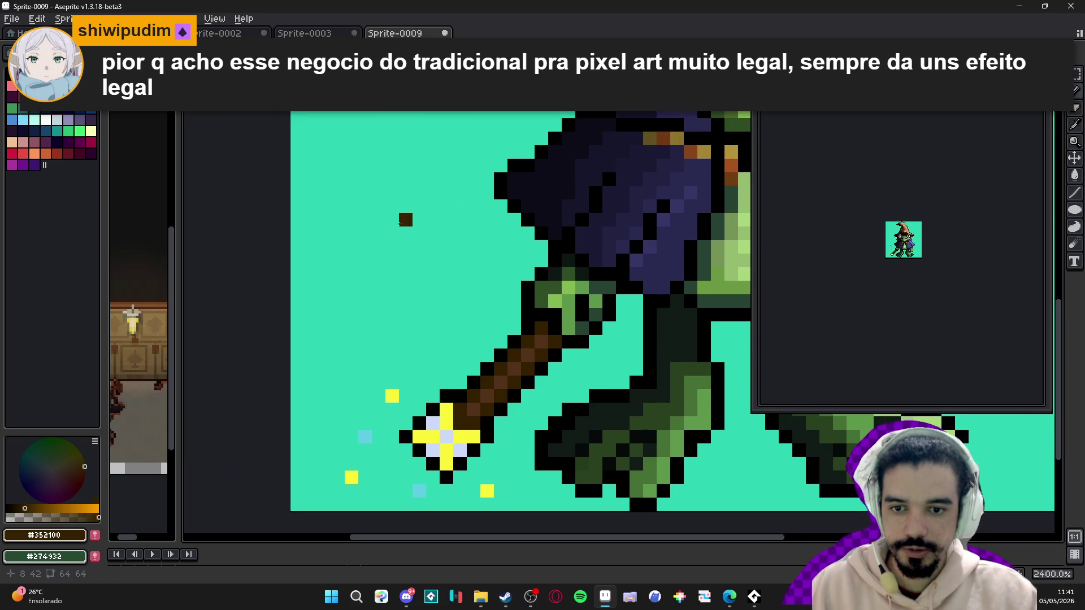
{"action": "left_click", "coordinate": [405, 219]}
{"action": "left_click", "coordinate": [338, 301], "text": "shift"}
{"action": "key", "text": "ctrl+z"}
{"action": "left_click", "coordinate": [338, 301], "text": "shift"}
{"action": "scroll", "coordinate": [339, 299], "scroll_direction": "down", "scroll_amount": 2}
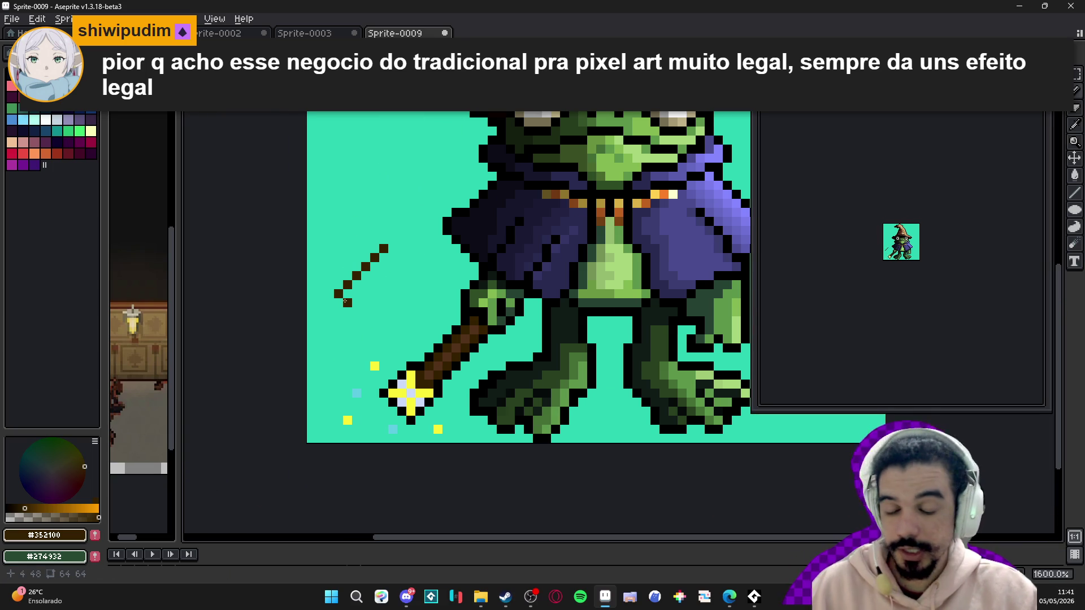
{"action": "key", "text": "ctrl+z"}
{"action": "key", "text": "ctrl+z"}
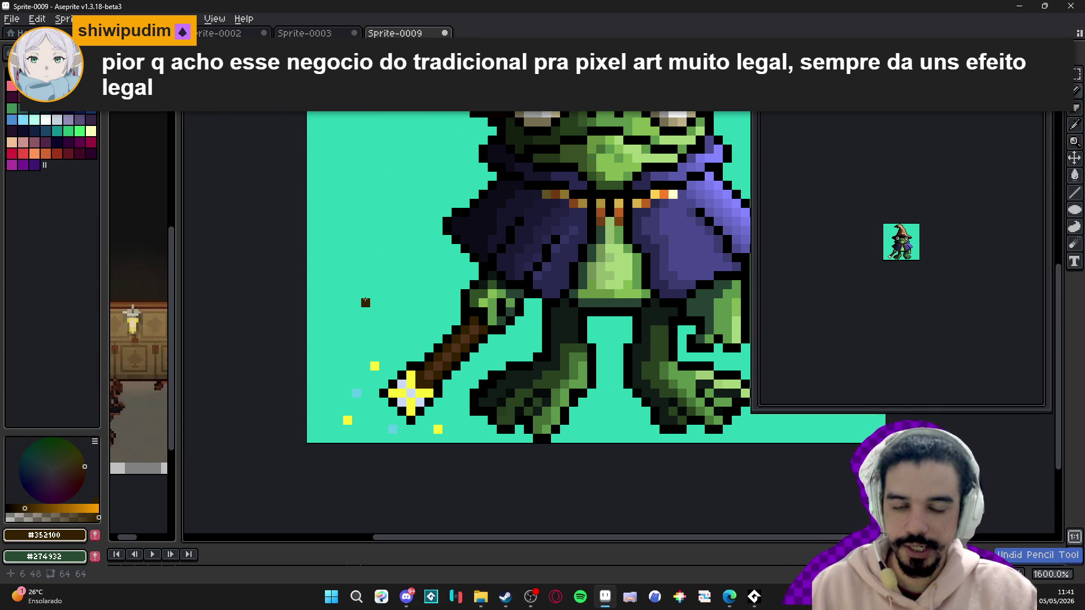
- Test a 7-pixel diagonal in the staff's brown and a stray dark pixel, undoing both
{"action": "left_click", "coordinate": [402, 258]}
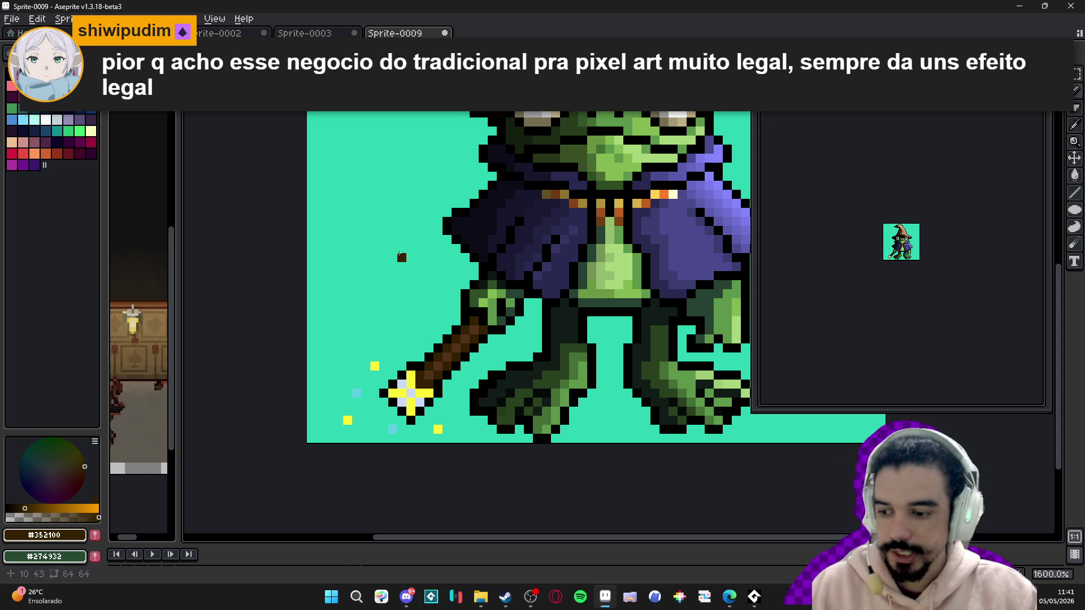
{"action": "key", "text": "ctrl+z"}
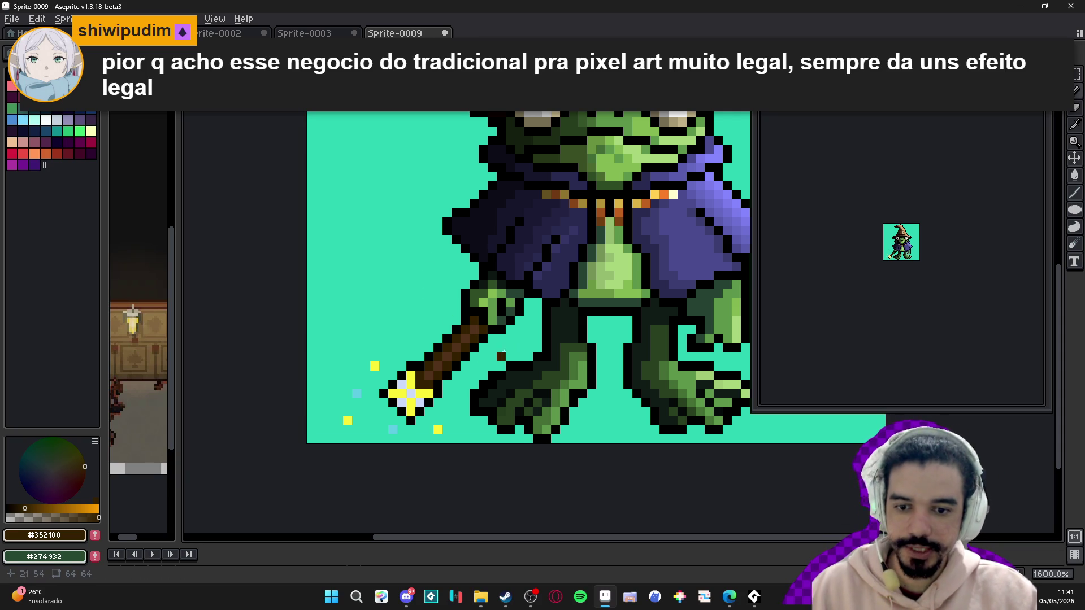
{"action": "scroll", "coordinate": [467, 324], "scroll_direction": "up", "scroll_amount": 3}
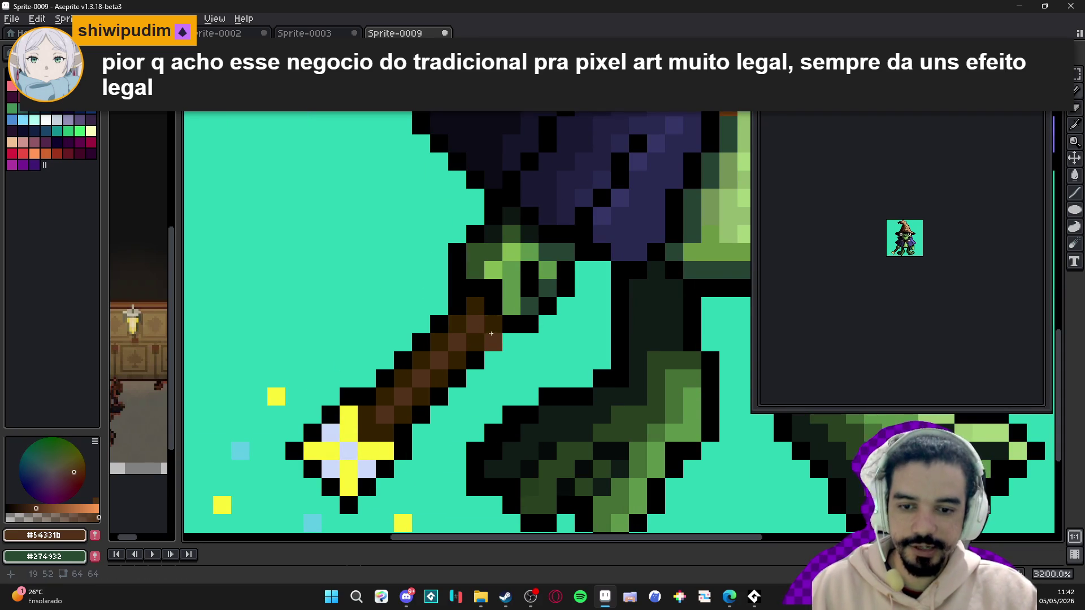
{"action": "left_click", "coordinate": [479, 323], "text": "alt"}
{"action": "left_click", "coordinate": [331, 234]}
{"action": "left_click", "coordinate": [222, 343], "text": "shift"}
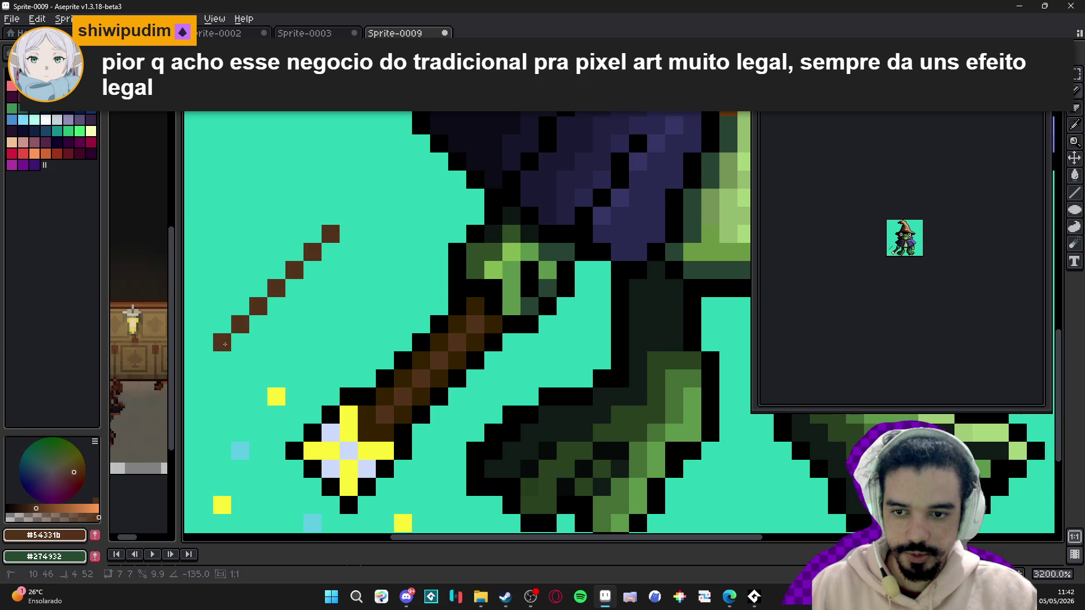
{"action": "scroll", "coordinate": [352, 311], "scroll_direction": "down", "scroll_amount": 3}
{"action": "key", "text": "ctrl+z"}
{"action": "key", "text": "ctrl+z"}
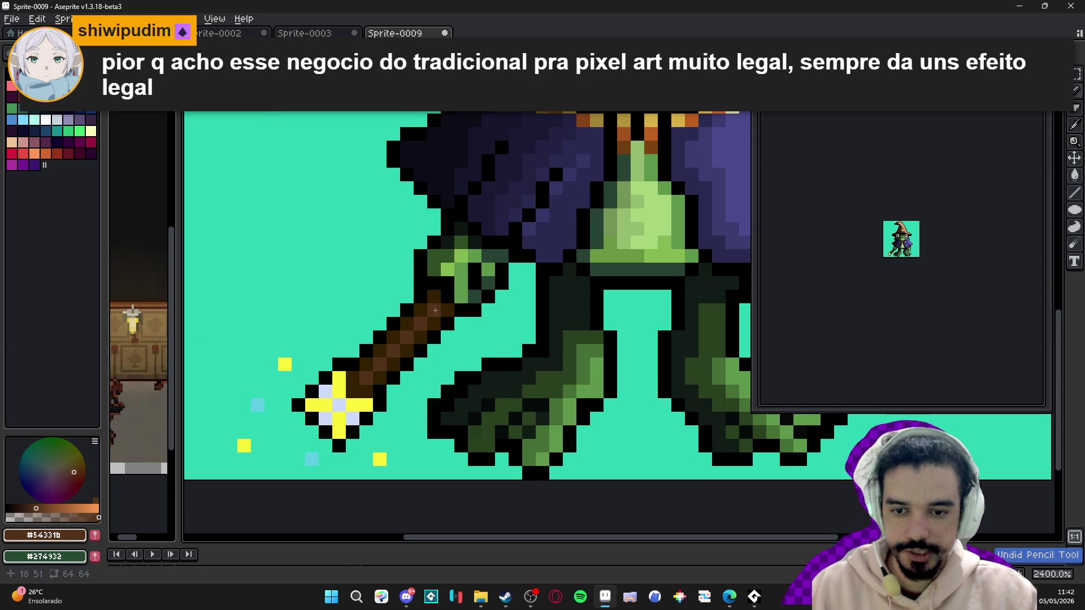
{"action": "scroll", "coordinate": [434, 310], "scroll_direction": "up", "scroll_amount": 2}
{"action": "scroll", "coordinate": [368, 375], "scroll_direction": "down", "scroll_amount": 2}
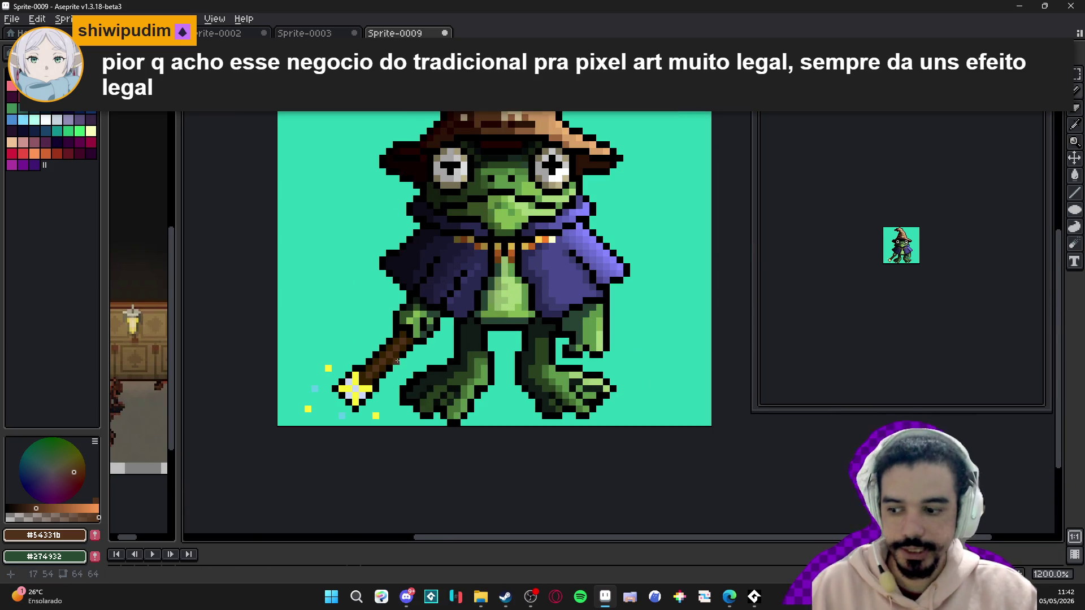
{"action": "scroll", "coordinate": [408, 355], "scroll_direction": "up", "scroll_amount": 3}
{"action": "left_click", "coordinate": [400, 322], "text": "alt"}
{"action": "left_click", "coordinate": [277, 216]}
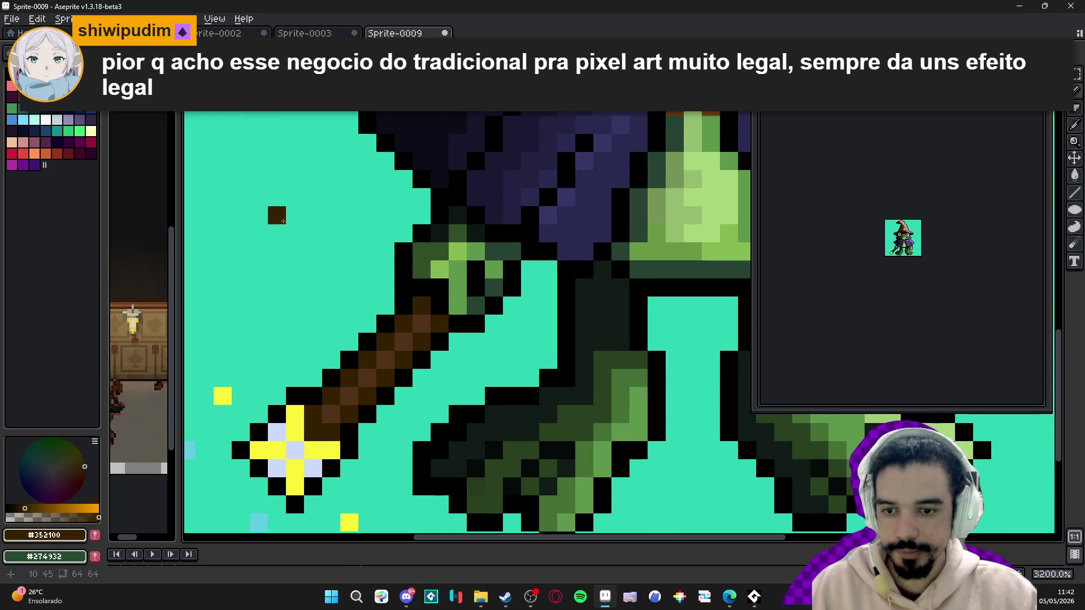
{"action": "key", "text": "ctrl+z"}
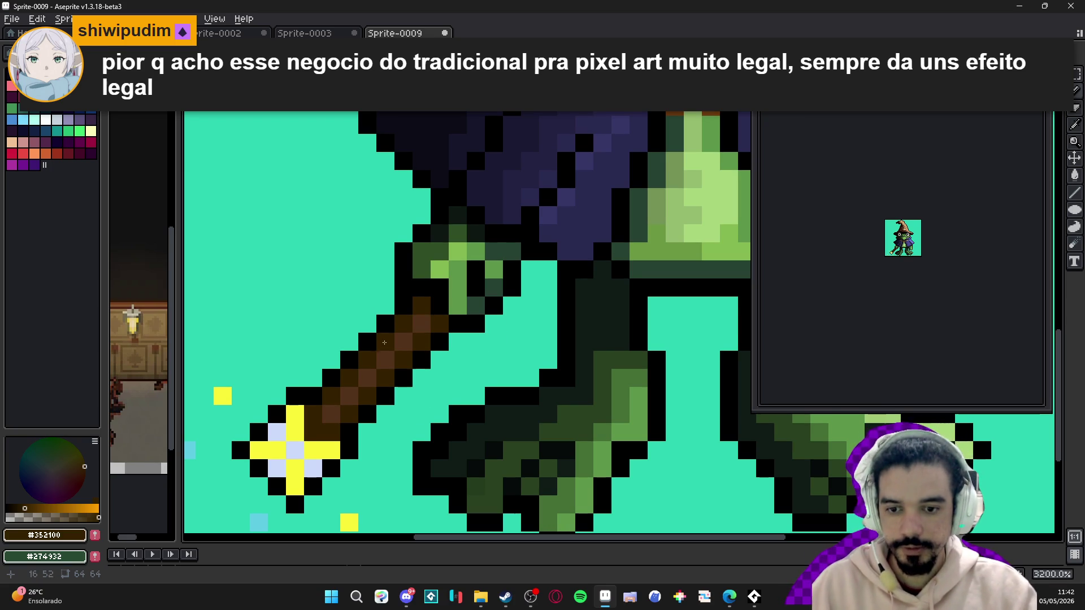
- Try repainting the staff handle in dark brown, then lighter brown, and undo both
{"action": "left_click_drag", "start_coordinate": [421, 323], "coordinate": [331, 416]}
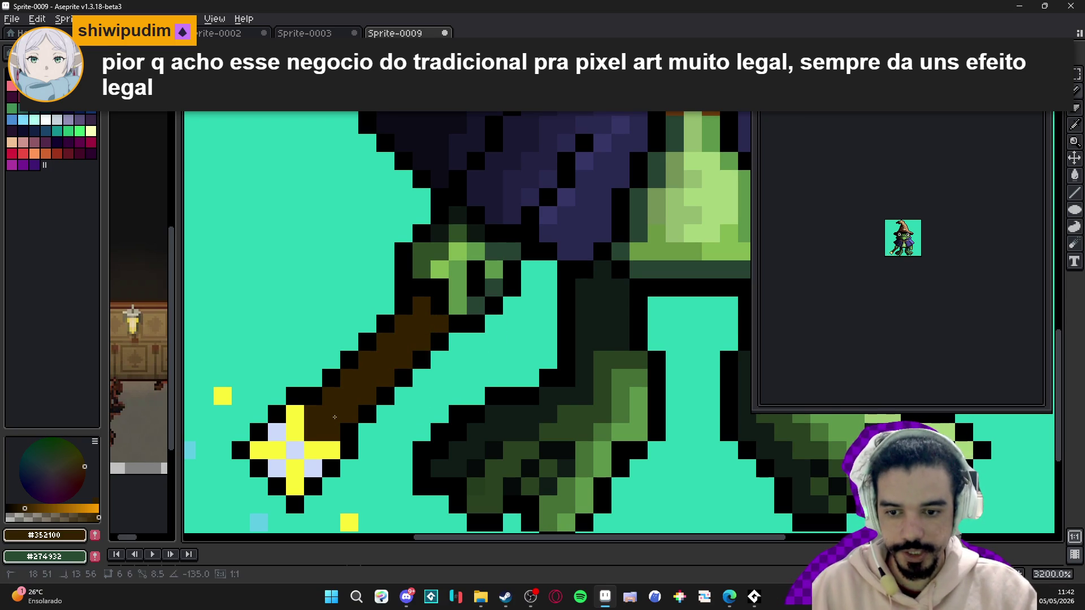
{"action": "key", "text": "ctrl+z"}
{"action": "left_click", "coordinate": [331, 415], "text": "alt"}
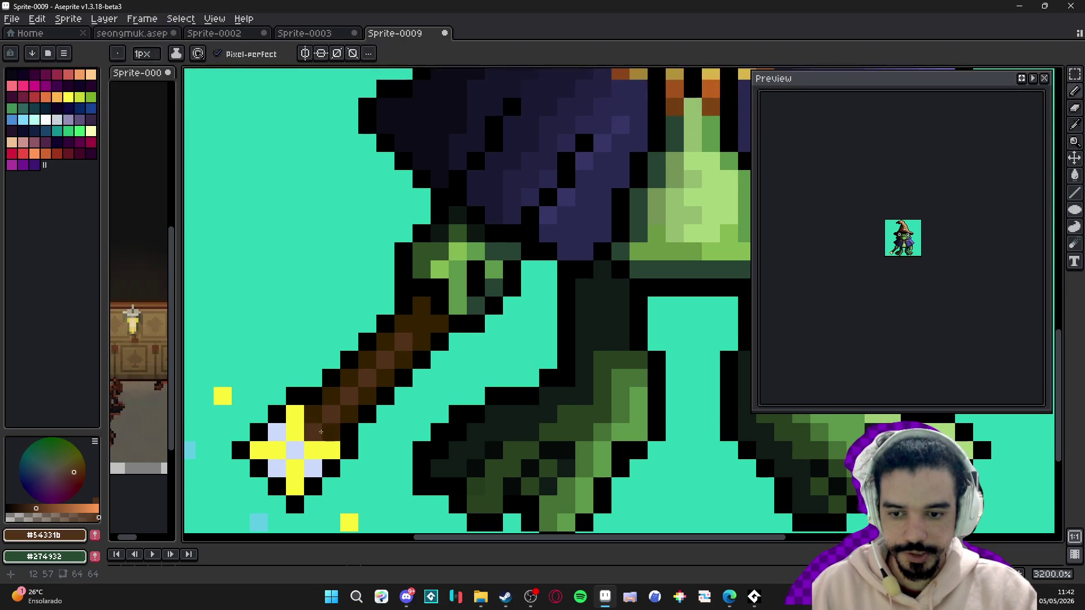
{"action": "mouse_move", "coordinate": [321, 433]}
{"action": "left_mouse_down"}
{"action": "mouse_move", "coordinate": [323, 408]}
{"action": "mouse_move", "coordinate": [406, 324]}
{"action": "mouse_move", "coordinate": [434, 320]}
{"action": "mouse_move", "coordinate": [316, 433]}
{"action": "left_mouse_up"}
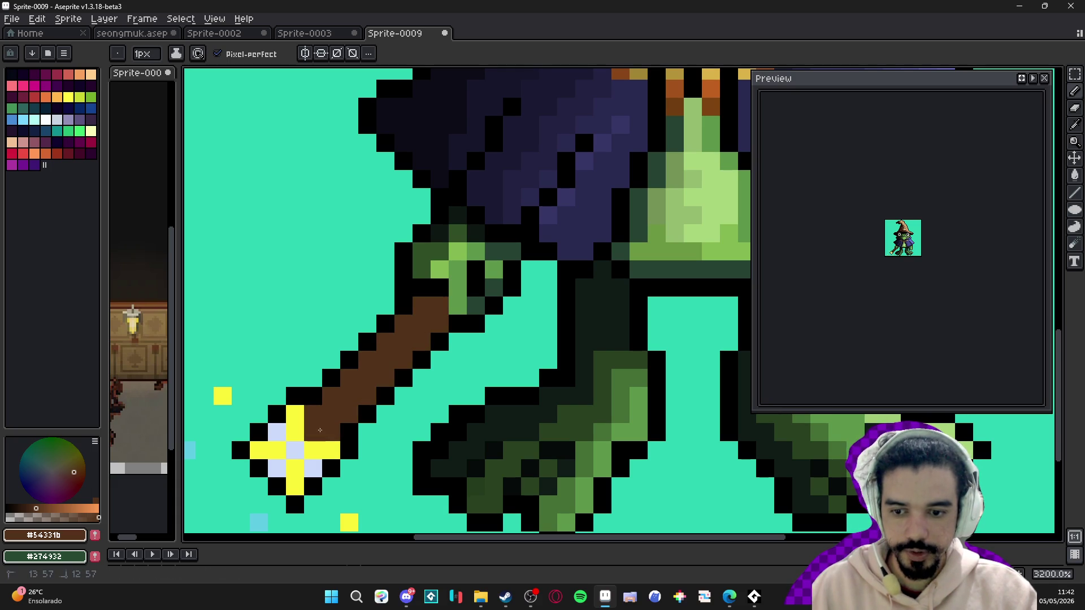
{"action": "key", "text": "ctrl+z"}
{"action": "key", "text": "ctrl+z"}
{"action": "key", "text": "ctrl+z"}
{"action": "key", "text": "ctrl+z"}
{"action": "key", "text": "b"}
- Paint the staff handle dark brown, leaving a few lighter #54331b pixels near the star
{"action": "left_click", "coordinate": [421, 317], "text": "alt"}
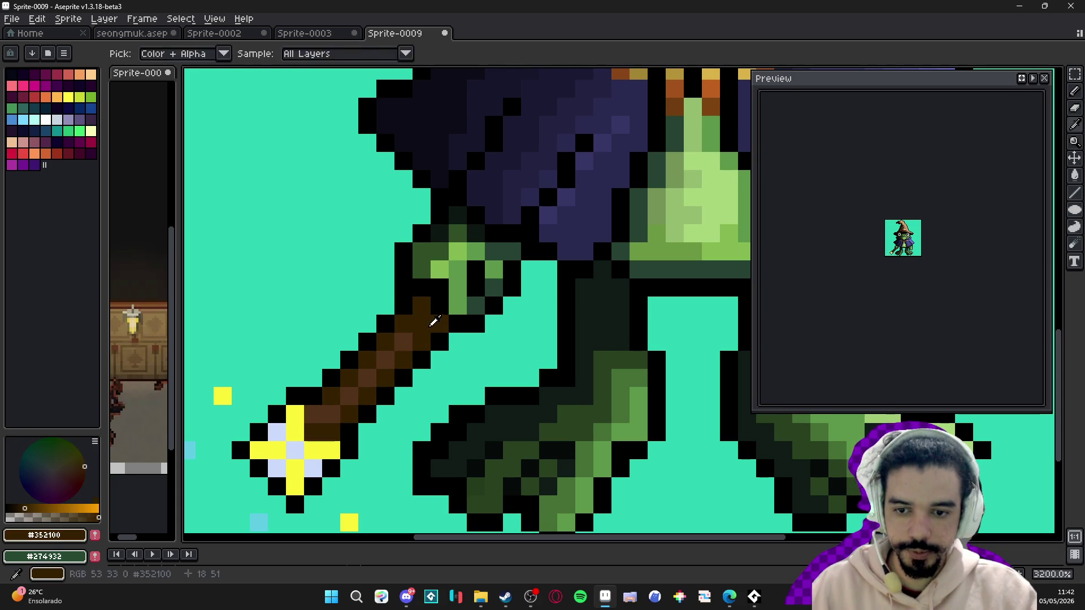
{"action": "left_click", "coordinate": [387, 360]}
{"action": "left_click", "coordinate": [351, 392], "text": "alt"}
{"action": "left_click", "coordinate": [344, 414]}
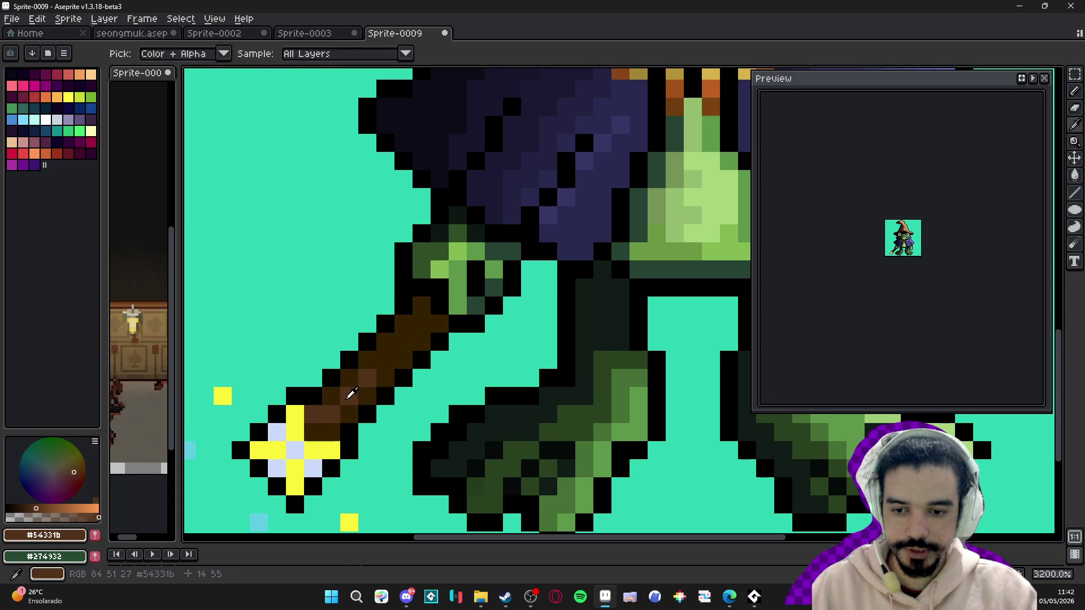
{"action": "left_click", "coordinate": [350, 378]}
{"action": "left_click", "coordinate": [367, 396]}
- Add lighter brown #54331b highlight pixels to the lower staff handle beside the star
{"action": "left_click", "coordinate": [385, 379]}
{"action": "scroll", "coordinate": [349, 399], "scroll_direction": "down", "scroll_amount": 3}
{"action": "scroll", "coordinate": [349, 400], "scroll_direction": "up", "scroll_amount": 2}
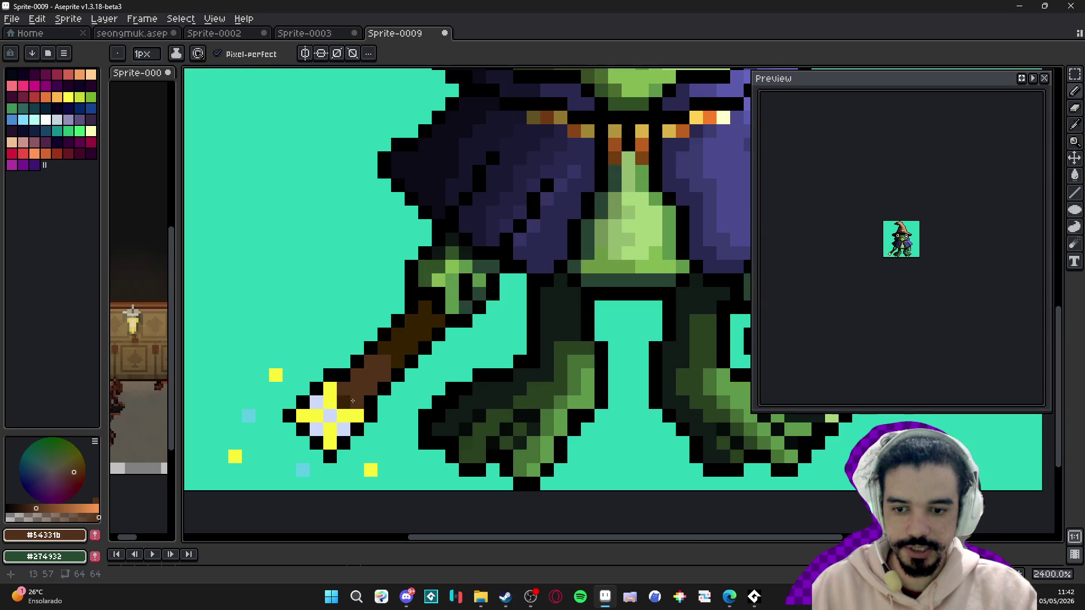
{"action": "scroll", "coordinate": [349, 399], "scroll_direction": "down", "scroll_amount": 6}
{"action": "scroll", "coordinate": [348, 399], "scroll_direction": "up", "scroll_amount": 4}
{"action": "scroll", "coordinate": [356, 375], "scroll_direction": "up", "scroll_amount": 2}
{"action": "scroll", "coordinate": [309, 383], "scroll_direction": "down", "scroll_amount": 3}
{"action": "scroll", "coordinate": [309, 383], "scroll_direction": "down", "scroll_amount": 3}
{"action": "scroll", "coordinate": [305, 417], "scroll_direction": "up", "scroll_amount": 4}
{"action": "left_click", "coordinate": [290, 438], "text": "alt"}
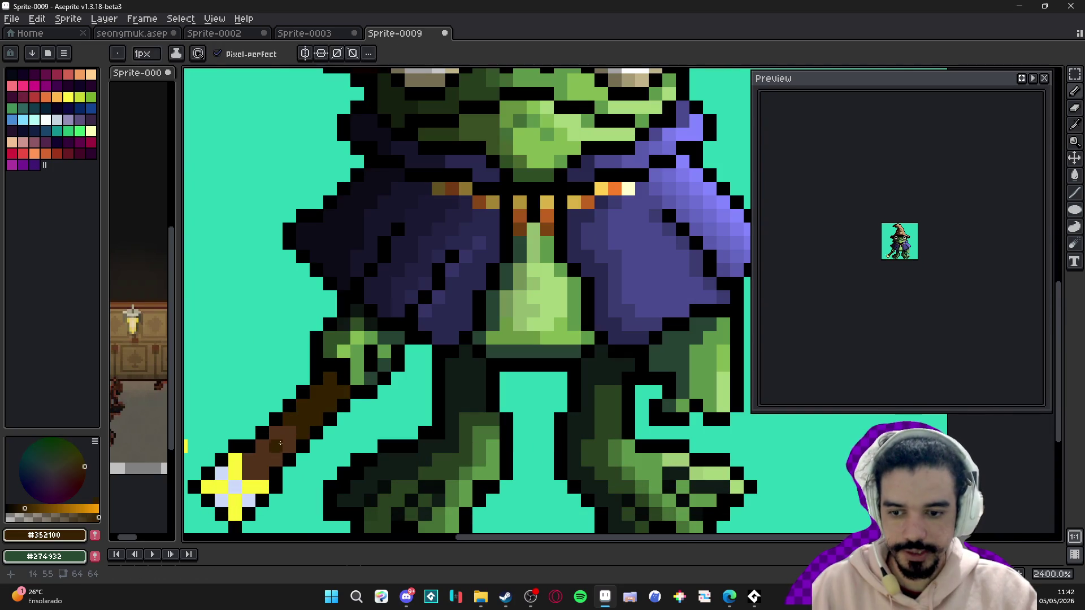
- Zoom in and out to review the whole frog wizard sprite, then close it
{"action": "scroll", "coordinate": [291, 433], "scroll_direction": "down", "scroll_amount": 4}
{"action": "scroll", "coordinate": [390, 396], "scroll_direction": "up", "scroll_amount": 2}
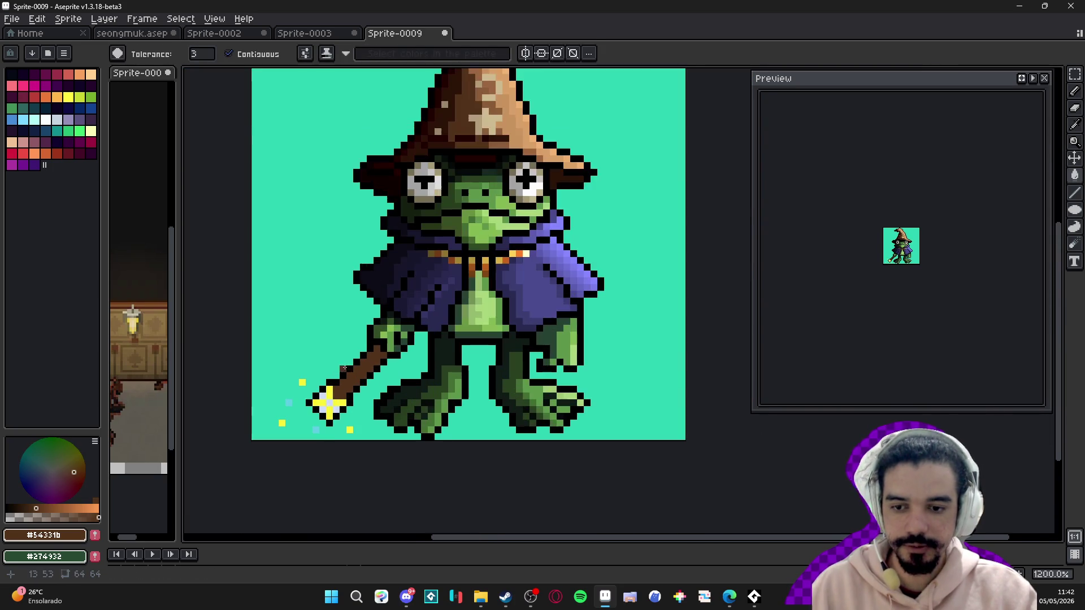
{"action": "scroll", "coordinate": [391, 396], "scroll_direction": "down", "scroll_amount": 3}
{"action": "scroll", "coordinate": [389, 402], "scroll_direction": "down", "scroll_amount": 2}
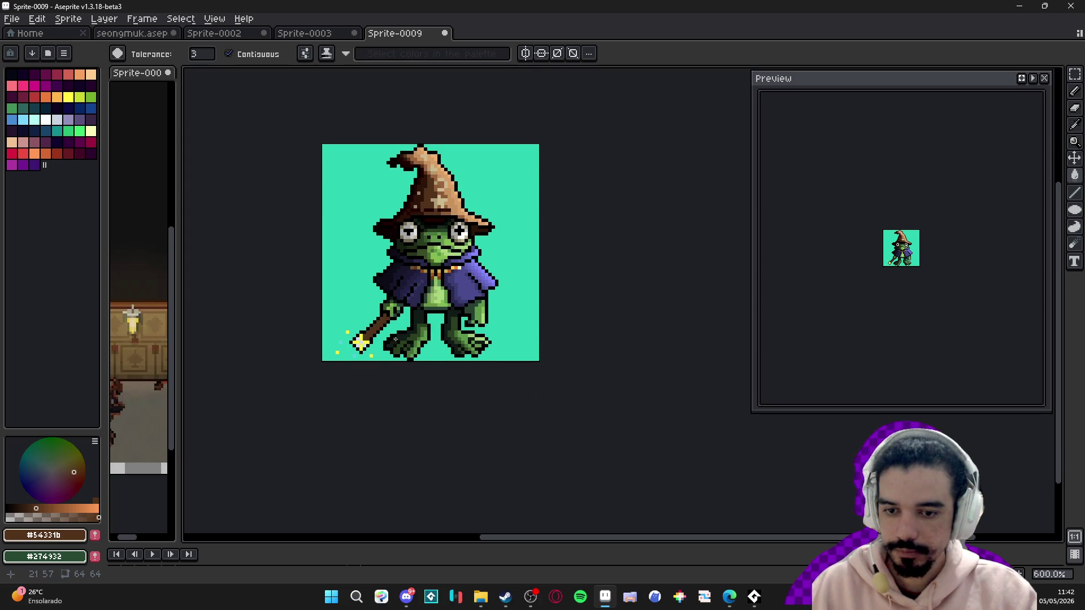
{"action": "scroll", "coordinate": [448, 282], "scroll_direction": "up", "scroll_amount": 5}
{"action": "scroll", "coordinate": [441, 219], "scroll_direction": "down", "scroll_amount": 3}
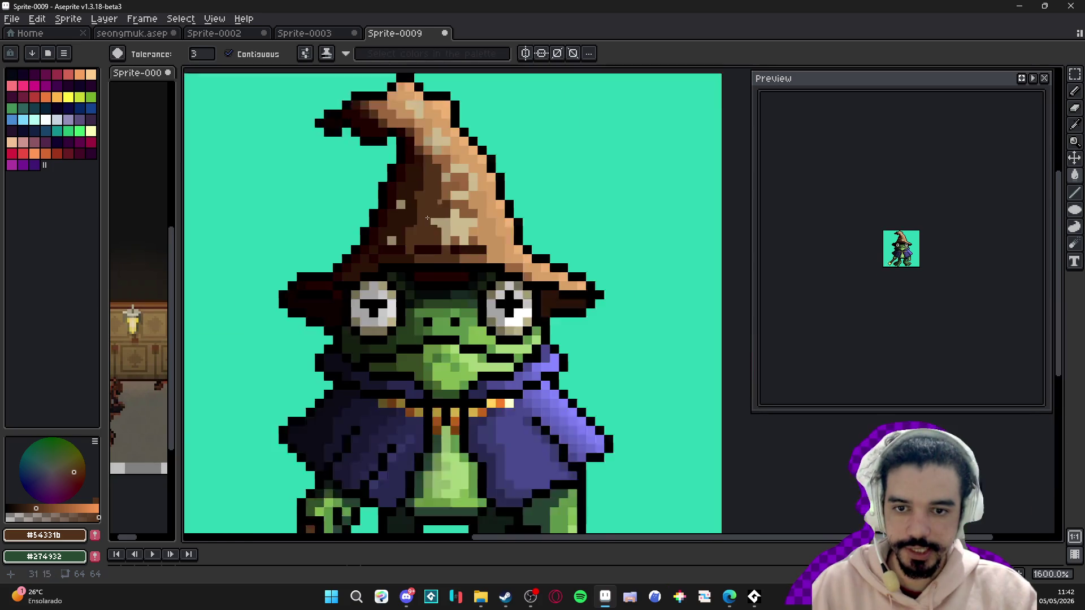
{"action": "scroll", "coordinate": [441, 219], "scroll_direction": "down", "scroll_amount": 1}
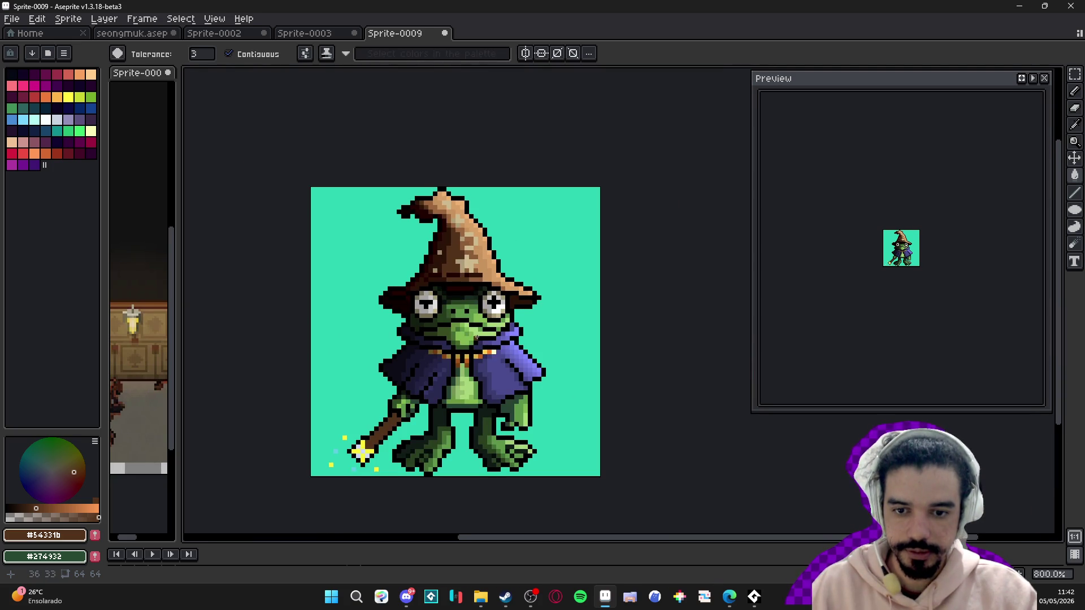
{"action": "scroll", "coordinate": [489, 417], "scroll_direction": "down", "scroll_amount": 1}
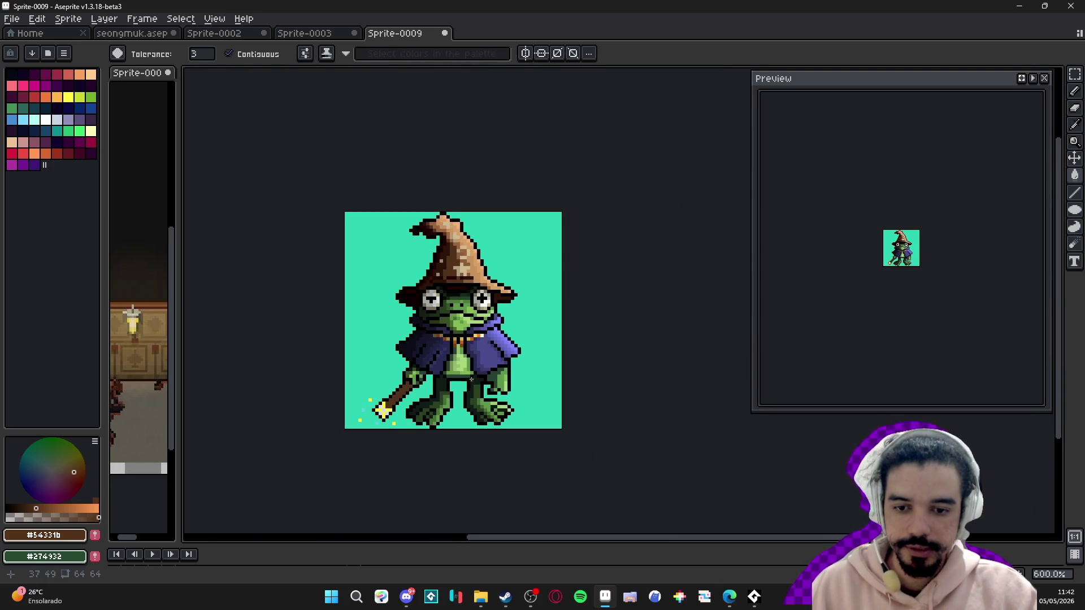
{"action": "scroll", "coordinate": [471, 355], "scroll_direction": "up", "scroll_amount": 2}
{"action": "scroll", "coordinate": [466, 356], "scroll_direction": "down", "scroll_amount": 2}
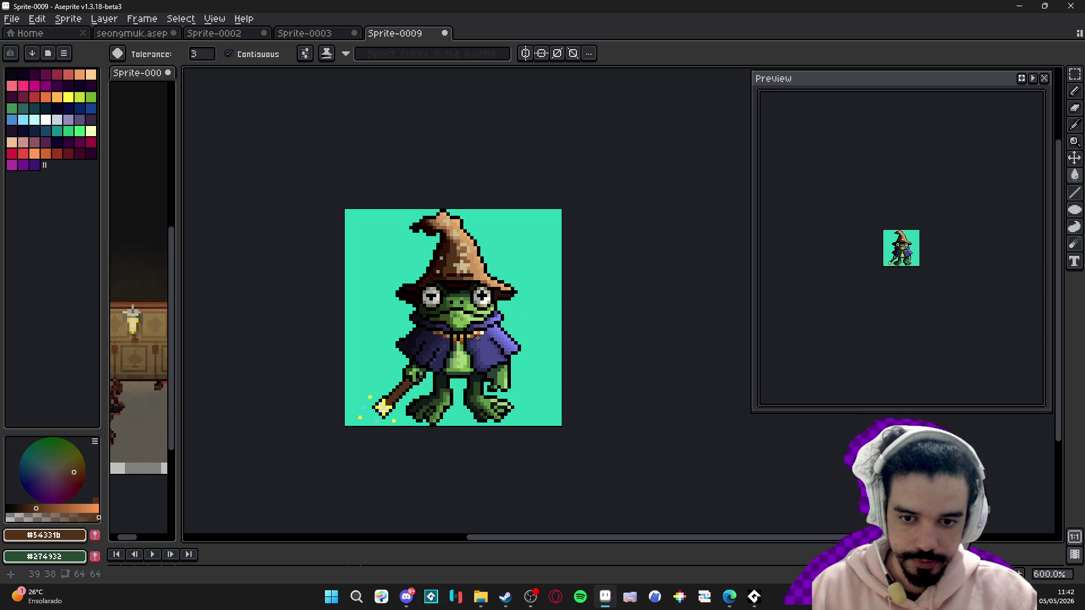
{"action": "scroll", "coordinate": [458, 325], "scroll_direction": "up", "scroll_amount": 3}
{"action": "scroll", "coordinate": [446, 311], "scroll_direction": "down", "scroll_amount": 4}
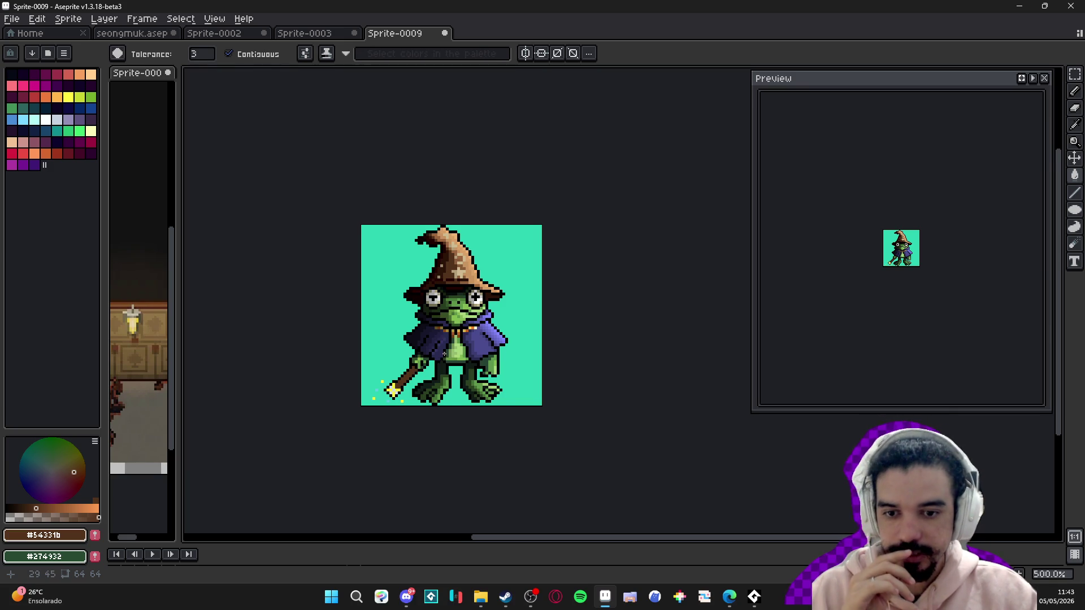
{"action": "scroll", "coordinate": [439, 350], "scroll_direction": "up", "scroll_amount": 2}
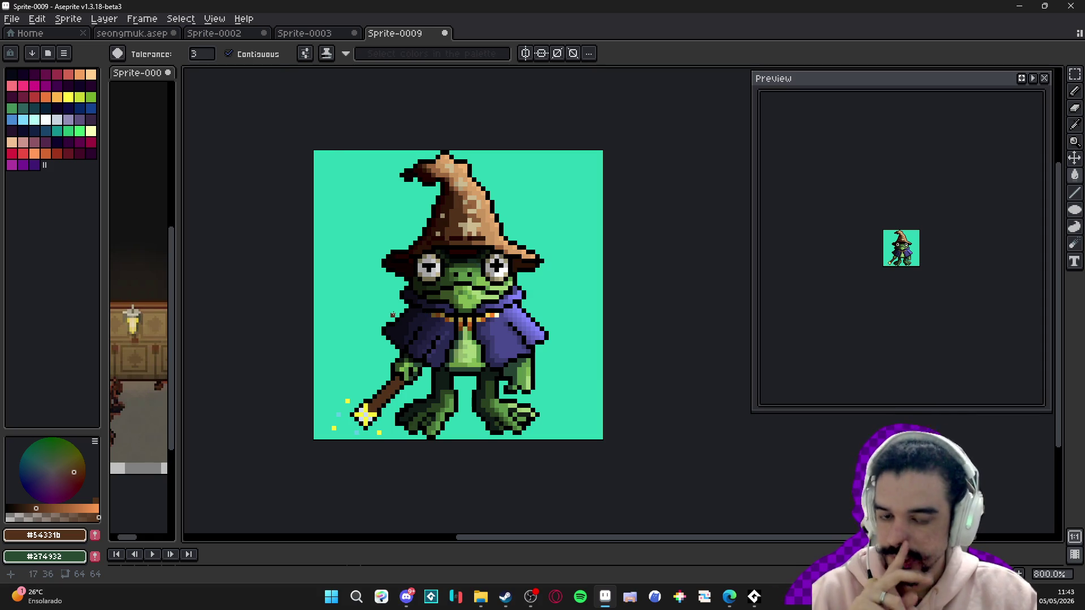
{"action": "scroll", "coordinate": [392, 314], "scroll_direction": "down", "scroll_amount": 3}
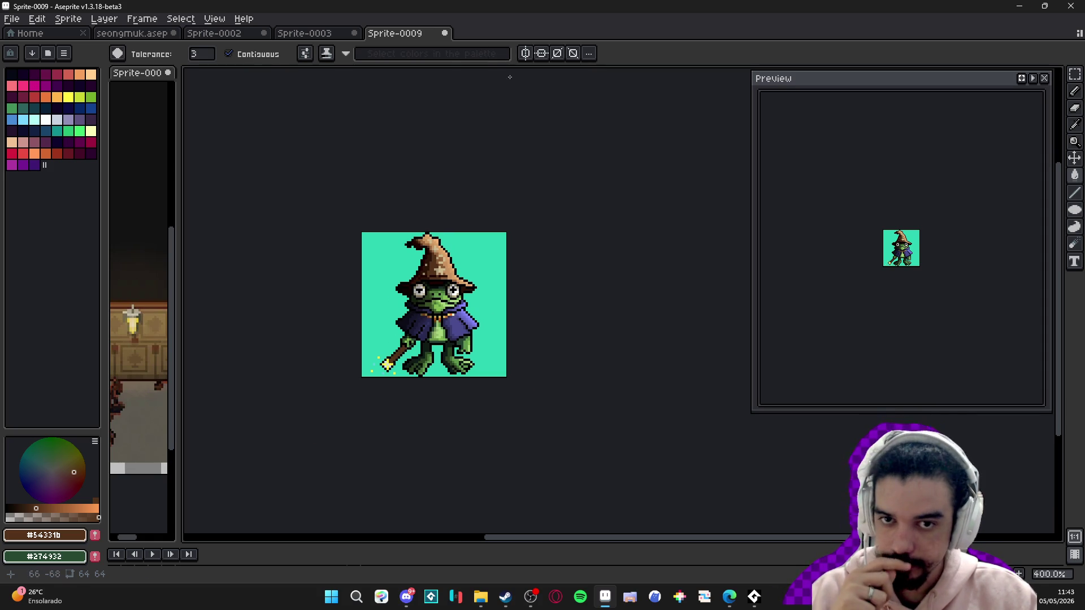
{"action": "left_click", "coordinate": [446, 34]}
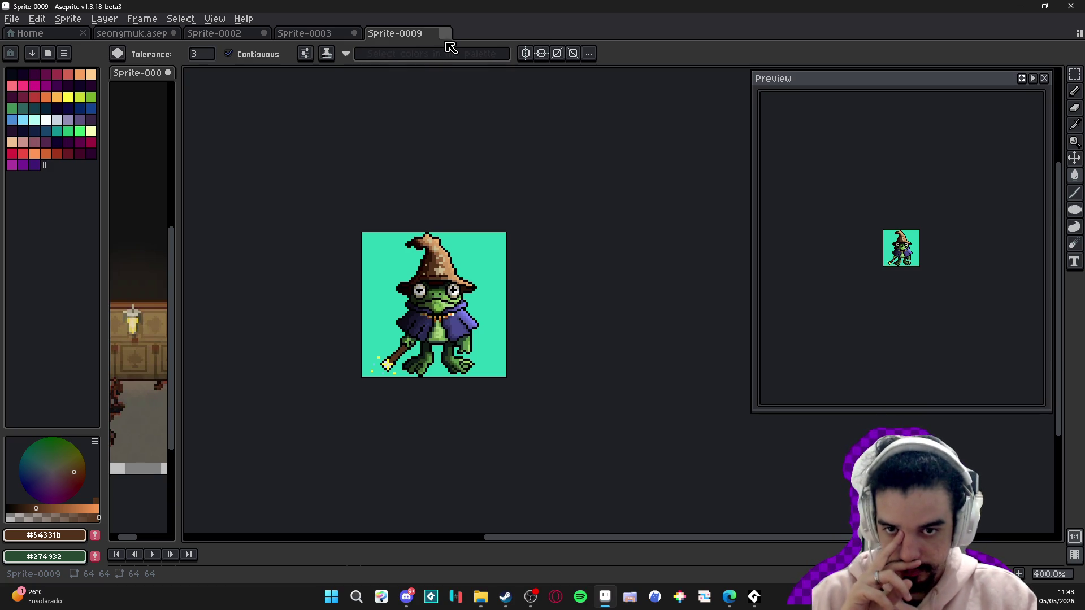
- Discard the frog sprite's changes and return to the seongmuk room map, zoomed on the paper
{"action": "left_click", "coordinate": [542, 325]}
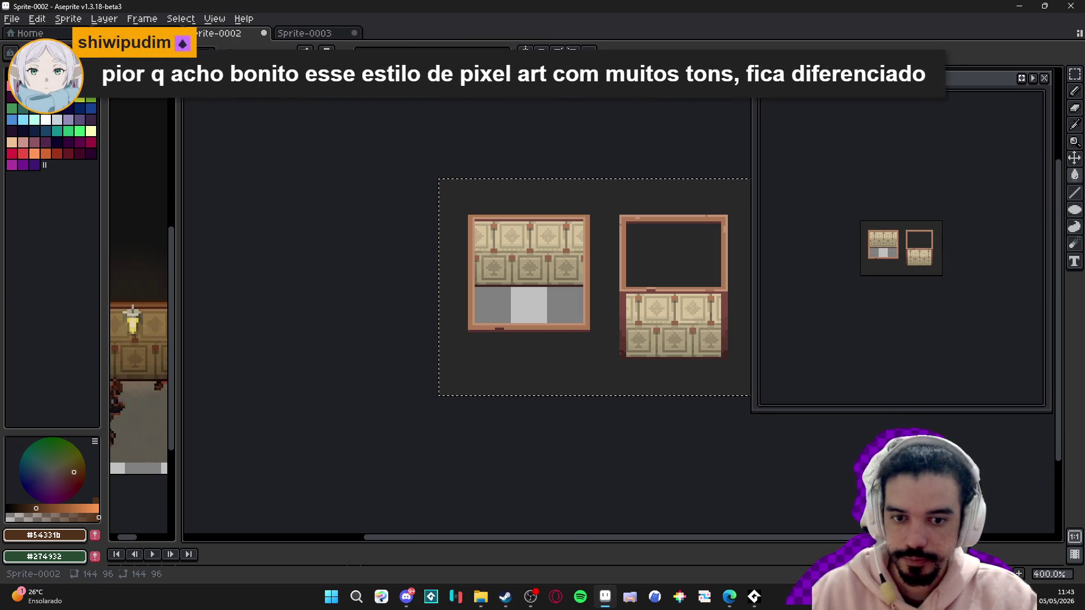
{"action": "left_click", "coordinate": [132, 33]}
{"action": "scroll", "coordinate": [576, 292], "scroll_direction": "down", "scroll_amount": 1}
{"action": "mouse_move", "coordinate": [517, 293]}
{"action": "left_mouse_down"}
{"action": "mouse_move", "coordinate": [396, 272]}
{"action": "mouse_move", "coordinate": [406, 254]}
{"action": "left_mouse_up"}
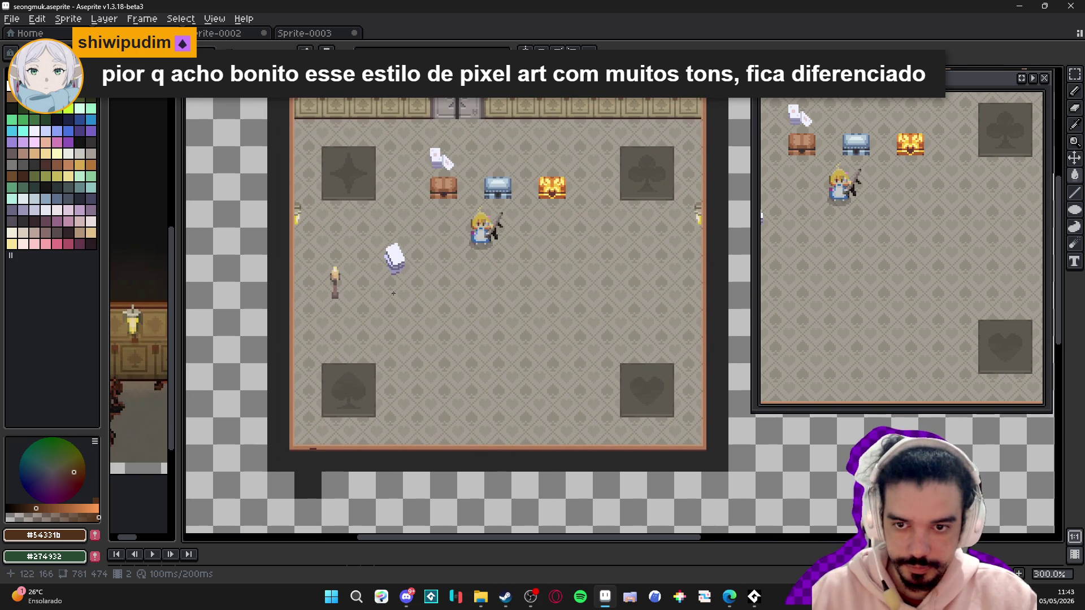
{"action": "scroll", "coordinate": [393, 293], "scroll_direction": "up", "scroll_amount": 6}
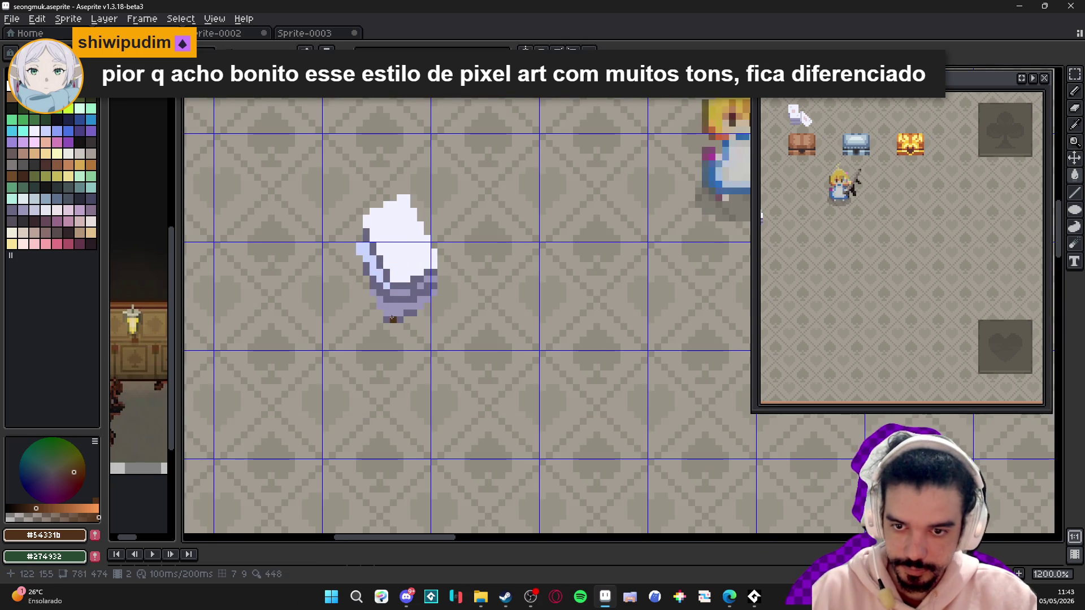
{"action": "scroll", "coordinate": [393, 318], "scroll_direction": "up", "scroll_amount": 1}
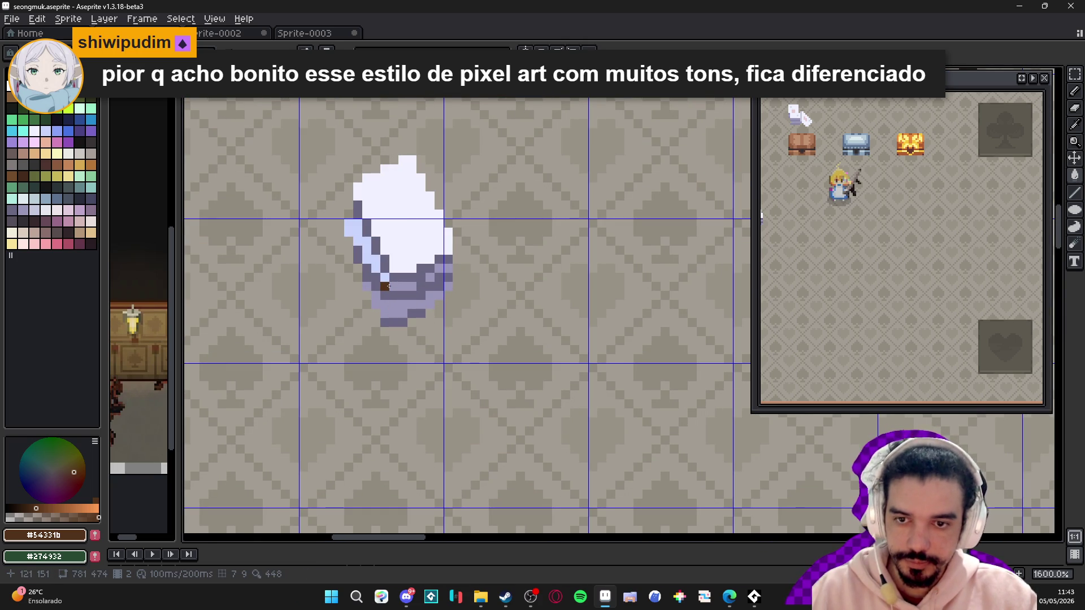
- Shade the paper with pale lavender and mid purple, clearing old dark pixels along its bottom
{"action": "left_click", "coordinate": [385, 277], "text": "alt"}
{"action": "left_click_drag", "start_coordinate": [398, 287], "coordinate": [421, 283]}
{"action": "key", "text": "b"}
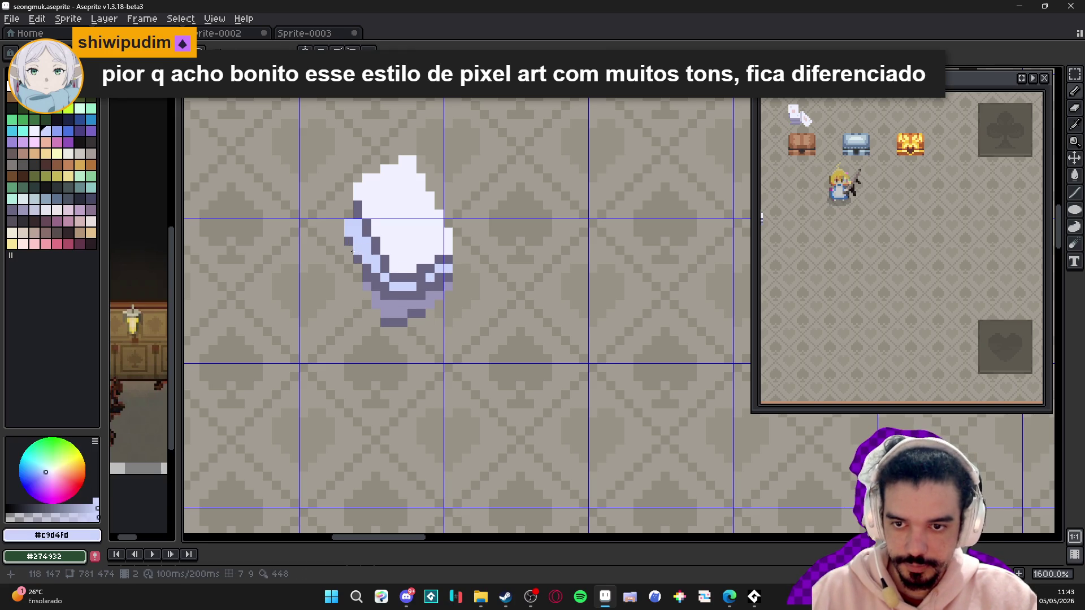
{"action": "left_click", "coordinate": [359, 269], "text": "alt"}
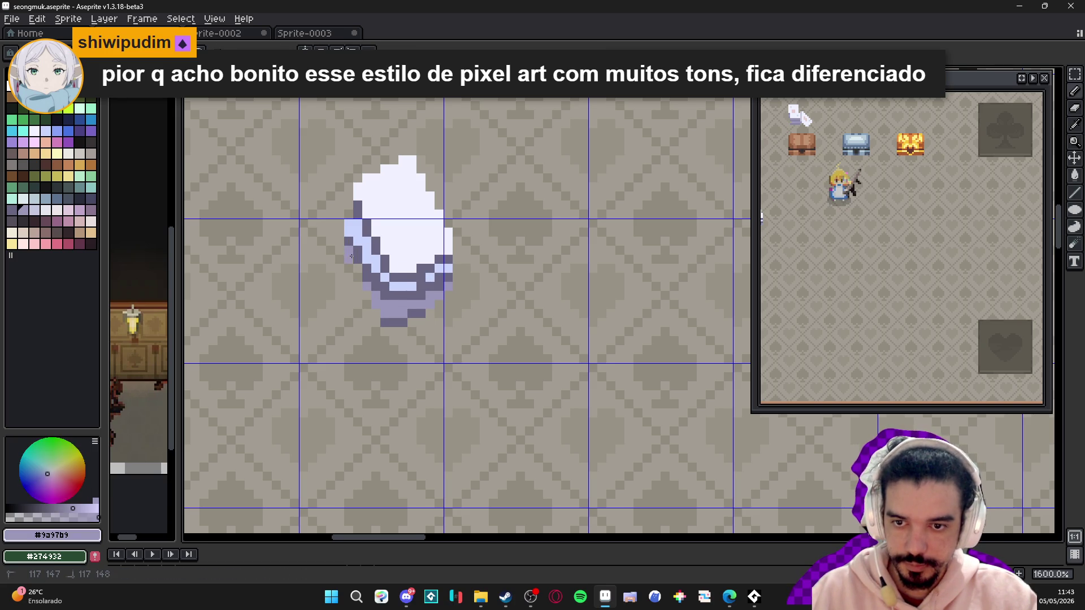
{"action": "left_click", "coordinate": [352, 270]}
{"action": "left_click", "coordinate": [357, 276]}
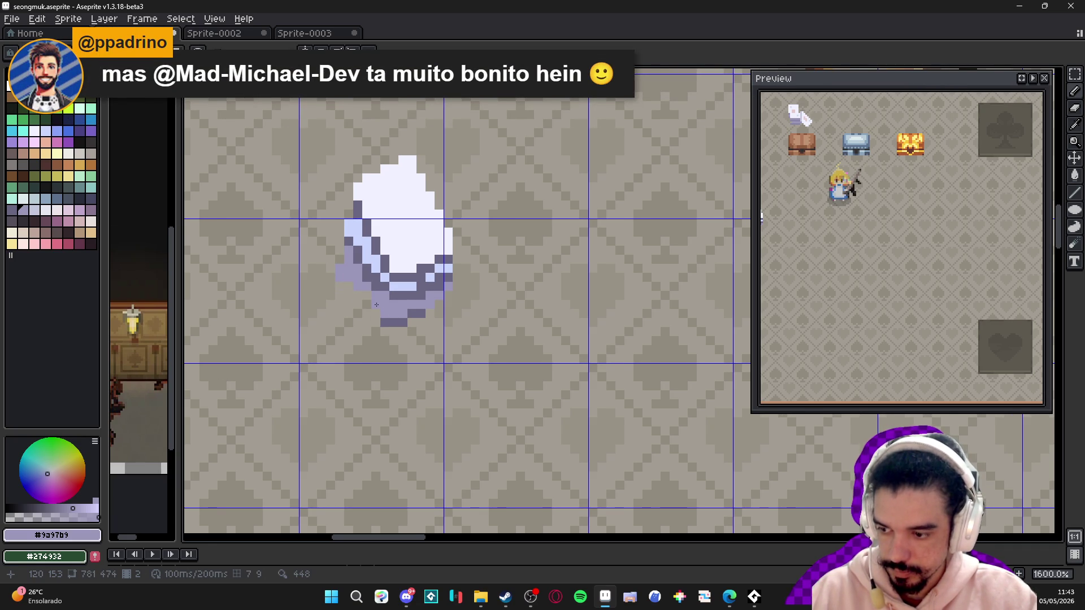
{"action": "mouse_move", "coordinate": [384, 322]}
{"action": "left_mouse_down"}
{"action": "mouse_move", "coordinate": [427, 311]}
{"action": "mouse_move", "coordinate": [419, 322]}
{"action": "left_mouse_up"}
{"action": "key", "text": "b"}
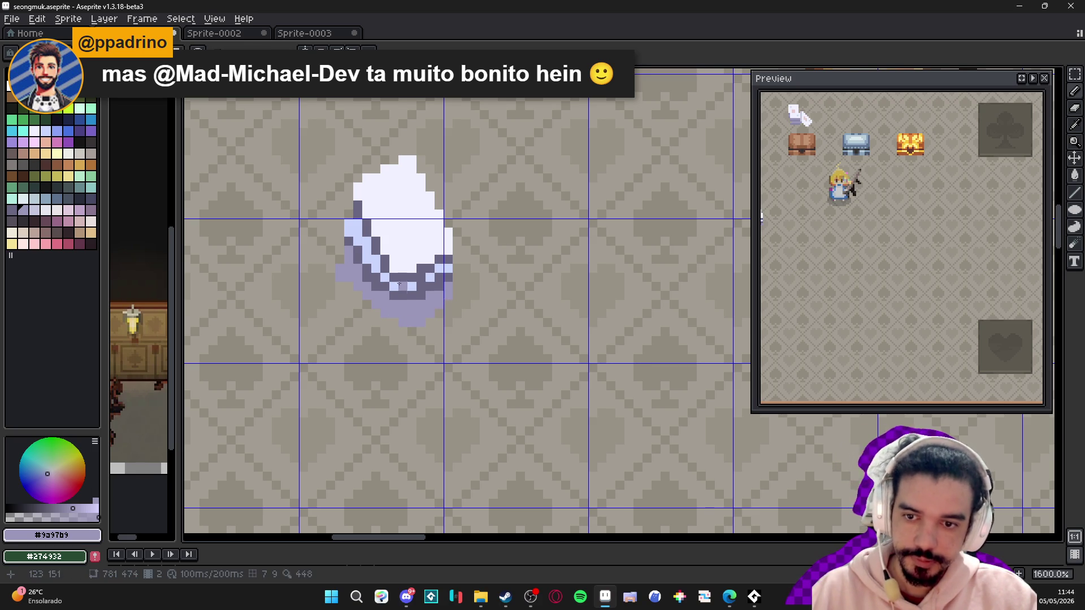
- Outline the paper's lower-left and bottom edges with dark purple pixels
{"action": "left_click", "coordinate": [340, 269]}
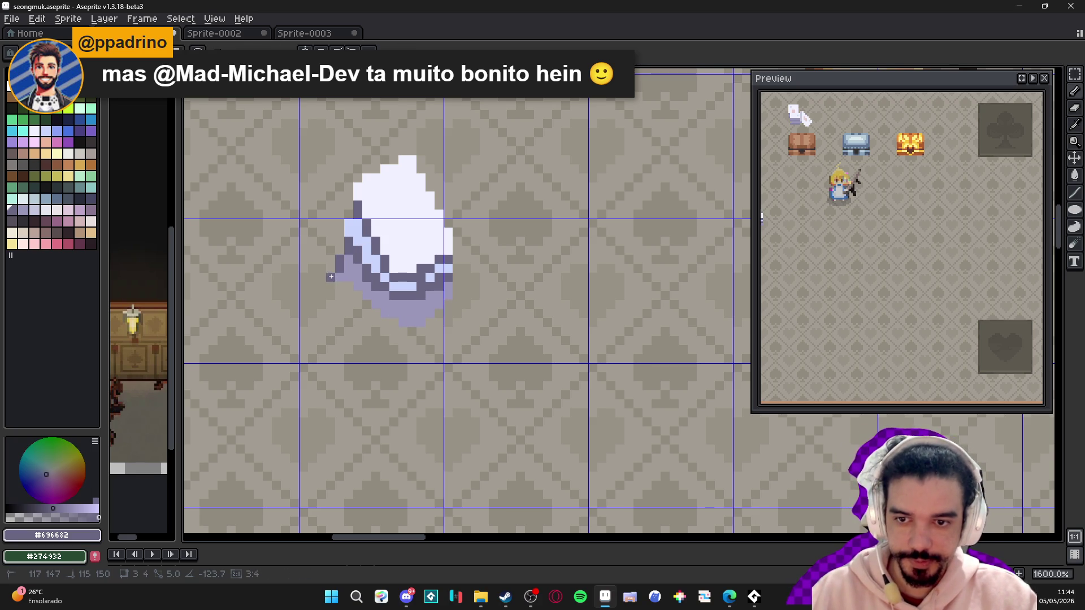
{"action": "left_click", "coordinate": [339, 276], "text": "shift"}
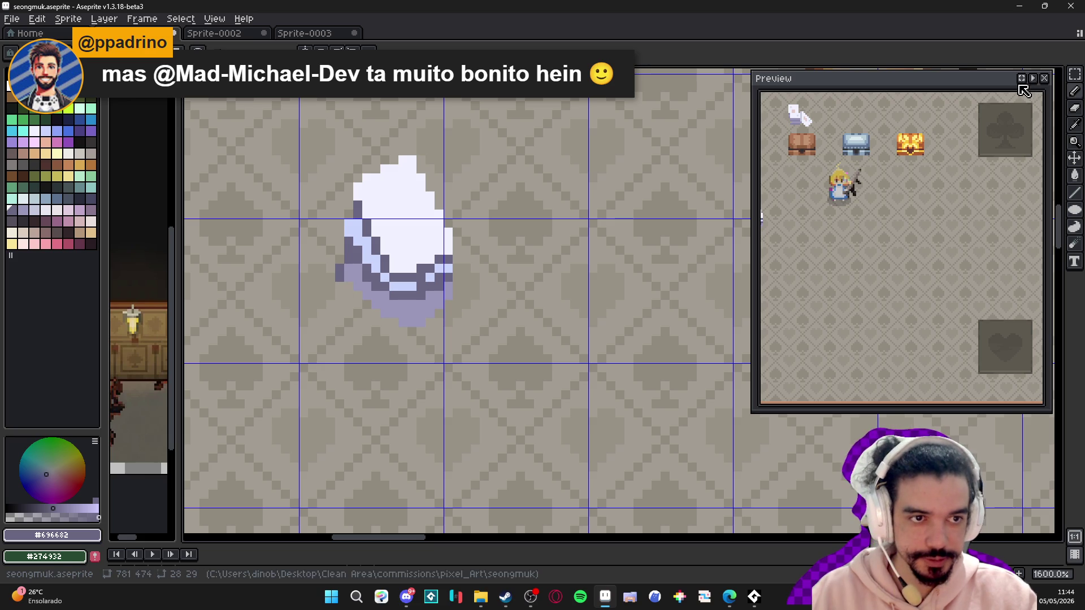
{"action": "scroll", "coordinate": [363, 280], "scroll_direction": "up", "scroll_amount": 2}
{"action": "left_click", "coordinate": [345, 286]}
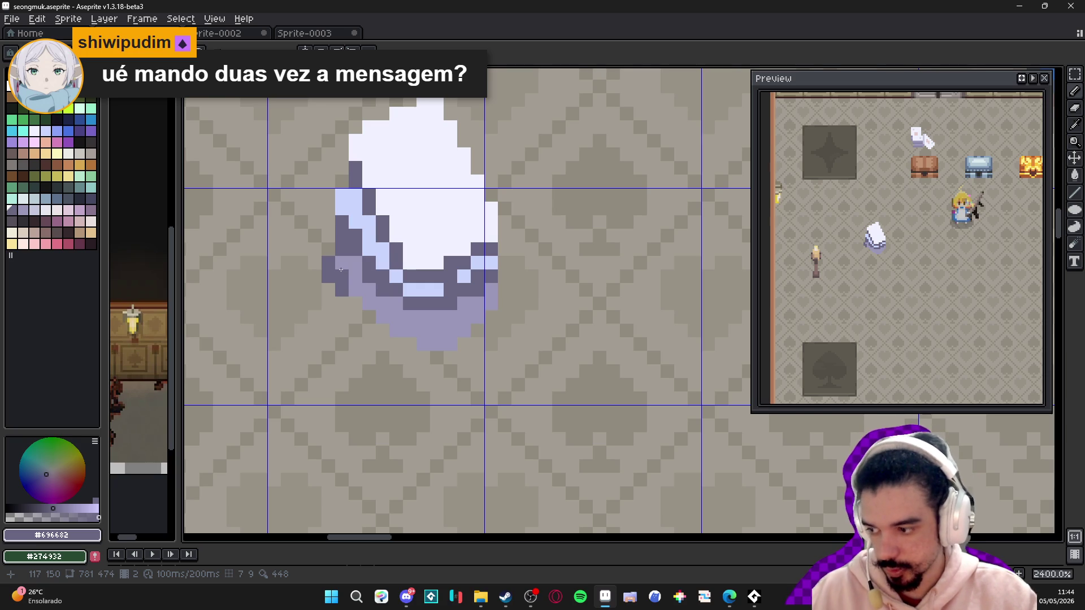
{"action": "left_click", "coordinate": [369, 304]}
{"action": "left_click", "coordinate": [355, 304]}
{"action": "left_click", "coordinate": [369, 317]}
{"action": "left_click", "coordinate": [382, 330]}
{"action": "left_click", "coordinate": [396, 344]}
{"action": "left_click", "coordinate": [409, 344]}
{"action": "left_click", "coordinate": [423, 358]}
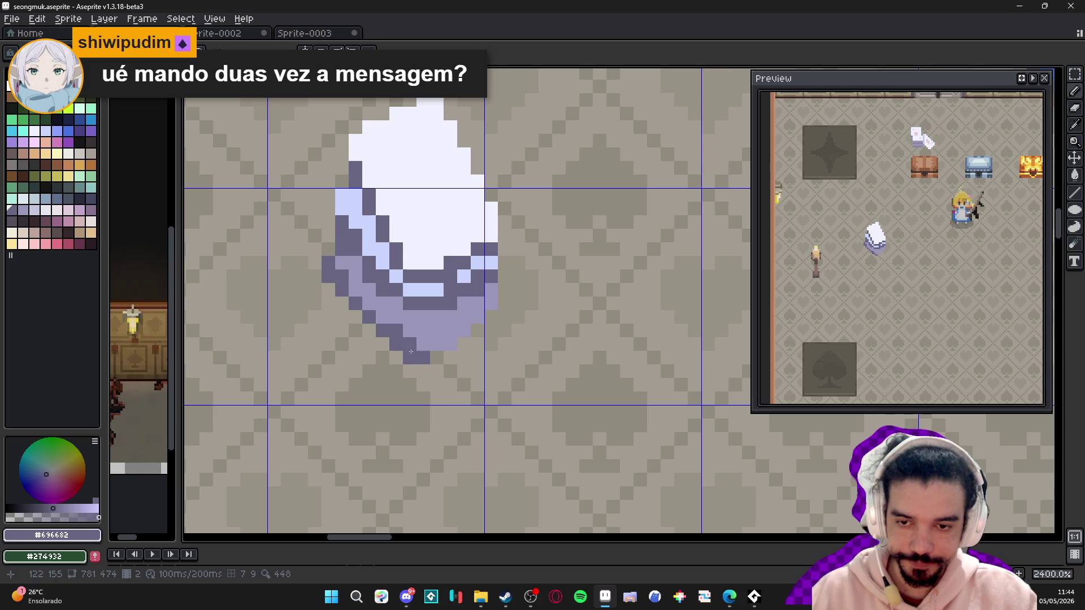
{"action": "key", "text": "alt+Tab"}
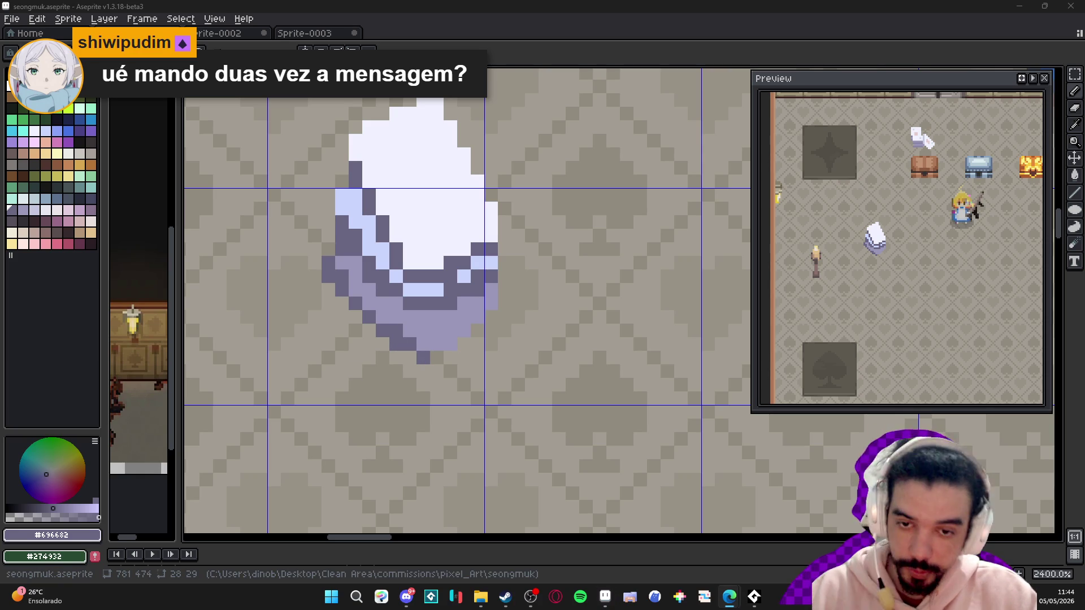
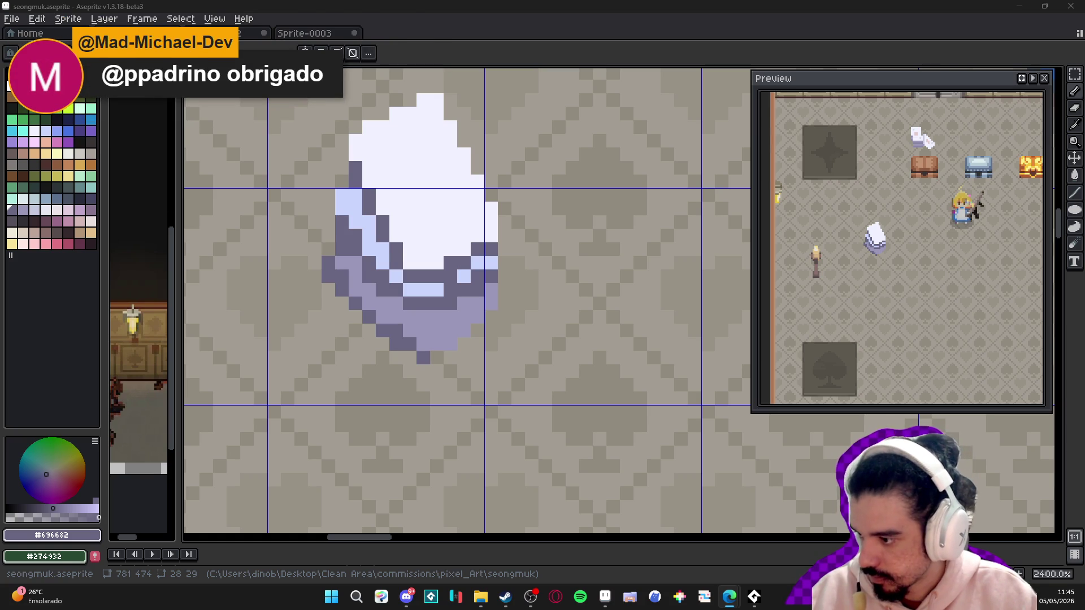
- Create a new 1634×1336 sprite and paste the two-warrior image into it
{"action": "left_click", "coordinate": [13, 19]}
{"action": "left_click", "coordinate": [39, 36]}
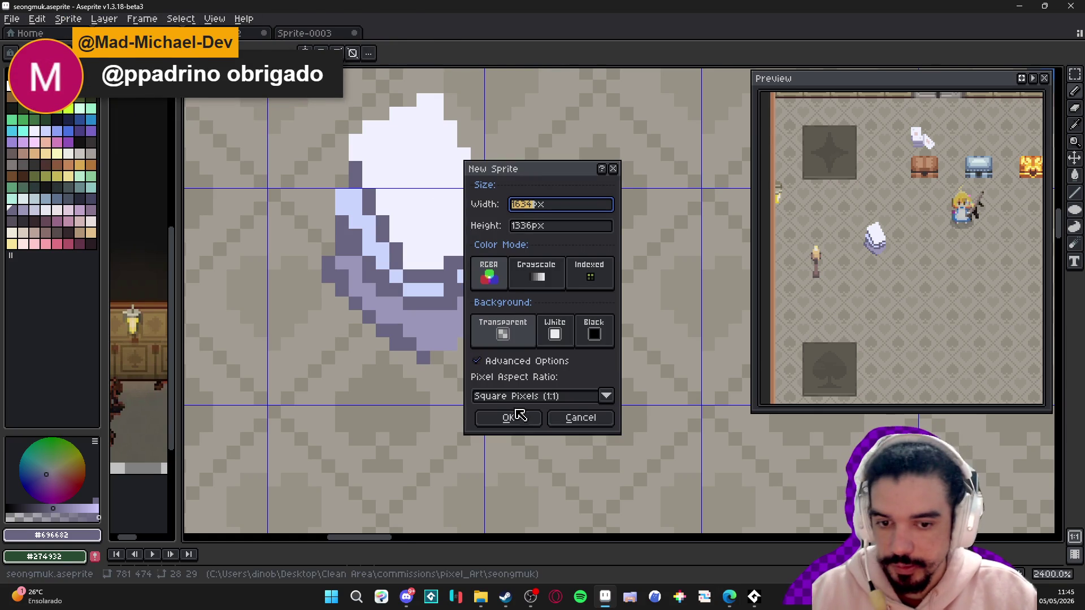
{"action": "left_click", "coordinate": [513, 416]}
{"action": "key", "text": "ctrl+v"}
- Zoom in on the pasted warriors and marquee small pixel blocks to inspect them
{"action": "scroll", "coordinate": [494, 240], "scroll_direction": "down", "scroll_amount": 1}
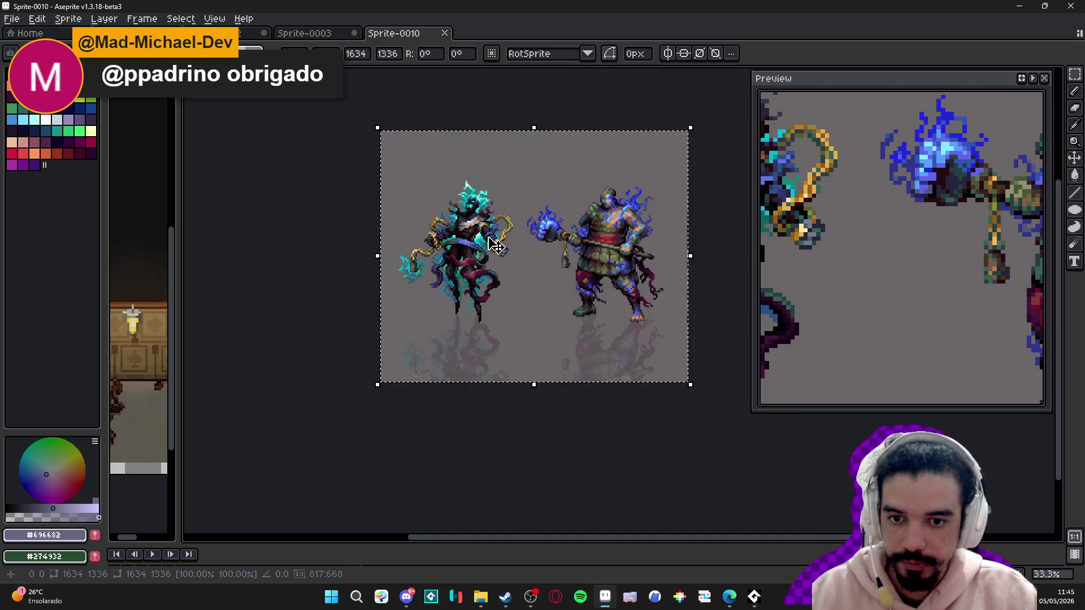
{"action": "left_click_drag", "start_coordinate": [476, 233], "coordinate": [440, 242]}
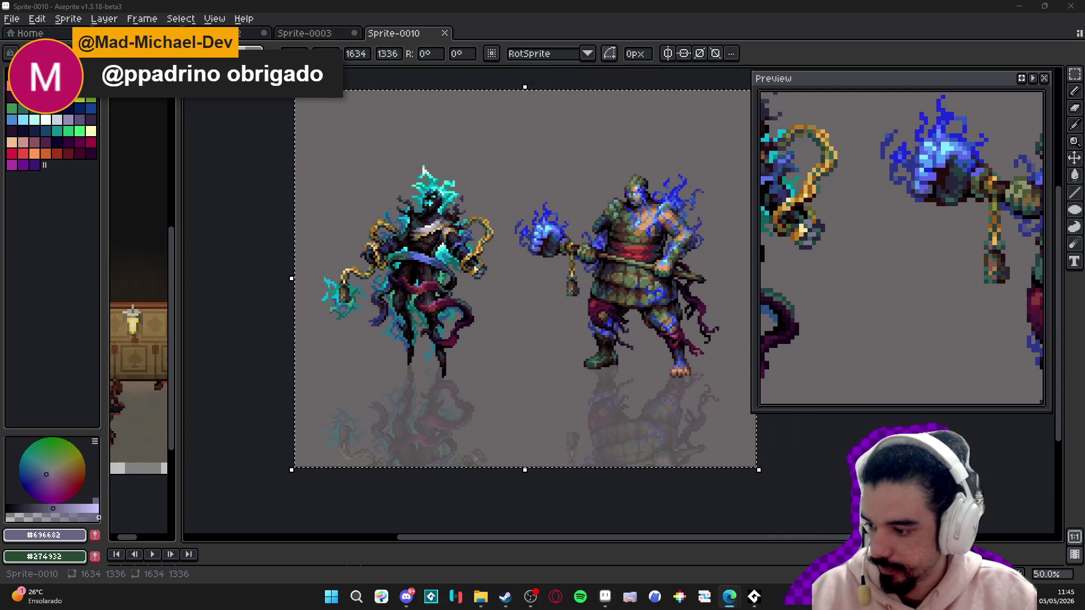
{"action": "scroll", "coordinate": [423, 199], "scroll_direction": "up", "scroll_amount": 3}
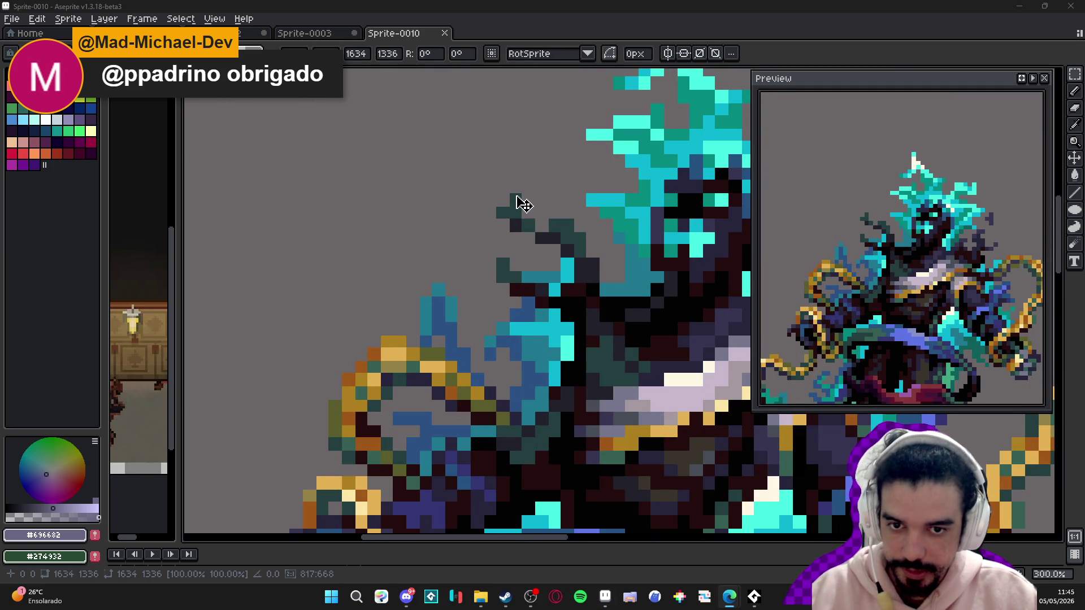
{"action": "scroll", "coordinate": [525, 203], "scroll_direction": "up", "scroll_amount": 2}
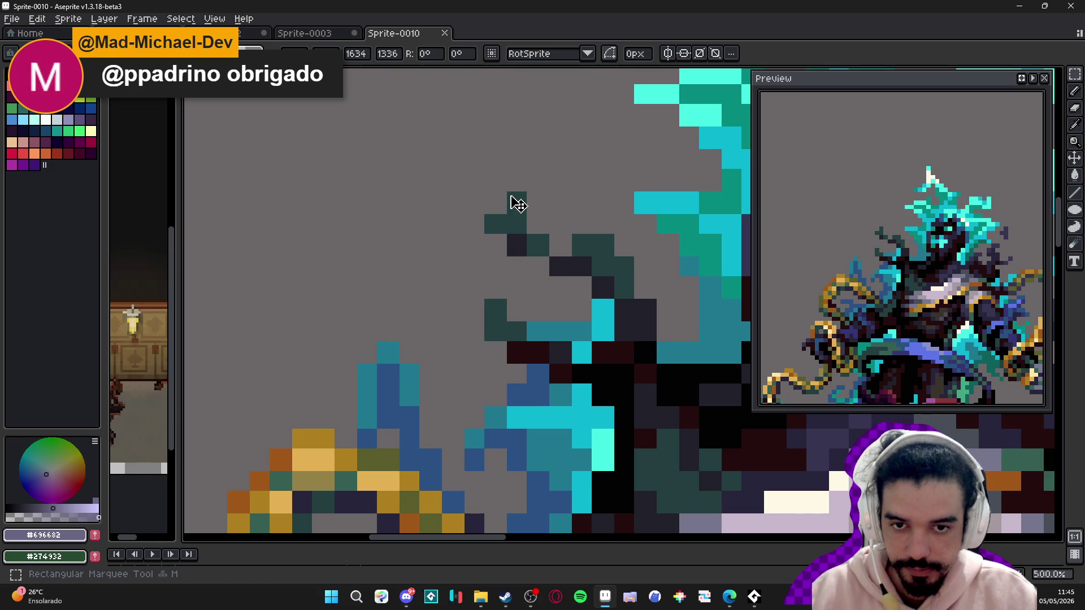
{"action": "scroll", "coordinate": [512, 195], "scroll_direction": "up", "scroll_amount": 1}
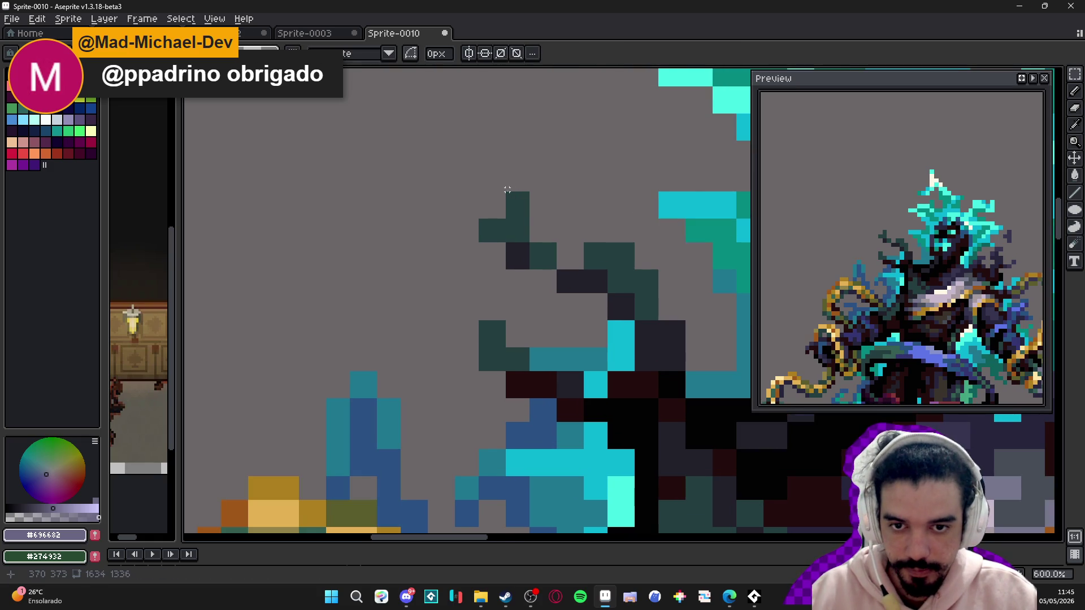
{"action": "left_click_drag", "start_coordinate": [507, 193], "coordinate": [531, 213]}
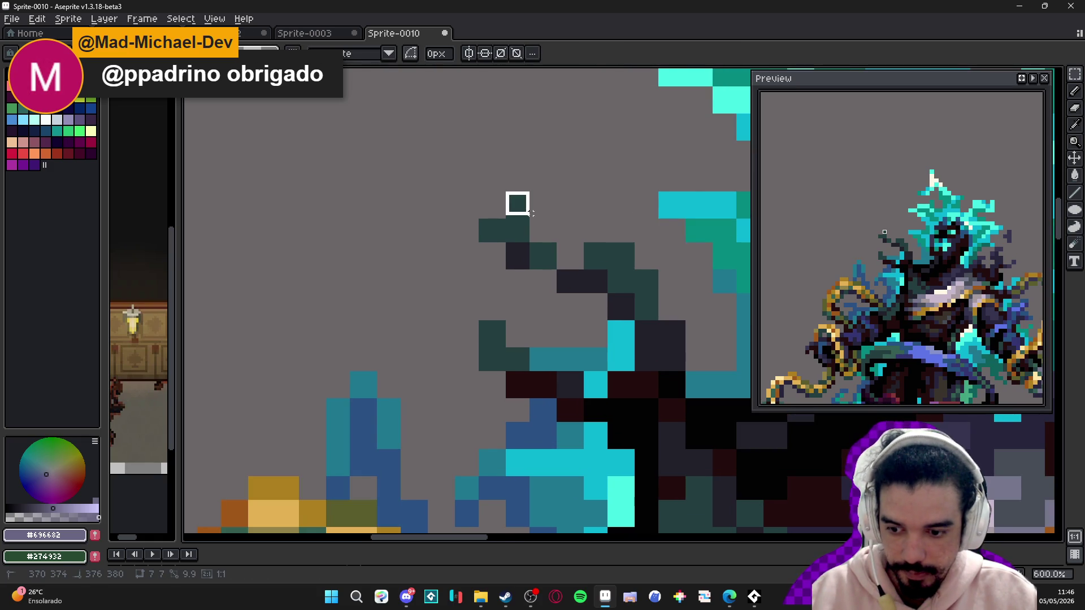
{"action": "scroll", "coordinate": [530, 213], "scroll_direction": "up", "scroll_amount": 3}
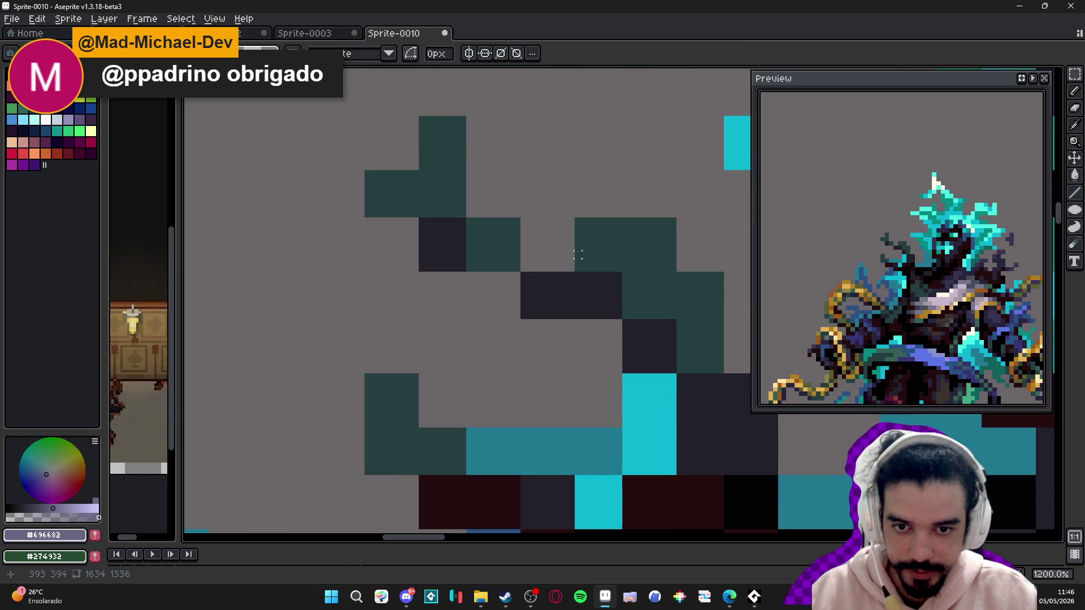
{"action": "mouse_move", "coordinate": [576, 219]}
{"action": "left_mouse_down"}
{"action": "mouse_move", "coordinate": [633, 268]}
{"action": "mouse_move", "coordinate": [628, 279]}
{"action": "left_mouse_up"}
{"action": "scroll", "coordinate": [627, 278], "scroll_direction": "down", "scroll_amount": 5}
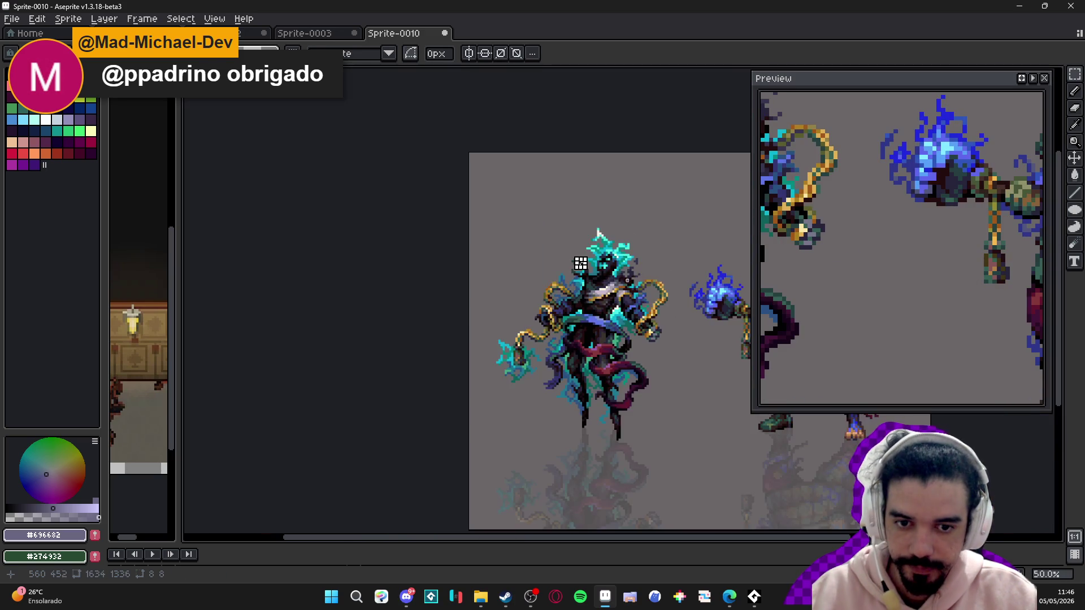
{"action": "scroll", "coordinate": [644, 293], "scroll_direction": "up", "scroll_amount": 1}
{"action": "scroll", "coordinate": [386, 258], "scroll_direction": "down", "scroll_amount": 3}
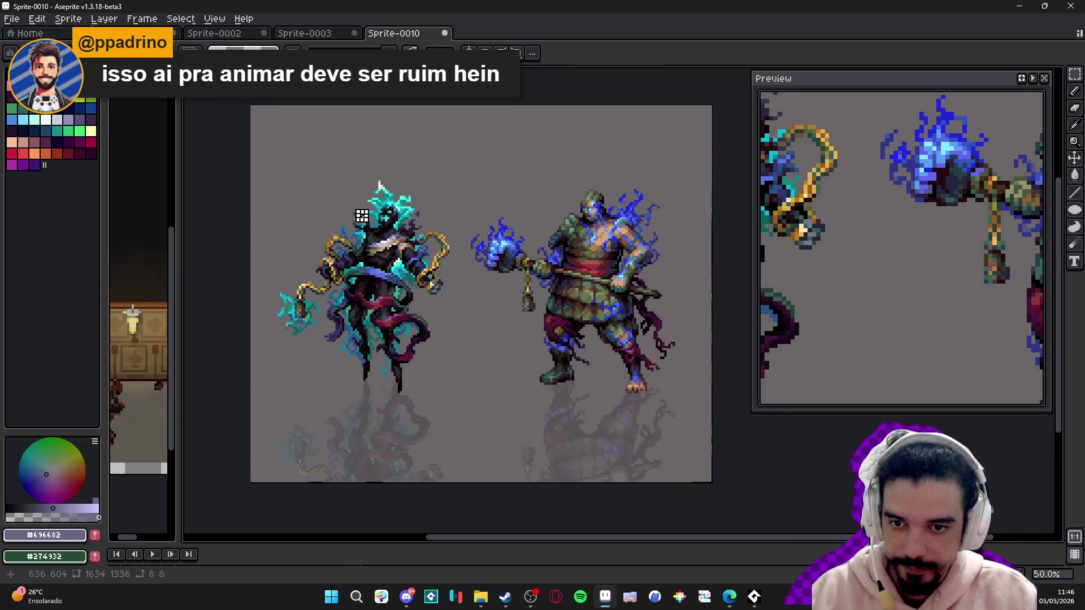
{"action": "scroll", "coordinate": [386, 259], "scroll_direction": "up", "scroll_amount": 3}
{"action": "scroll", "coordinate": [451, 264], "scroll_direction": "down", "scroll_amount": 1}
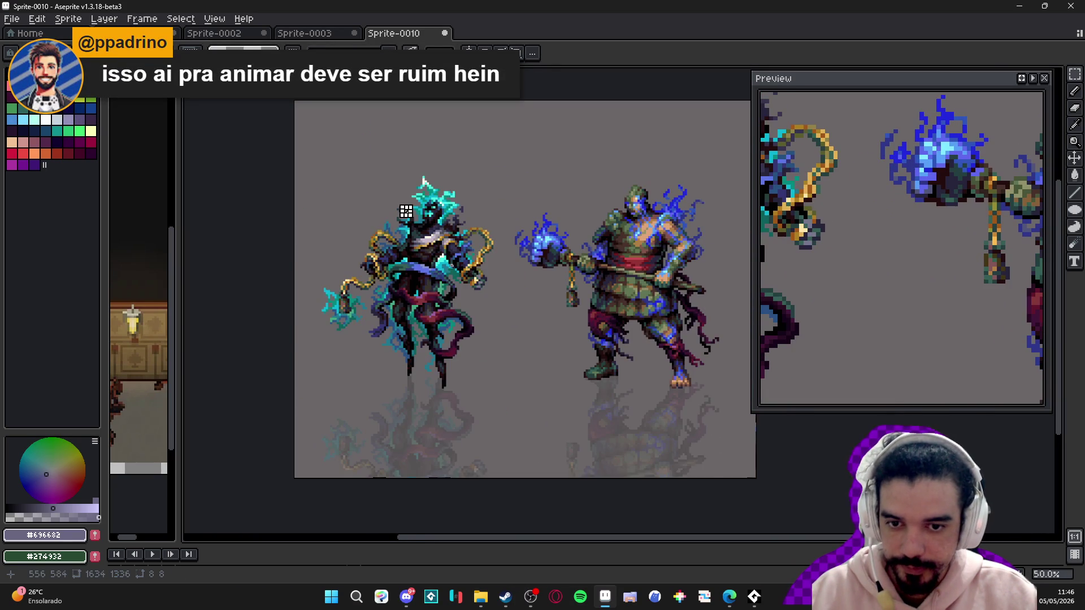
{"action": "scroll", "coordinate": [450, 264], "scroll_direction": "up", "scroll_amount": 1}
{"action": "scroll", "coordinate": [481, 305], "scroll_direction": "down", "scroll_amount": 1}
{"action": "left_click_drag", "start_coordinate": [488, 306], "coordinate": [477, 316]}
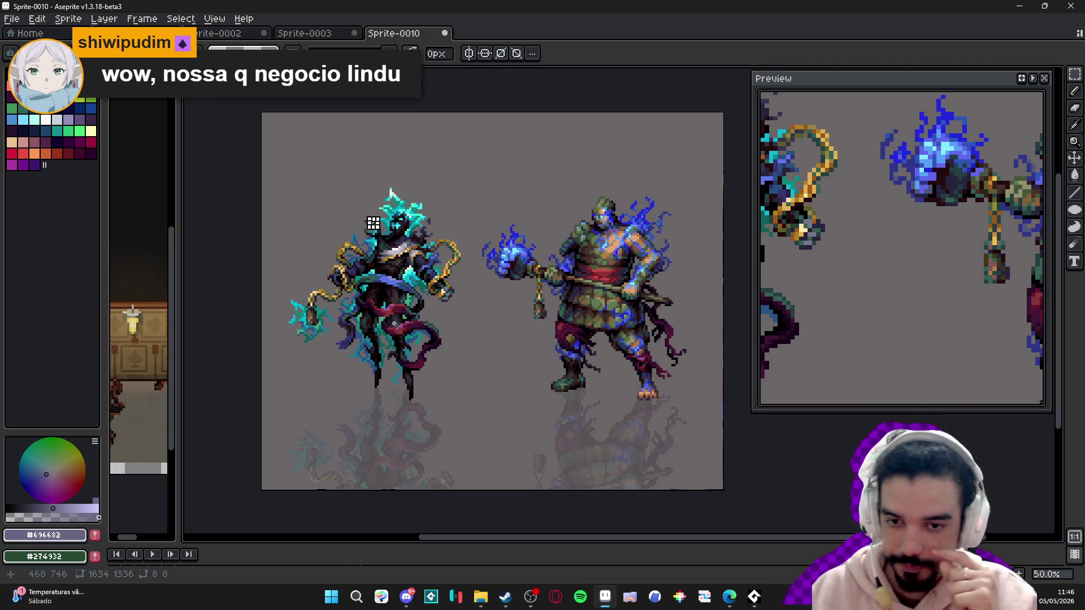
{"action": "scroll", "coordinate": [361, 226], "scroll_direction": "up", "scroll_amount": 1}
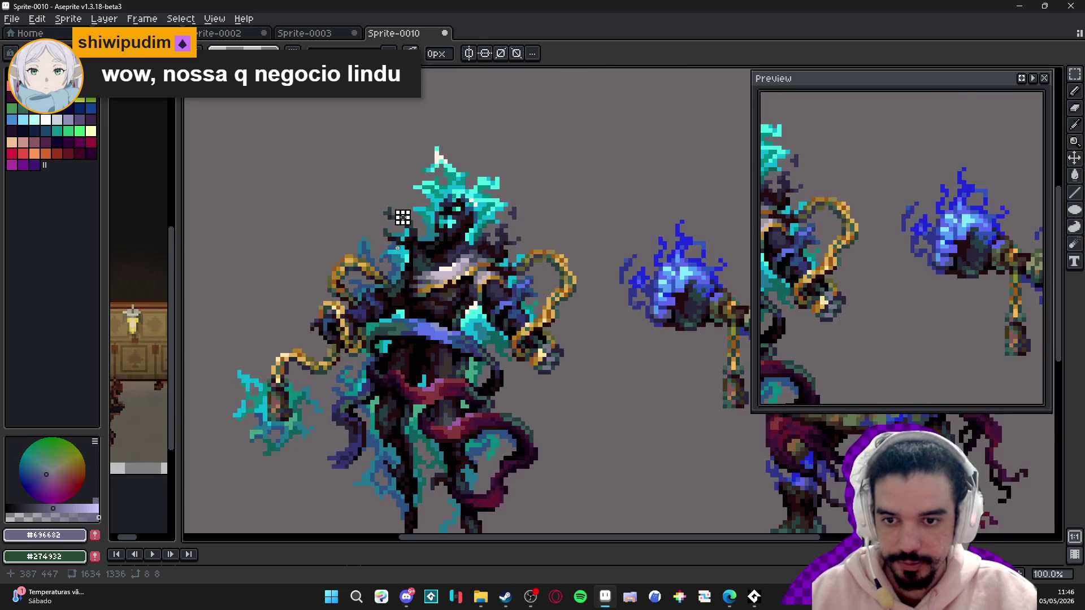
{"action": "scroll", "coordinate": [413, 297], "scroll_direction": "down", "scroll_amount": 1}
{"action": "scroll", "coordinate": [426, 303], "scroll_direction": "up", "scroll_amount": 1}
{"action": "scroll", "coordinate": [429, 304], "scroll_direction": "down", "scroll_amount": 1}
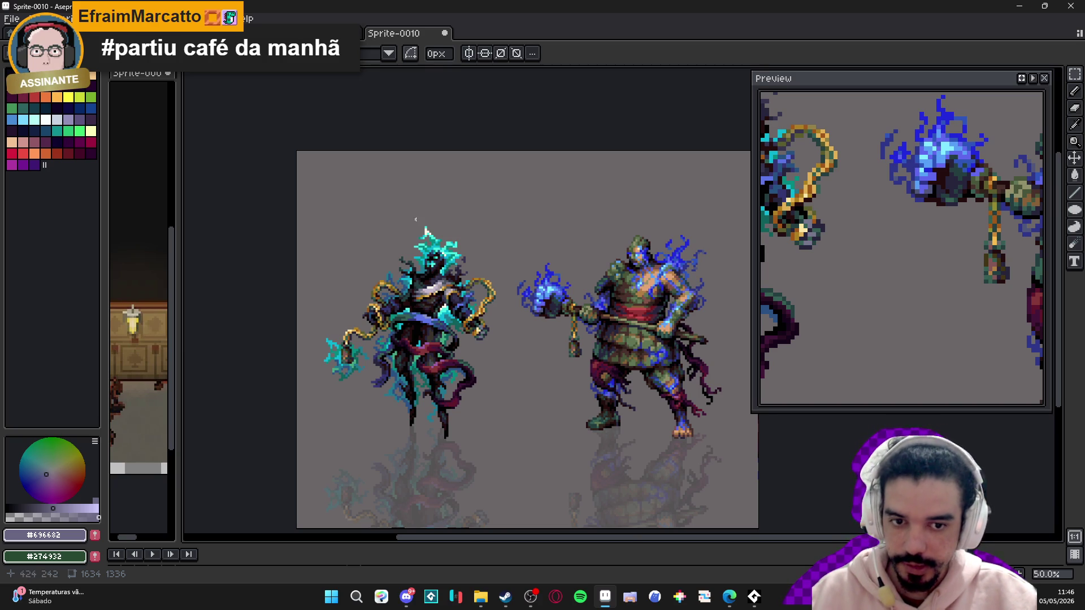
- Draw several trial selections around the left creature, deselecting each one
{"action": "mouse_move", "coordinate": [295, 200]}
{"action": "left_mouse_down"}
{"action": "mouse_move", "coordinate": [501, 469]}
{"action": "mouse_move", "coordinate": [517, 472]}
{"action": "left_mouse_up"}
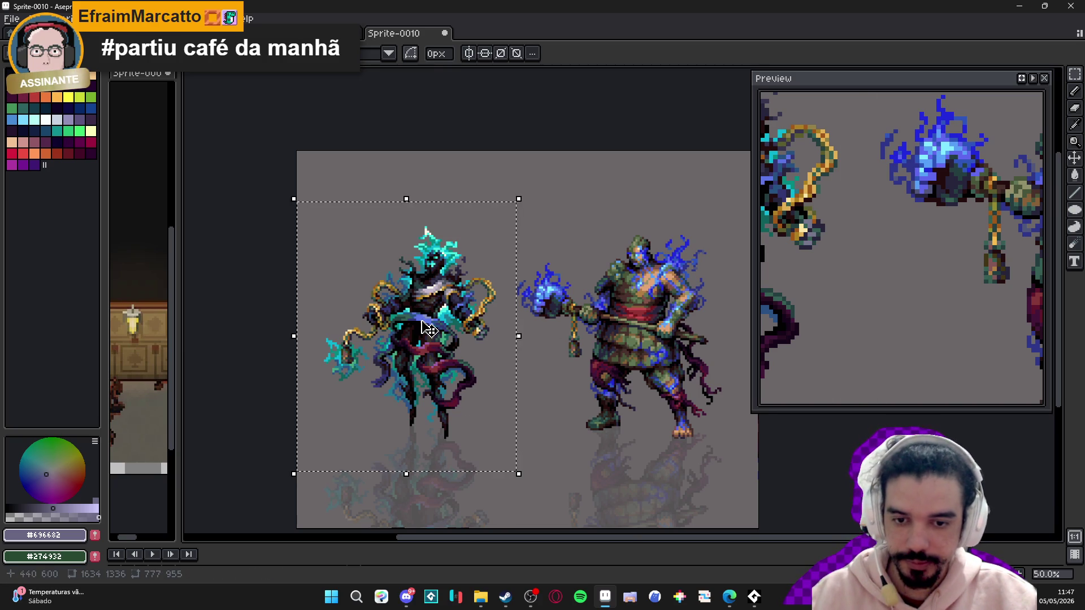
{"action": "key", "text": "ctrl+d"}
{"action": "left_click_drag", "start_coordinate": [322, 193], "coordinate": [513, 450]}
{"action": "key", "text": "ctrl+d"}
{"action": "mouse_move", "coordinate": [306, 173]}
{"action": "left_mouse_down"}
{"action": "mouse_move", "coordinate": [426, 303]}
{"action": "mouse_move", "coordinate": [534, 468]}
{"action": "left_mouse_up"}
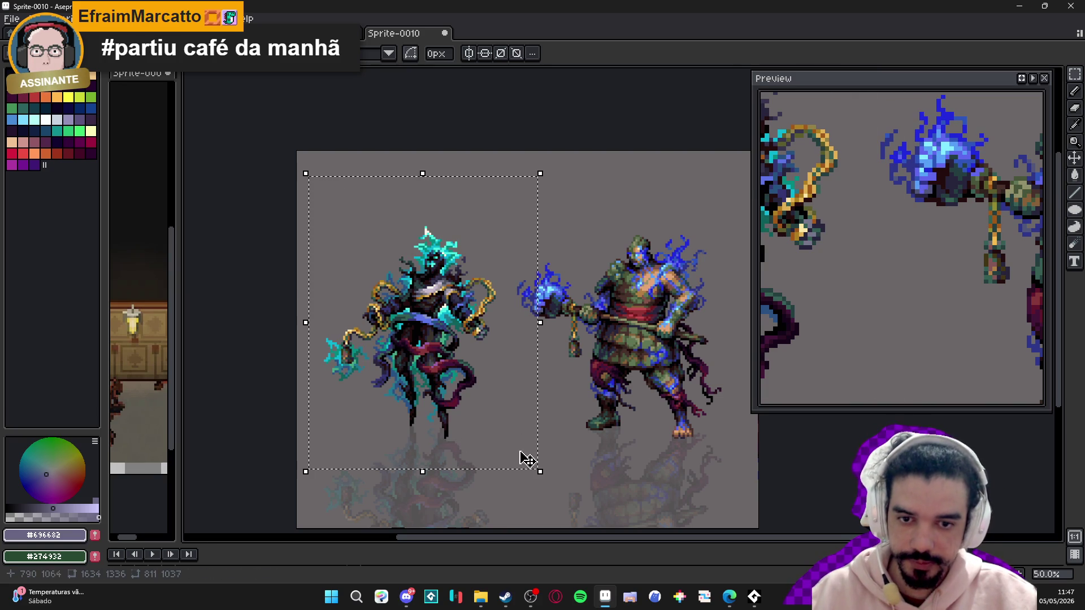
{"action": "key", "text": "ctrl+d"}
- Check the browser, then start a new sprite with 1630×1234 proposed
{"action": "key", "text": "alt+Tab"}
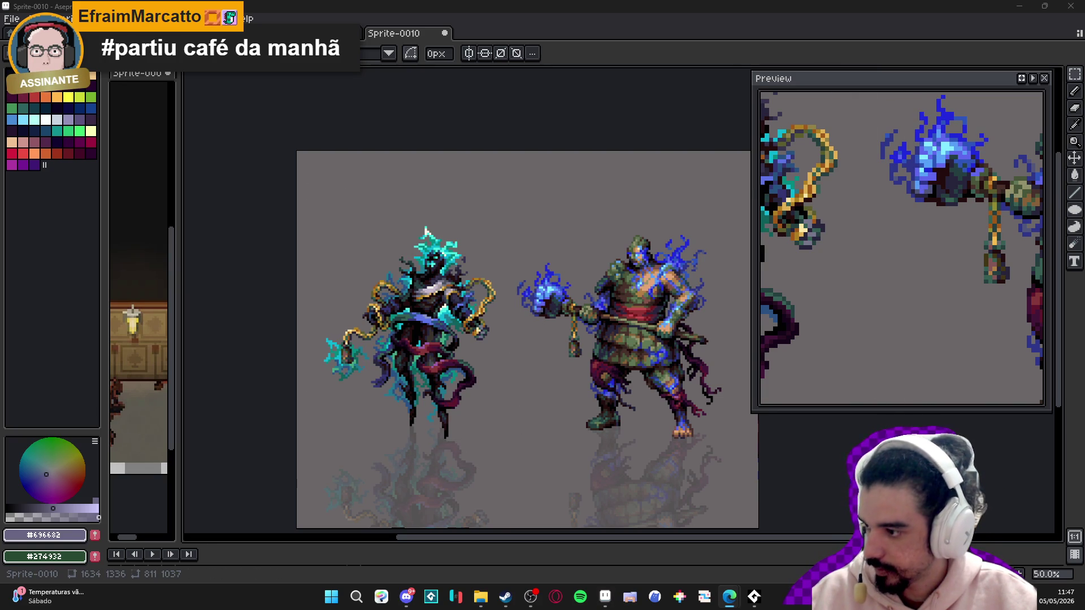
{"action": "key", "text": "alt+f"}
{"action": "key", "text": "Return"}
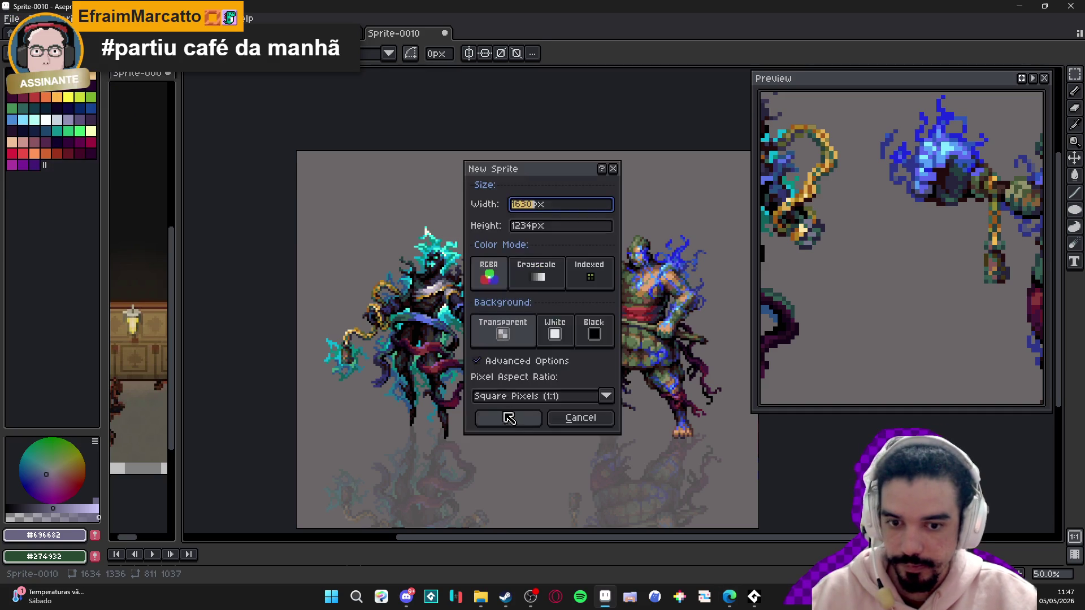
- Create the 1630×1234 sprite, paste the mounted riders, then close Sprite-0011 without saving
{"action": "key", "text": "Return"}
{"action": "key", "text": "ctrl+v"}
{"action": "scroll", "coordinate": [545, 252], "scroll_direction": "down", "scroll_amount": 3}
{"action": "scroll", "coordinate": [545, 247], "scroll_direction": "up", "scroll_amount": 1}
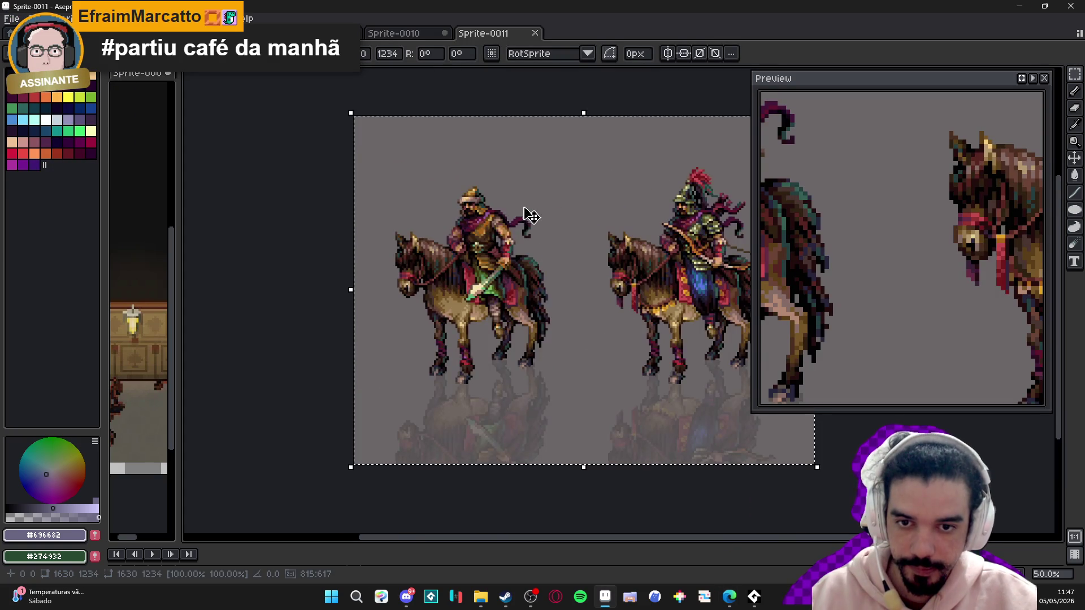
{"action": "left_click_drag", "start_coordinate": [528, 213], "coordinate": [427, 208]}
{"action": "scroll", "coordinate": [427, 207], "scroll_direction": "up", "scroll_amount": 2}
{"action": "scroll", "coordinate": [424, 222], "scroll_direction": "down", "scroll_amount": 2}
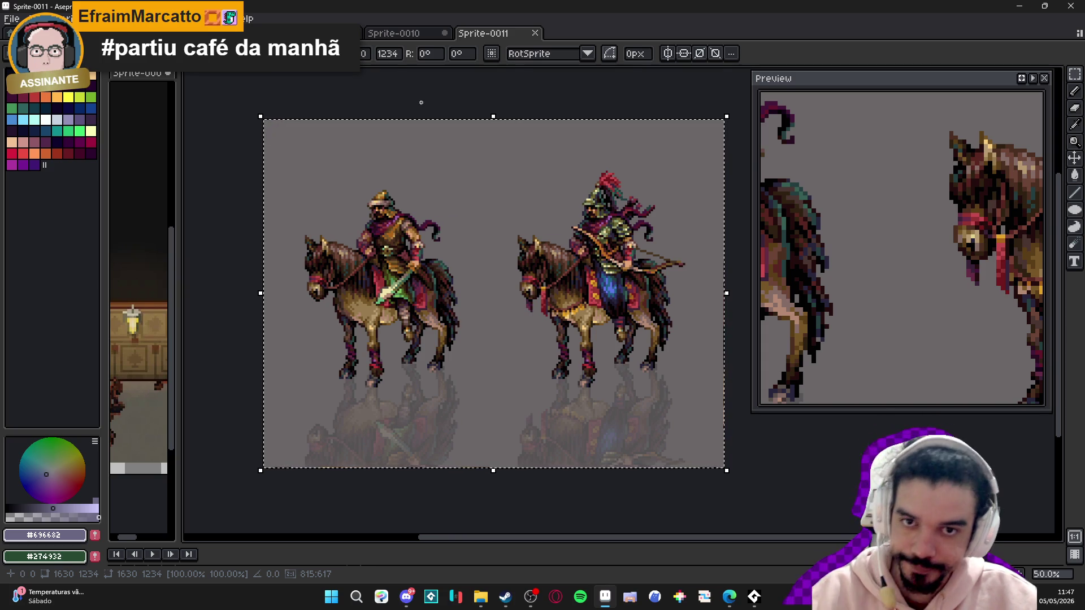
{"action": "left_click", "coordinate": [534, 32]}
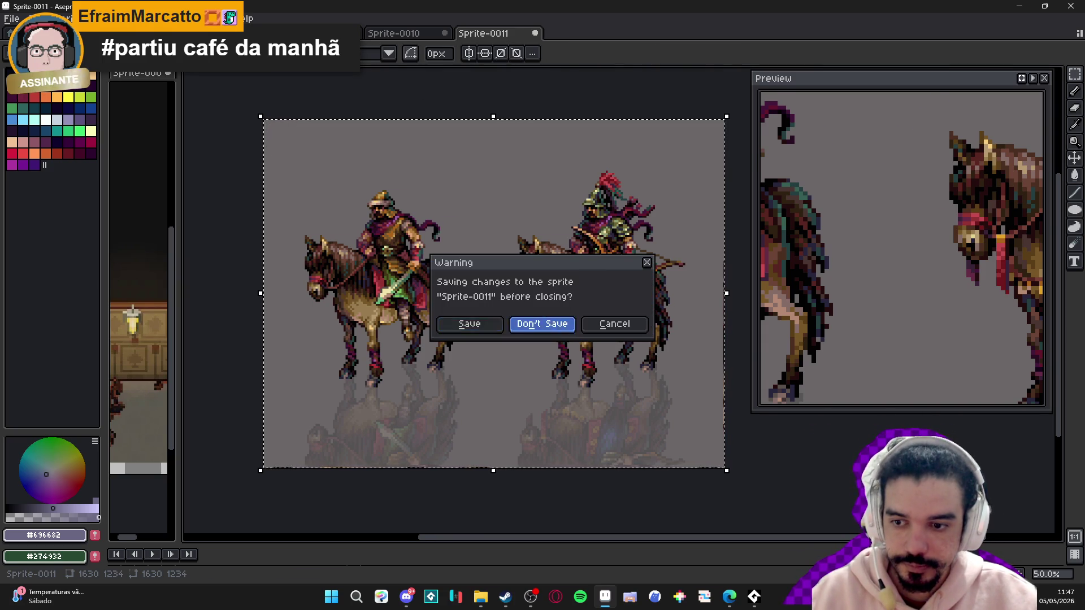
{"action": "left_click", "coordinate": [542, 324]}
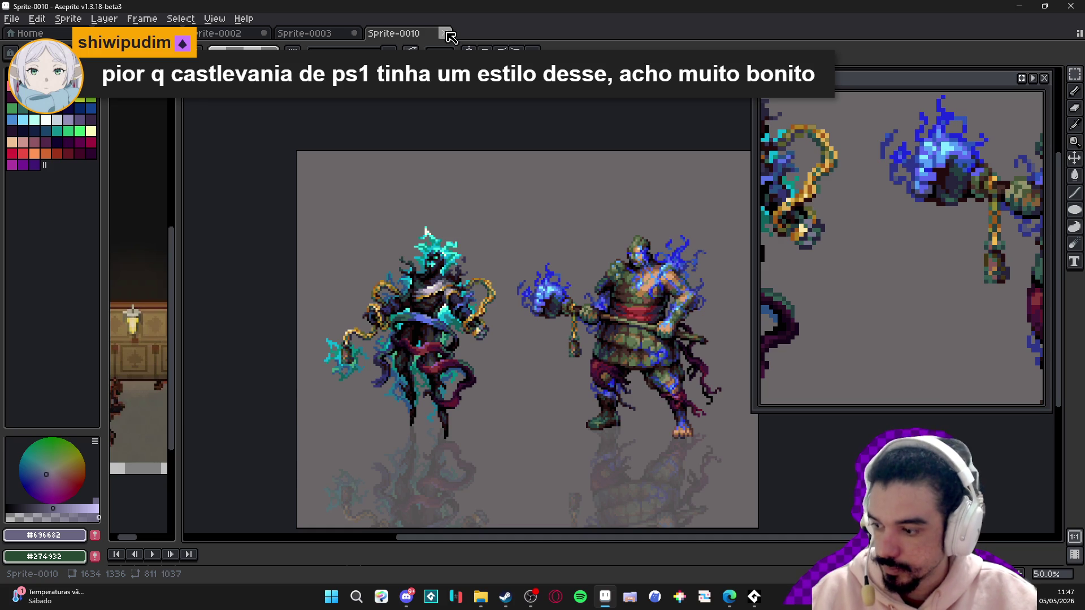
- Close Sprite-0010 without saving, leaving the Sprite-0003 floor tileset visible
{"action": "left_click", "coordinate": [445, 33]}
{"action": "left_click", "coordinate": [537, 323]}
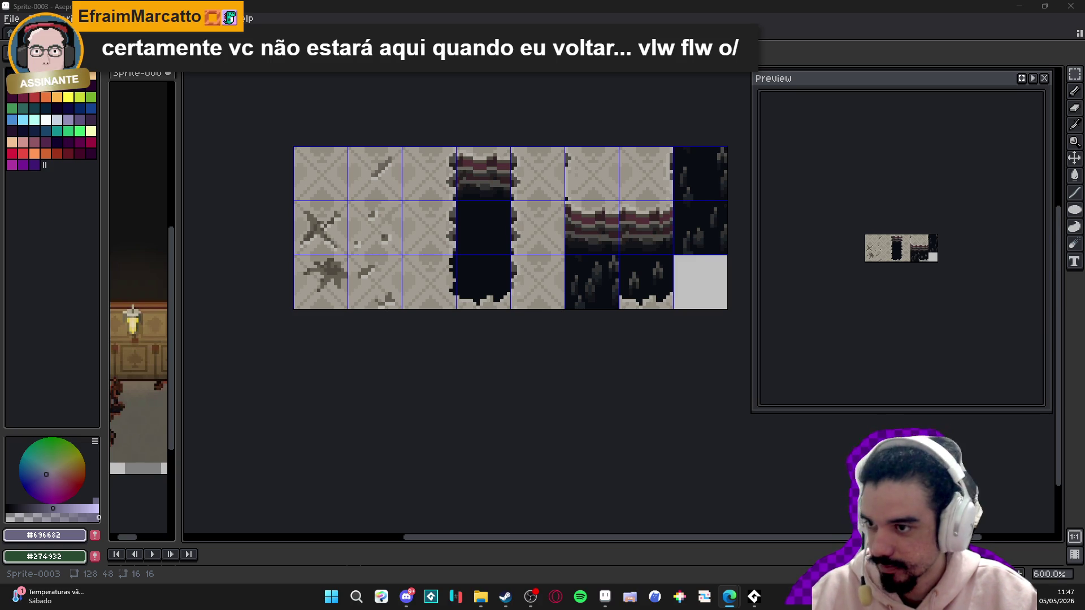
{"action": "left_click", "coordinate": [11, 18]}
{"action": "left_click", "coordinate": [25, 38]}
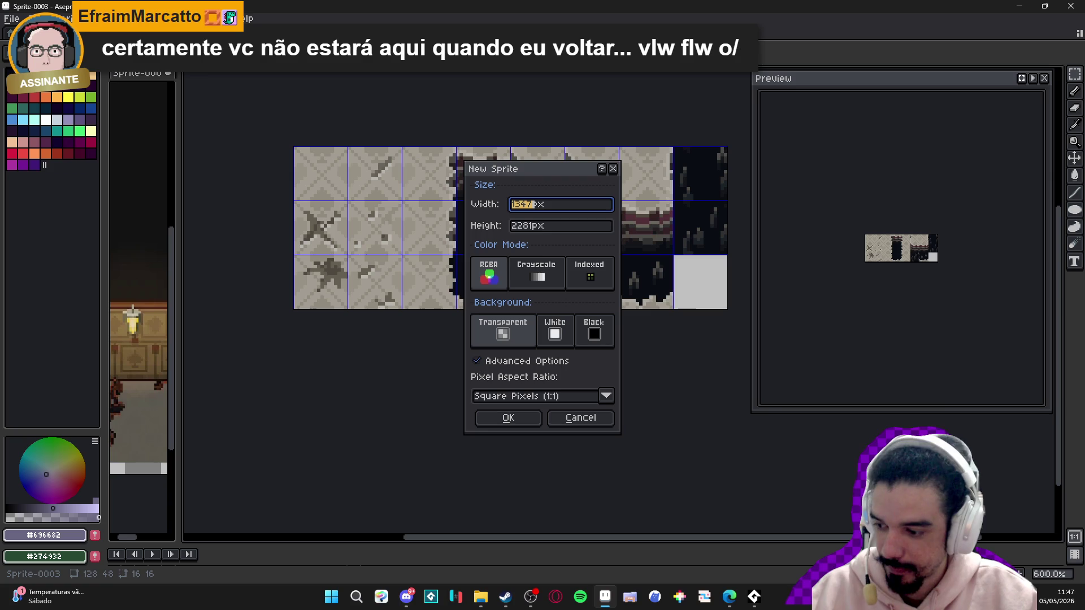
{"action": "left_click", "coordinate": [508, 418]}
{"action": "key", "text": "ctrl+v"}
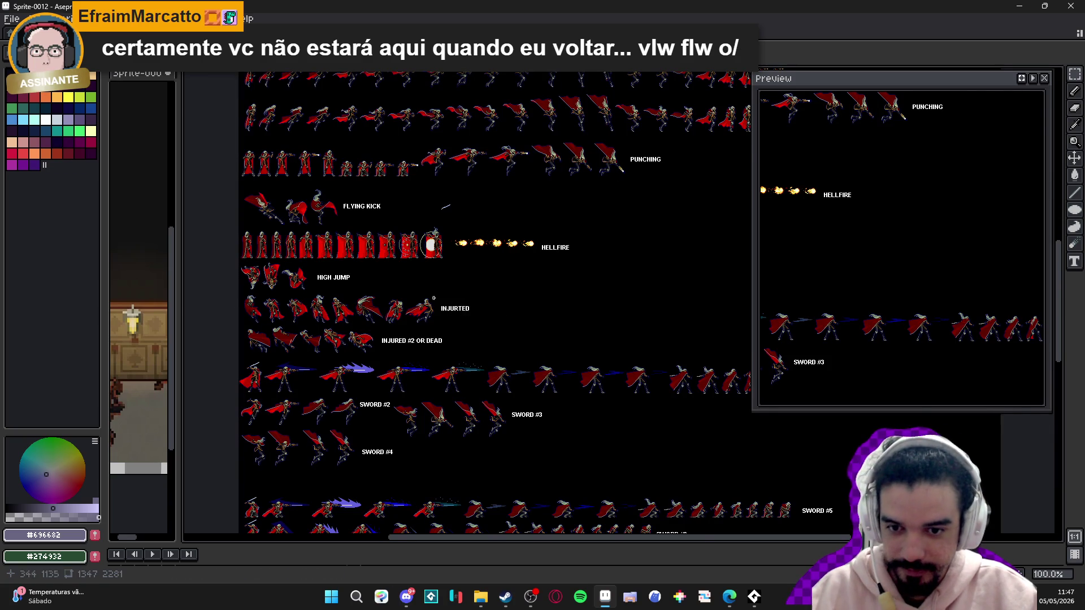
{"action": "scroll", "coordinate": [440, 291], "scroll_direction": "up", "scroll_amount": 4}
{"action": "left_click_drag", "start_coordinate": [439, 290], "coordinate": [444, 424]}
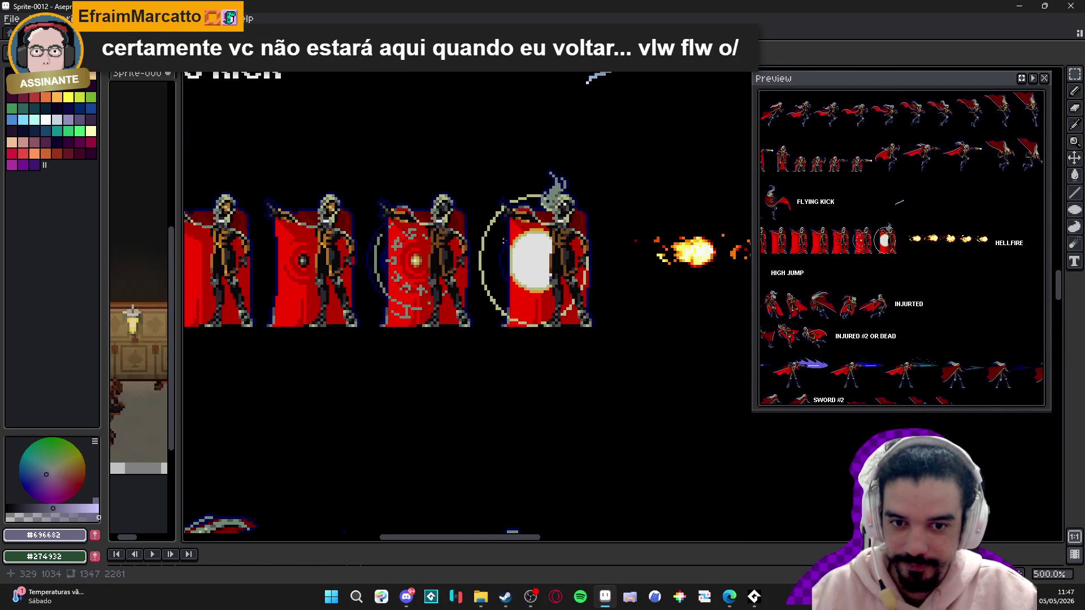
{"action": "scroll", "coordinate": [446, 264], "scroll_direction": "up", "scroll_amount": 2}
{"action": "scroll", "coordinate": [446, 264], "scroll_direction": "down", "scroll_amount": 1}
{"action": "left_click_drag", "start_coordinate": [446, 264], "coordinate": [548, 388]}
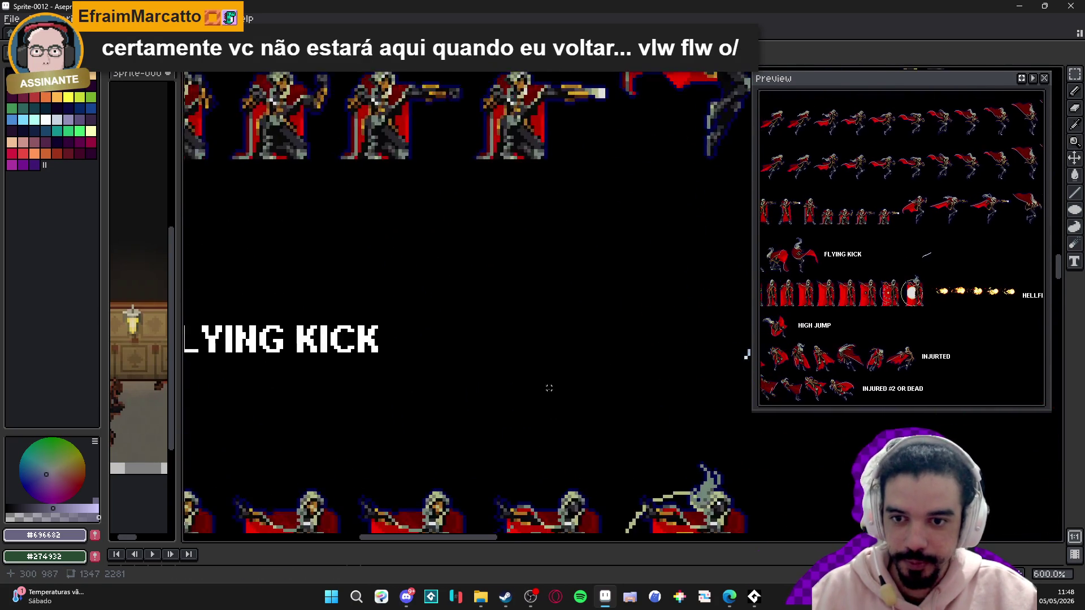
{"action": "left_click_drag", "start_coordinate": [453, 266], "coordinate": [463, 458]}
{"action": "scroll", "coordinate": [470, 263], "scroll_direction": "up", "scroll_amount": 1}
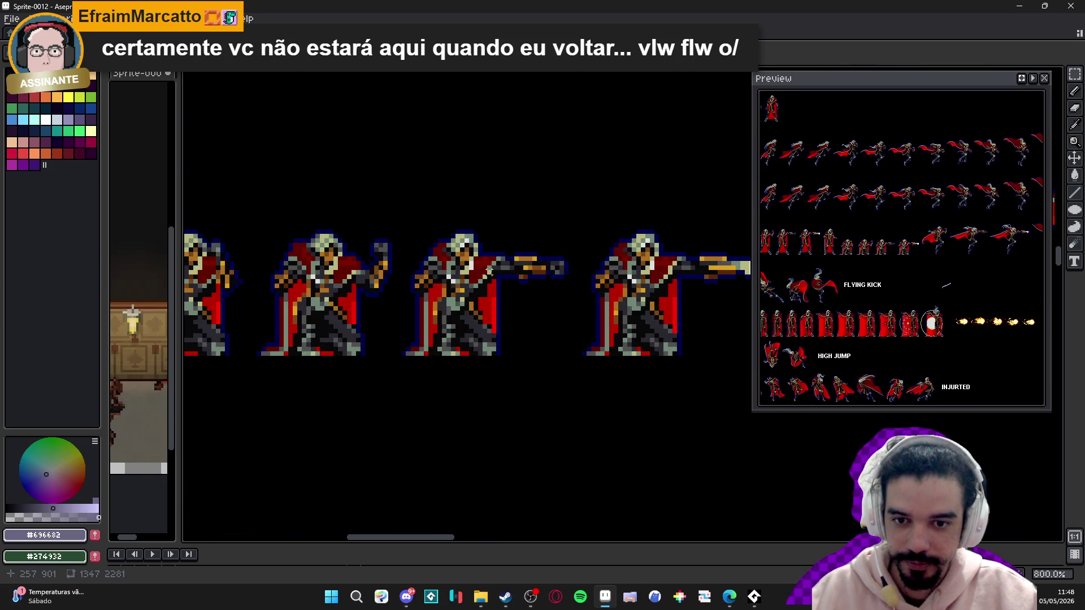
{"action": "scroll", "coordinate": [471, 264], "scroll_direction": "down", "scroll_amount": 1}
{"action": "left_click_drag", "start_coordinate": [409, 273], "coordinate": [474, 310]}
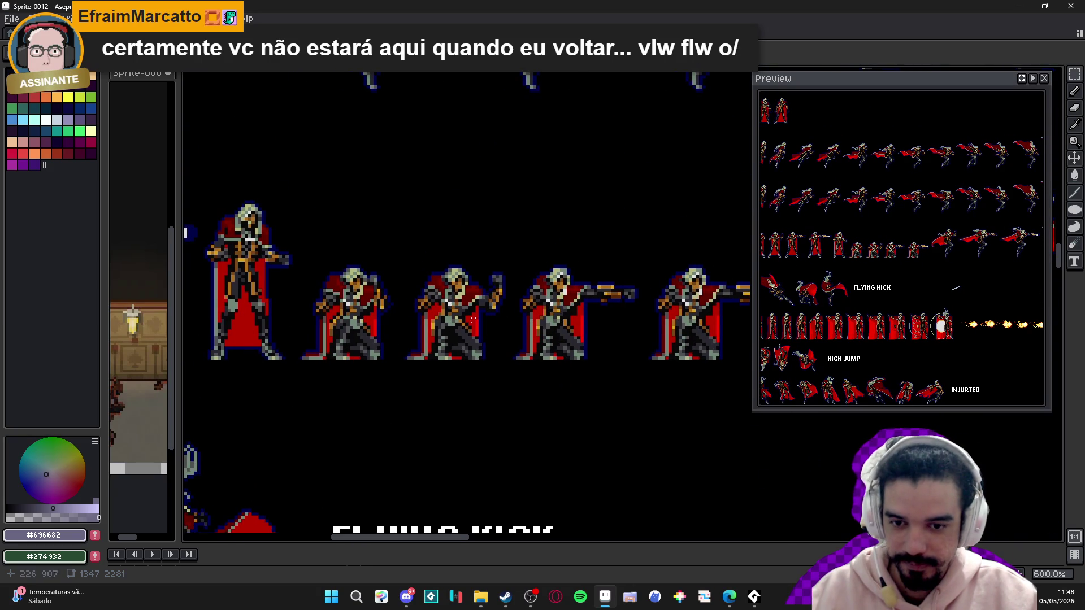
{"action": "scroll", "coordinate": [479, 358], "scroll_direction": "up", "scroll_amount": 2}
{"action": "scroll", "coordinate": [479, 359], "scroll_direction": "down", "scroll_amount": 2}
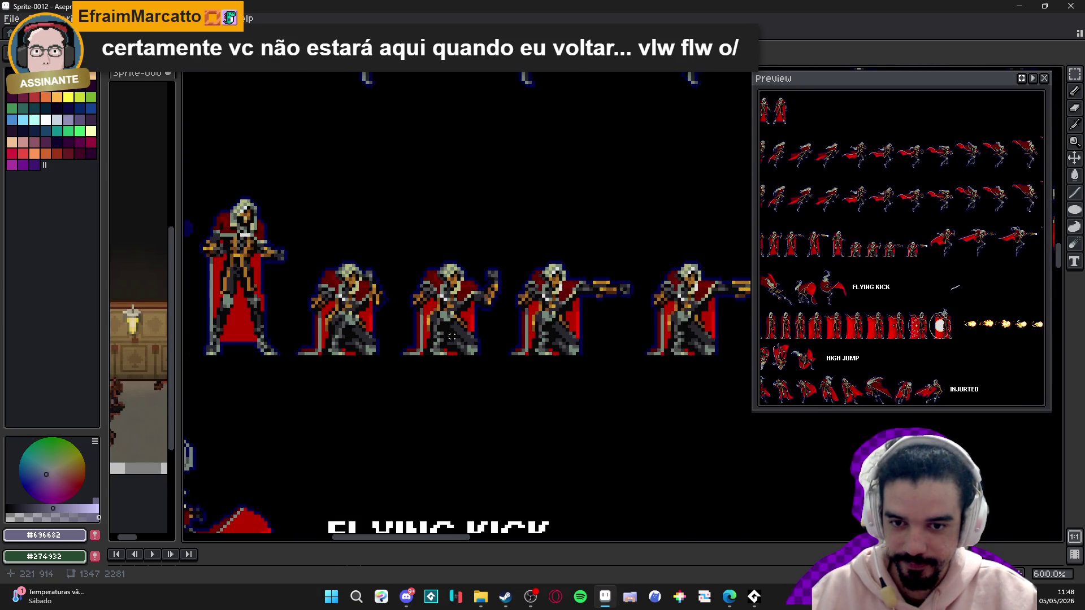
{"action": "left_click_drag", "start_coordinate": [339, 311], "coordinate": [506, 338]}
{"action": "scroll", "coordinate": [397, 317], "scroll_direction": "down", "scroll_amount": 3}
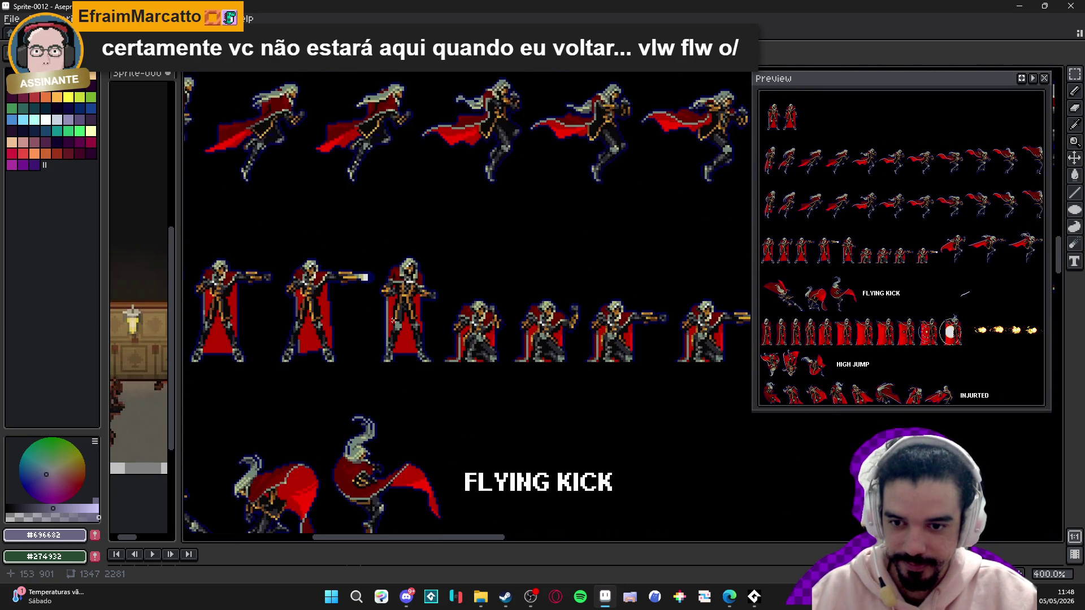
{"action": "mouse_move", "coordinate": [347, 304]}
{"action": "left_mouse_down"}
{"action": "mouse_move", "coordinate": [330, 260]}
{"action": "mouse_move", "coordinate": [451, 355]}
{"action": "left_mouse_up"}
{"action": "scroll", "coordinate": [417, 262], "scroll_direction": "up", "scroll_amount": 4}
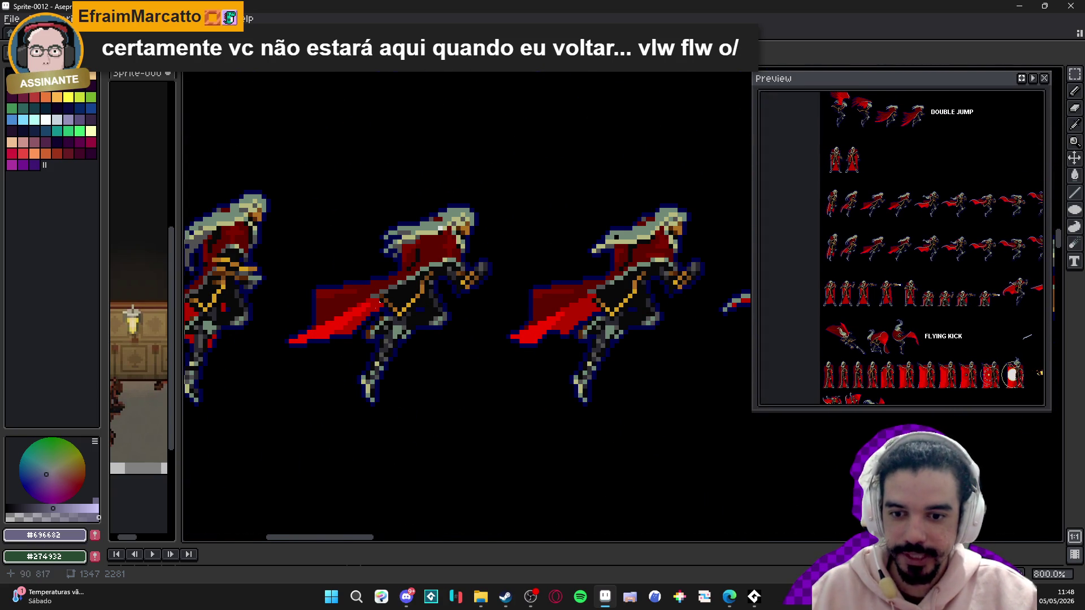
{"action": "scroll", "coordinate": [393, 291], "scroll_direction": "down", "scroll_amount": 3}
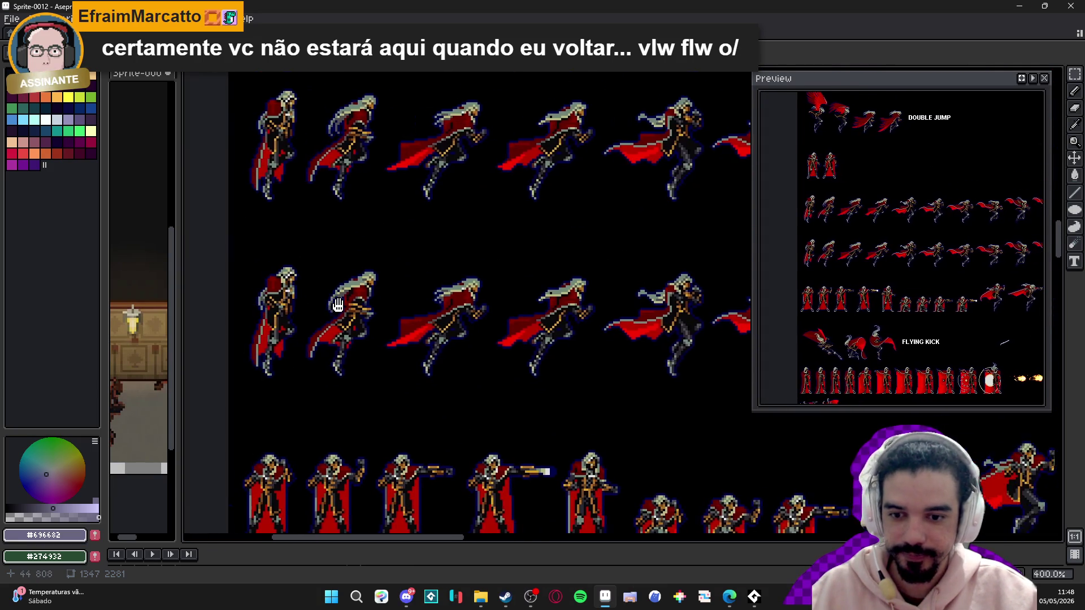
{"action": "scroll", "coordinate": [318, 305], "scroll_direction": "down", "scroll_amount": 1}
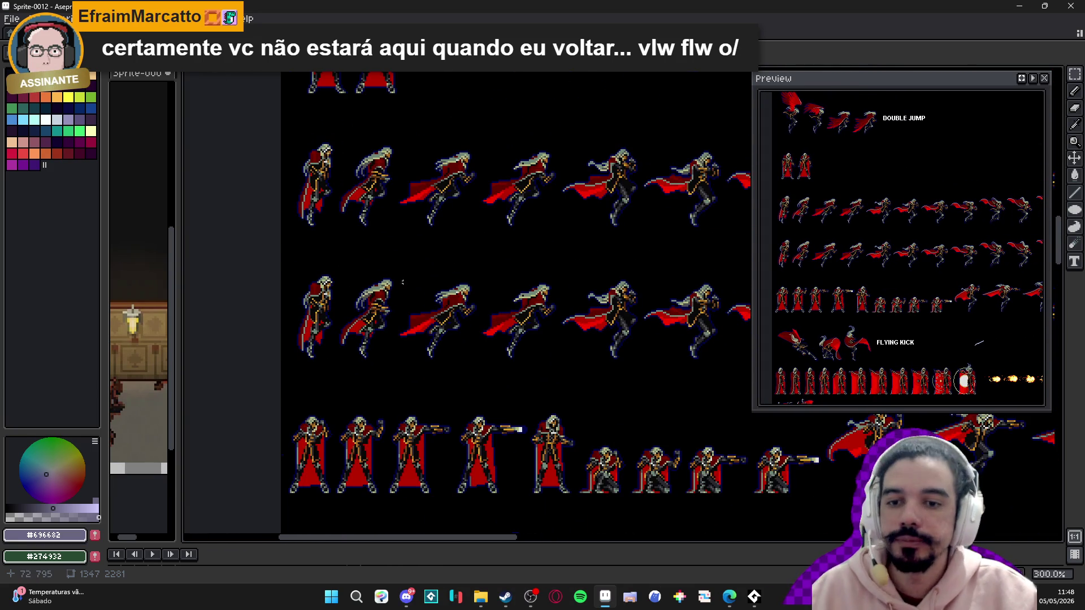
{"action": "scroll", "coordinate": [484, 236], "scroll_direction": "up", "scroll_amount": 5}
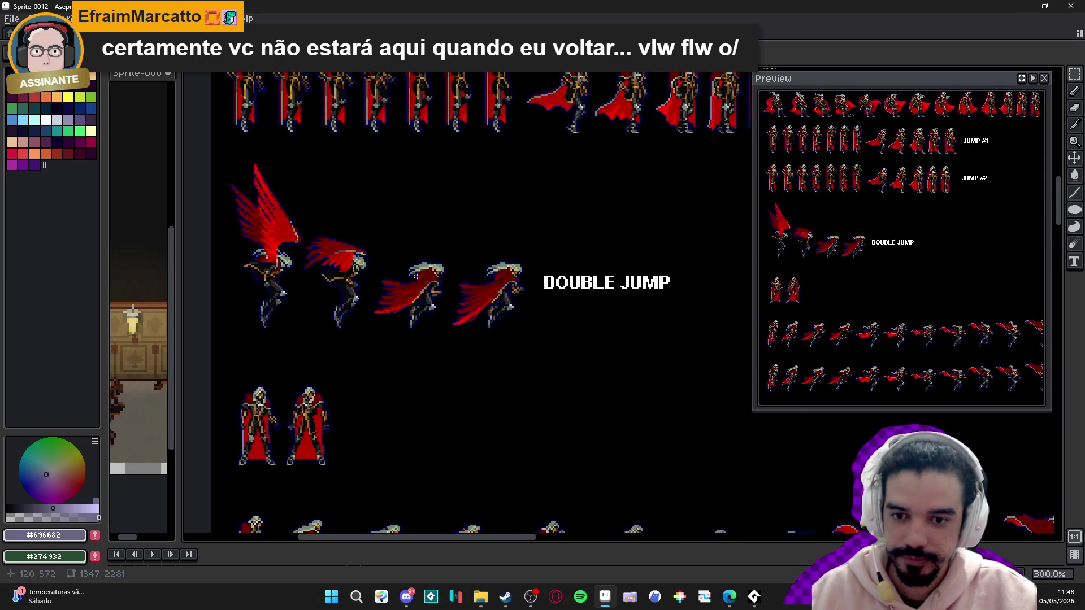
{"action": "scroll", "coordinate": [389, 299], "scroll_direction": "up", "scroll_amount": 2}
{"action": "scroll", "coordinate": [438, 314], "scroll_direction": "up", "scroll_amount": 4}
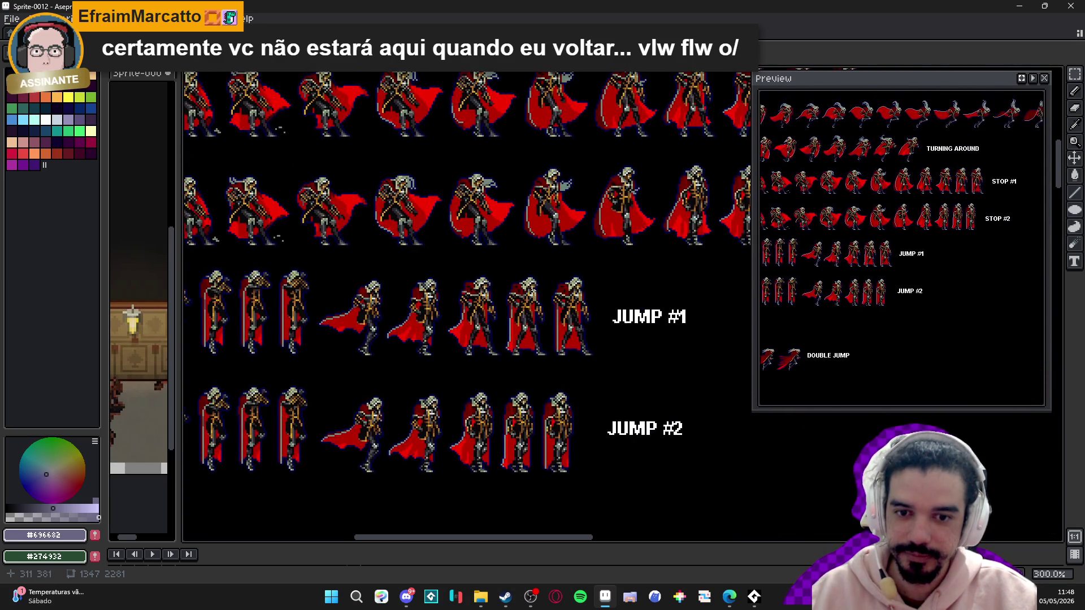
{"action": "scroll", "coordinate": [466, 278], "scroll_direction": "up", "scroll_amount": 1}
{"action": "scroll", "coordinate": [535, 231], "scroll_direction": "down", "scroll_amount": 2}
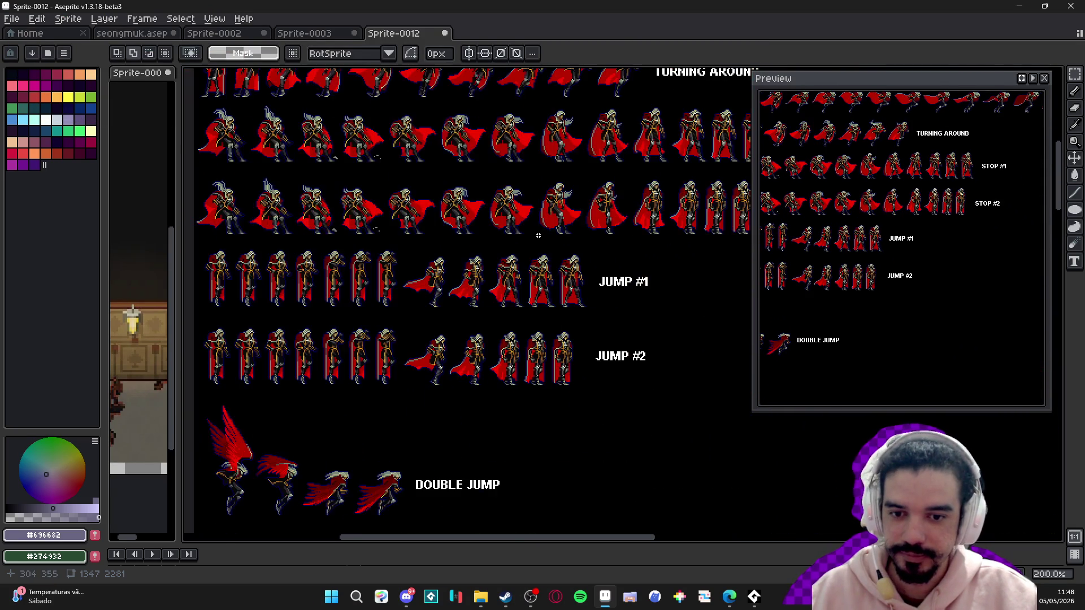
{"action": "scroll", "coordinate": [659, 194], "scroll_direction": "up", "scroll_amount": 1}
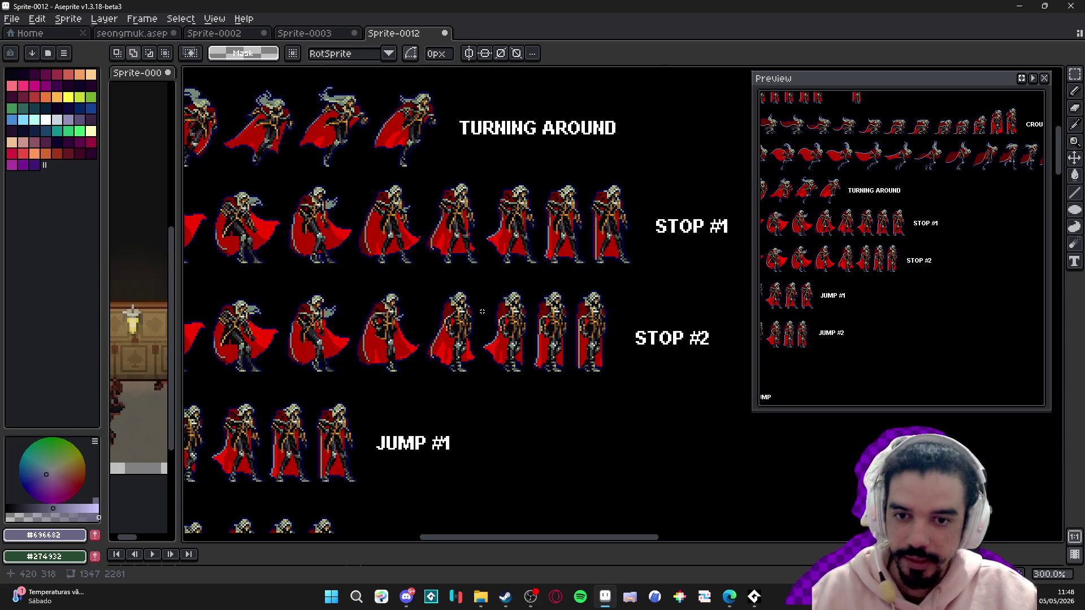
{"action": "scroll", "coordinate": [483, 311], "scroll_direction": "up", "scroll_amount": 2}
{"action": "scroll", "coordinate": [464, 328], "scroll_direction": "up", "scroll_amount": 1}
{"action": "key", "text": "v"}
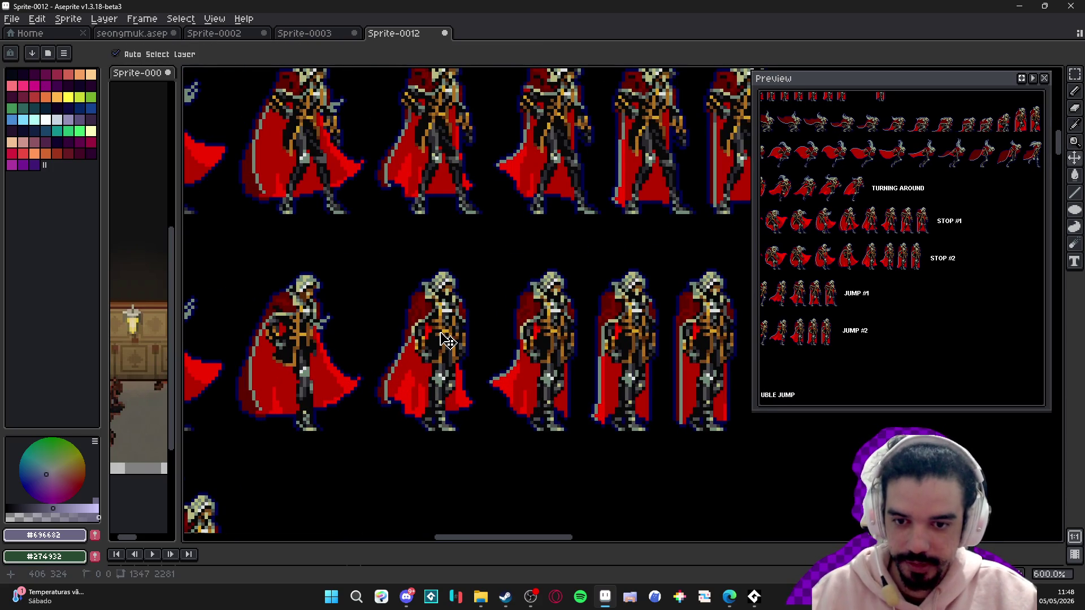
{"action": "key", "text": "m"}
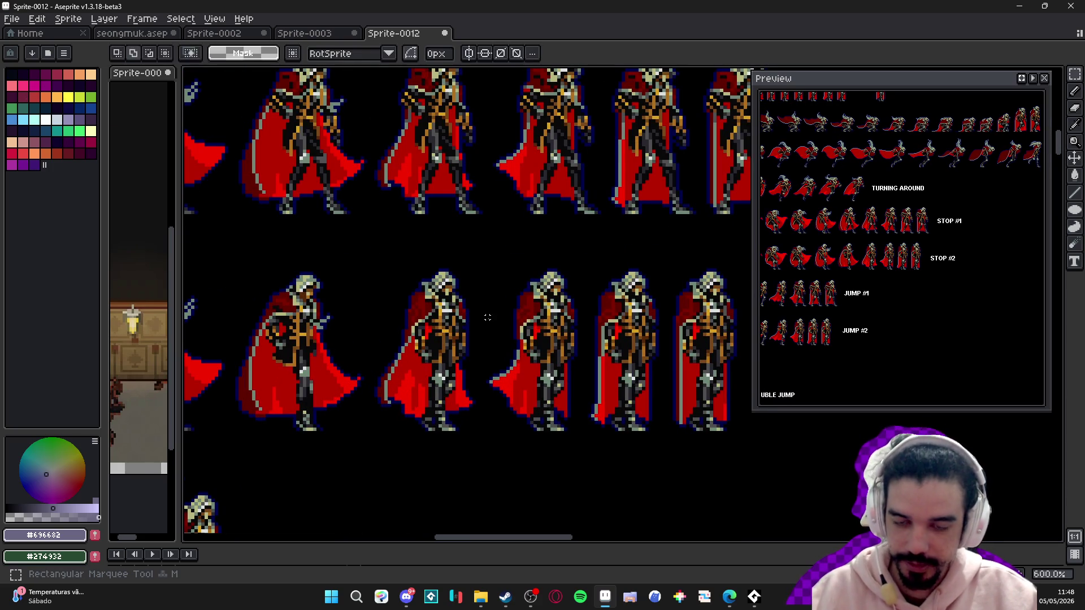
{"action": "left_click_drag", "start_coordinate": [366, 263], "coordinate": [482, 375]}
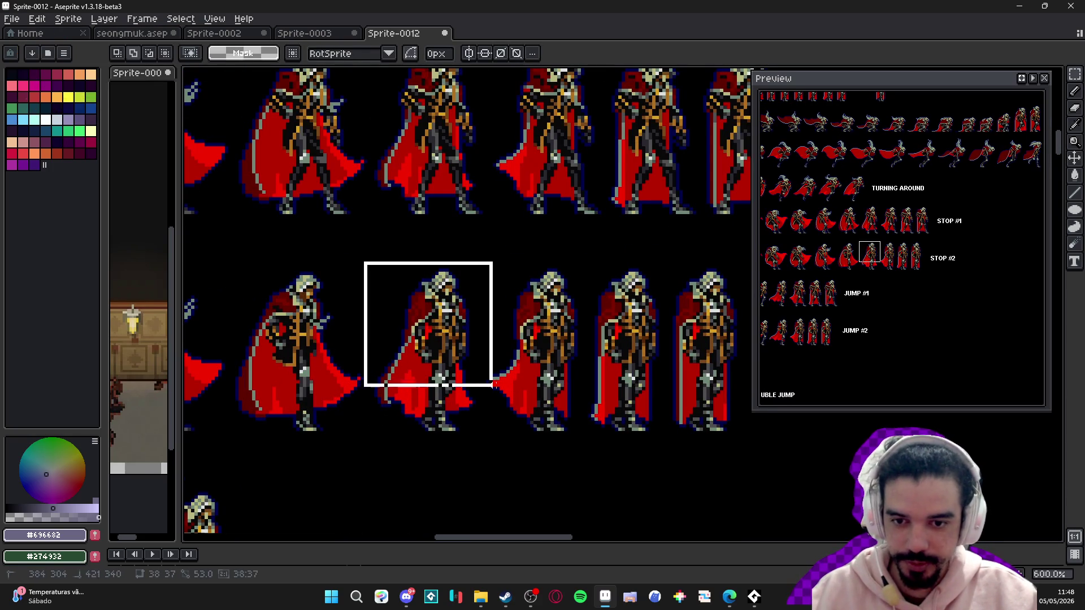
{"action": "scroll", "coordinate": [484, 379], "scroll_direction": "down", "scroll_amount": 3}
{"action": "scroll", "coordinate": [480, 364], "scroll_direction": "down", "scroll_amount": 3}
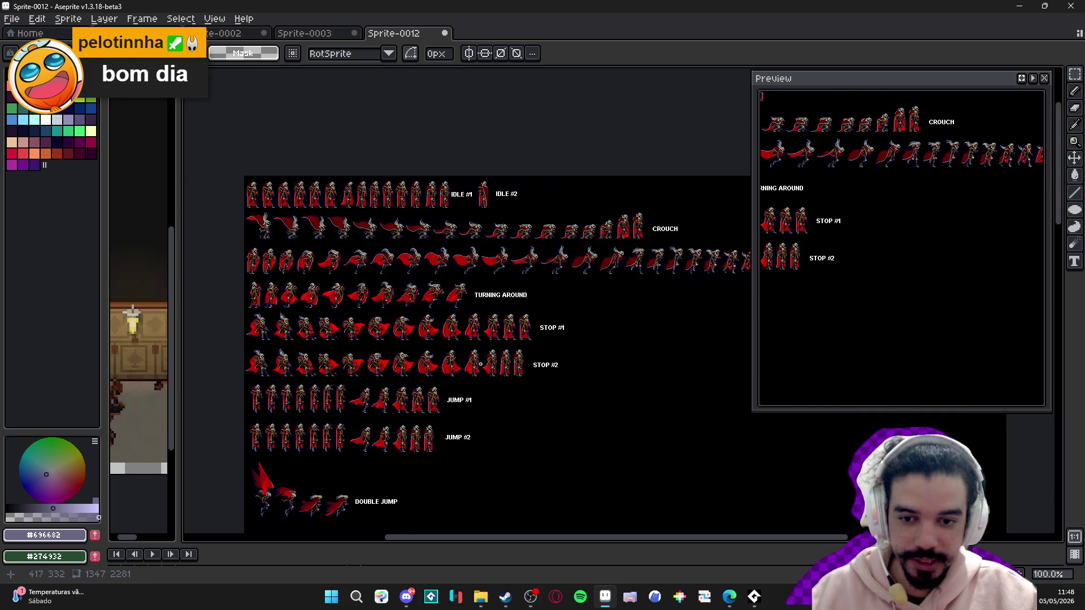
{"action": "scroll", "coordinate": [480, 364], "scroll_direction": "up", "scroll_amount": 1}
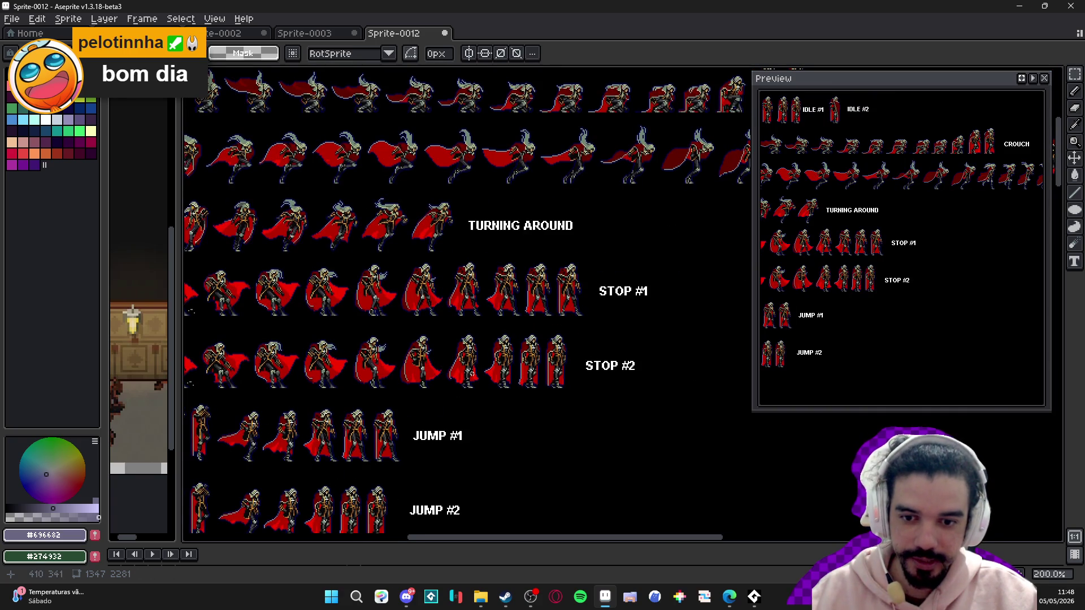
{"action": "scroll", "coordinate": [471, 373], "scroll_direction": "down", "scroll_amount": 1}
{"action": "scroll", "coordinate": [391, 381], "scroll_direction": "up", "scroll_amount": 1}
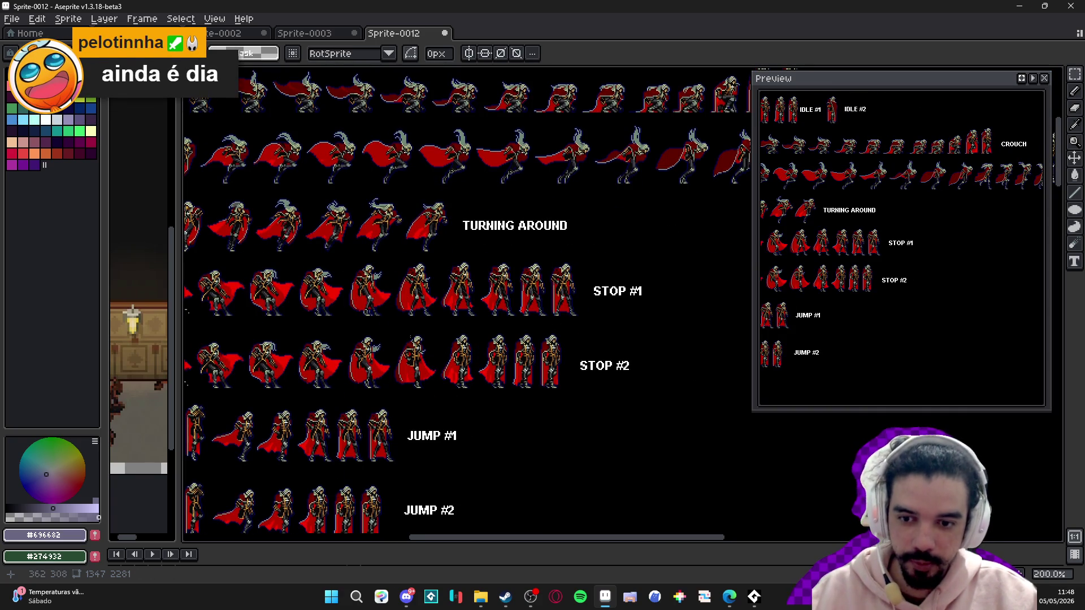
{"action": "scroll", "coordinate": [449, 351], "scroll_direction": "down", "scroll_amount": 1}
{"action": "scroll", "coordinate": [537, 271], "scroll_direction": "up", "scroll_amount": 5}
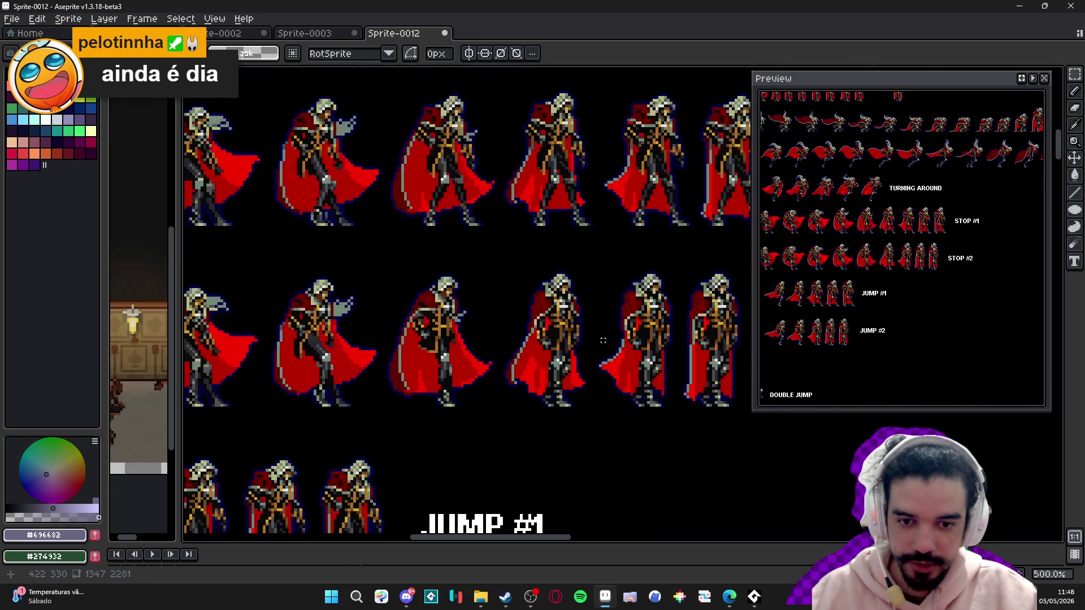
{"action": "scroll", "coordinate": [516, 351], "scroll_direction": "down", "scroll_amount": 4}
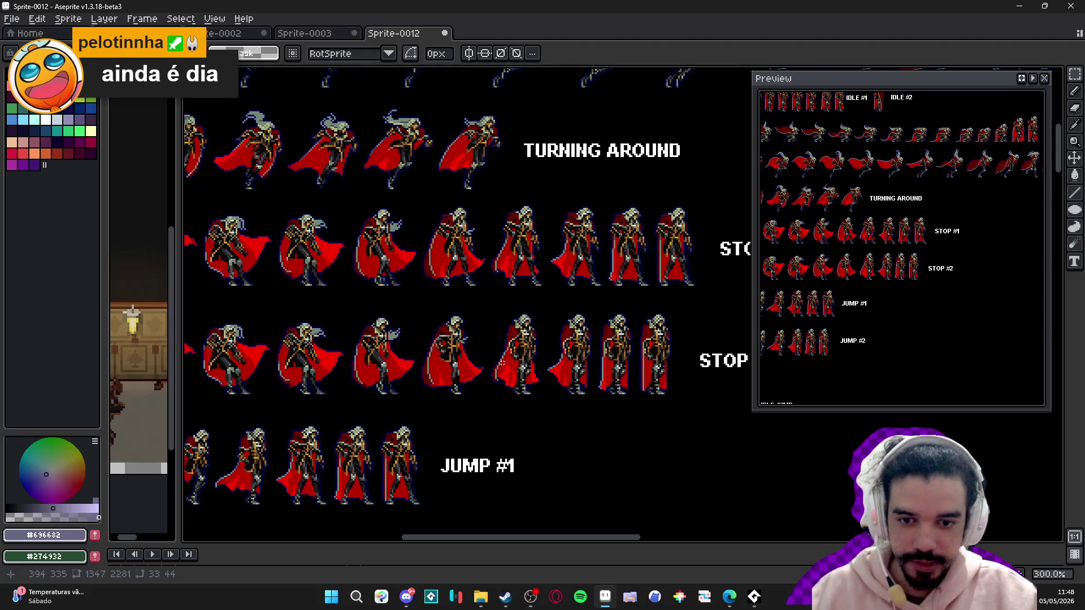
{"action": "left_click_drag", "start_coordinate": [373, 345], "coordinate": [398, 349]}
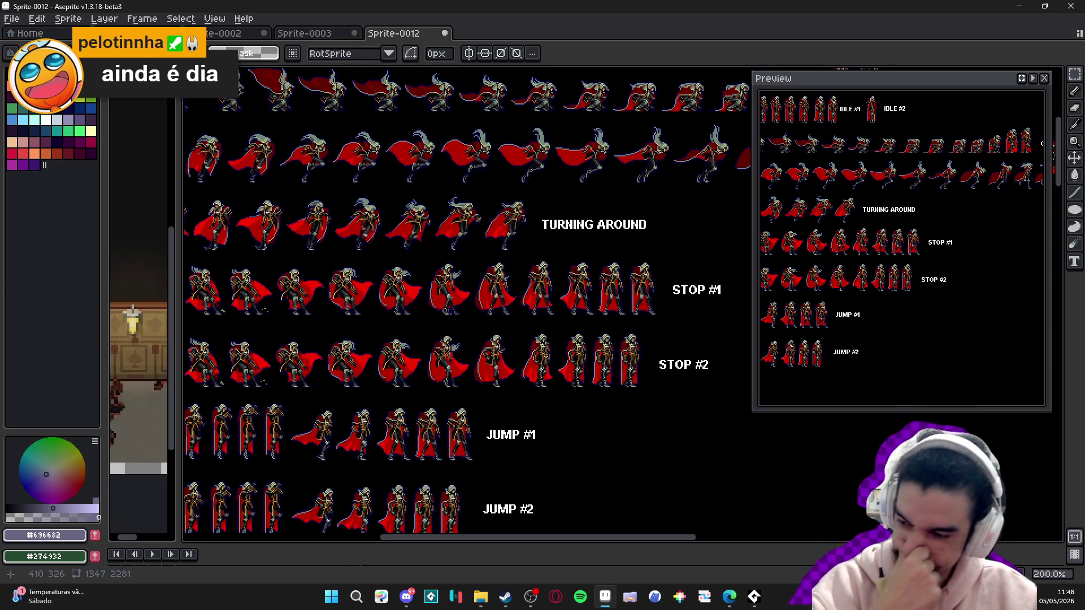
{"action": "scroll", "coordinate": [547, 360], "scroll_direction": "down", "scroll_amount": 1}
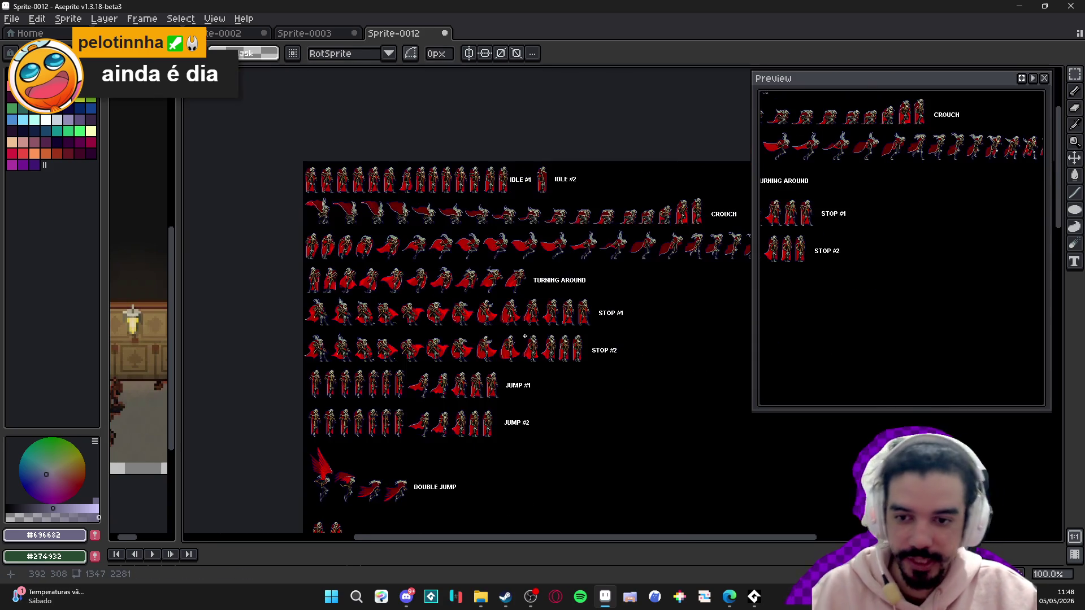
{"action": "scroll", "coordinate": [503, 296], "scroll_direction": "up", "scroll_amount": 1}
{"action": "scroll", "coordinate": [468, 251], "scroll_direction": "right", "scroll_amount": 2}
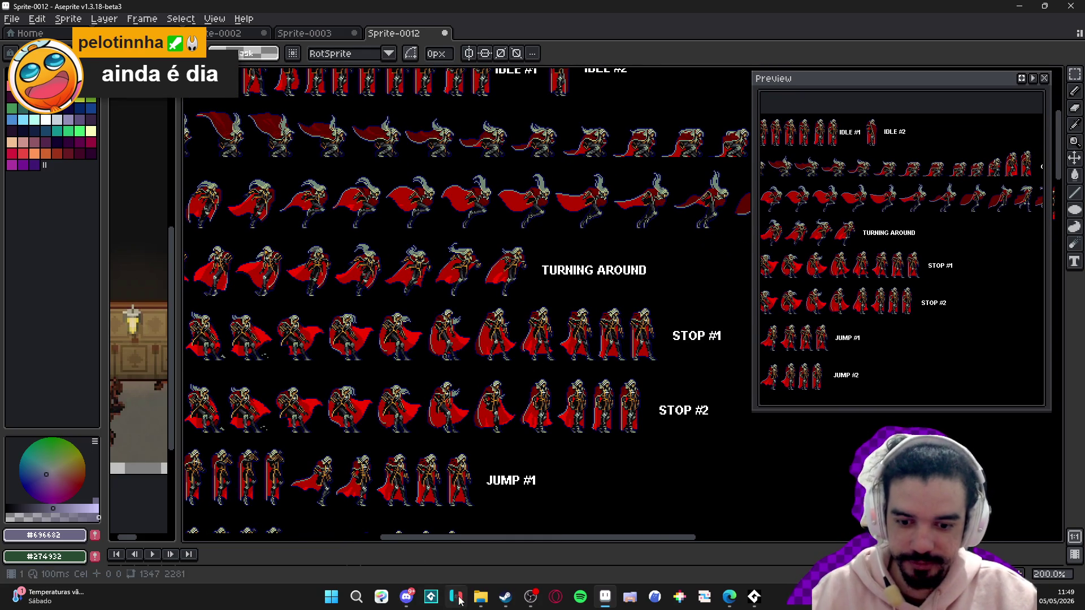
{"action": "left_click", "coordinate": [506, 597]}
{"action": "key", "text": "alt+Tab"}
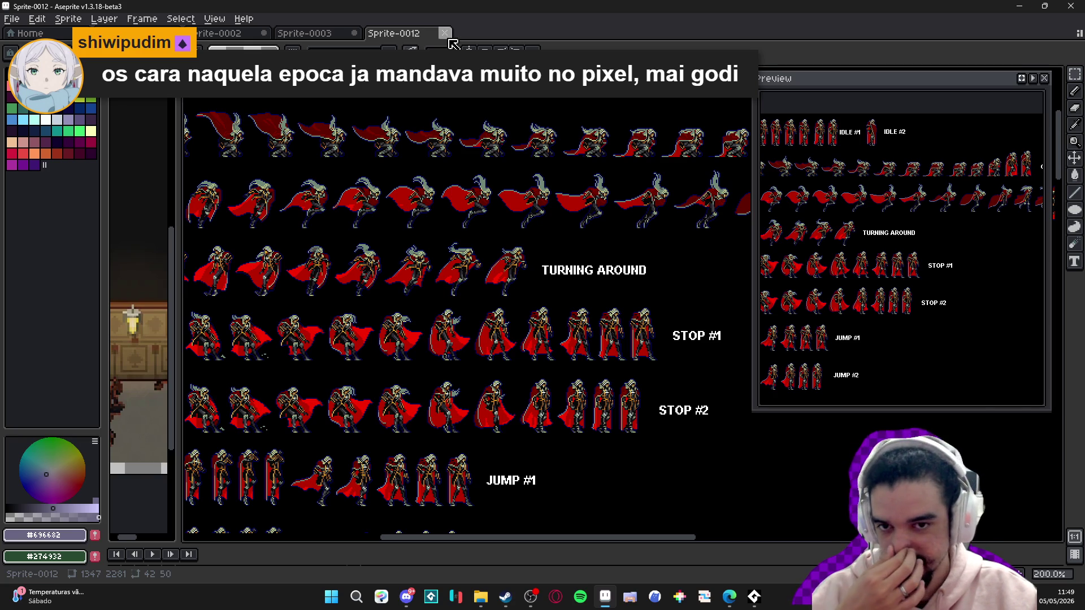
- Close Sprite-0012 without saving and switch to the seongmuk.aseprite room scene
{"action": "left_click", "coordinate": [446, 34]}
{"action": "left_click", "coordinate": [539, 321]}
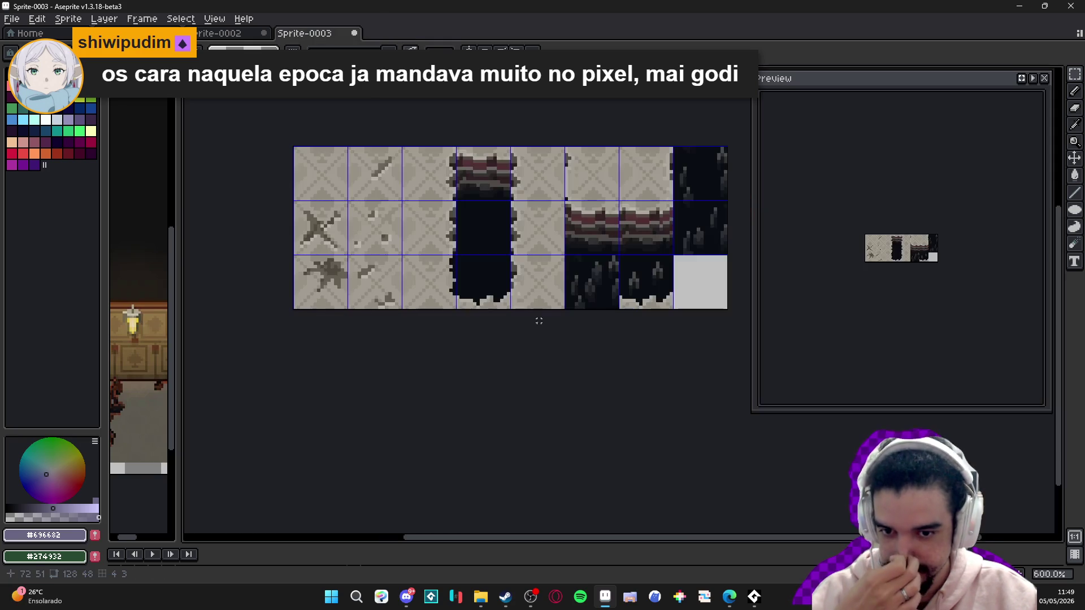
{"action": "left_click", "coordinate": [220, 39]}
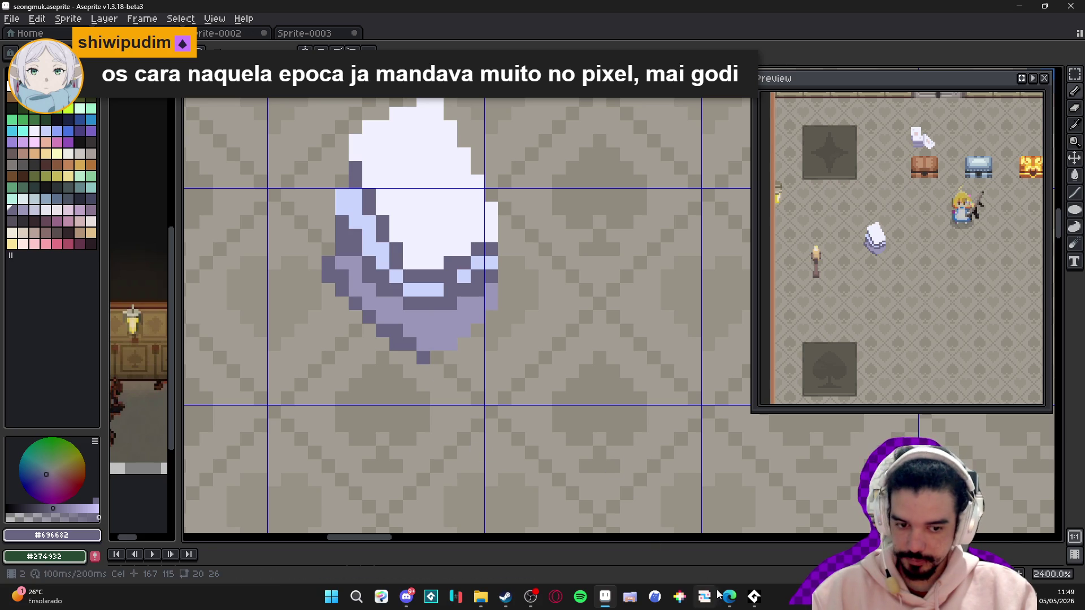
{"action": "mouse_move", "coordinate": [729, 596]}
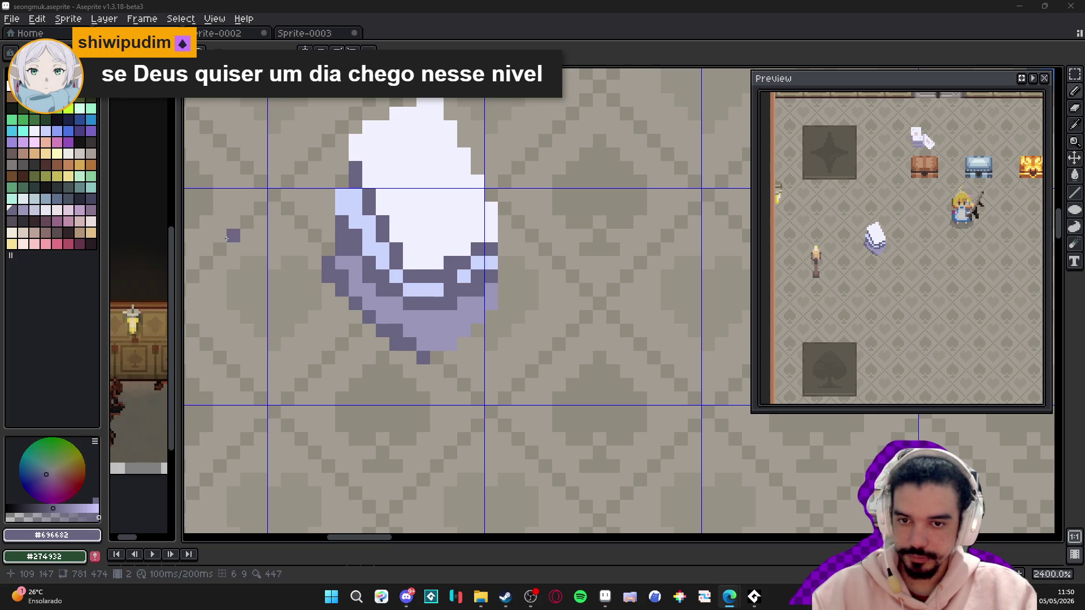
- Add dark outline pixels at the stack's tip and left side, and erase the purple lower layers
{"action": "scroll", "coordinate": [426, 333], "scroll_direction": "down", "scroll_amount": 1}
{"action": "scroll", "coordinate": [426, 333], "scroll_direction": "up", "scroll_amount": 2}
{"action": "left_click", "coordinate": [428, 340]}
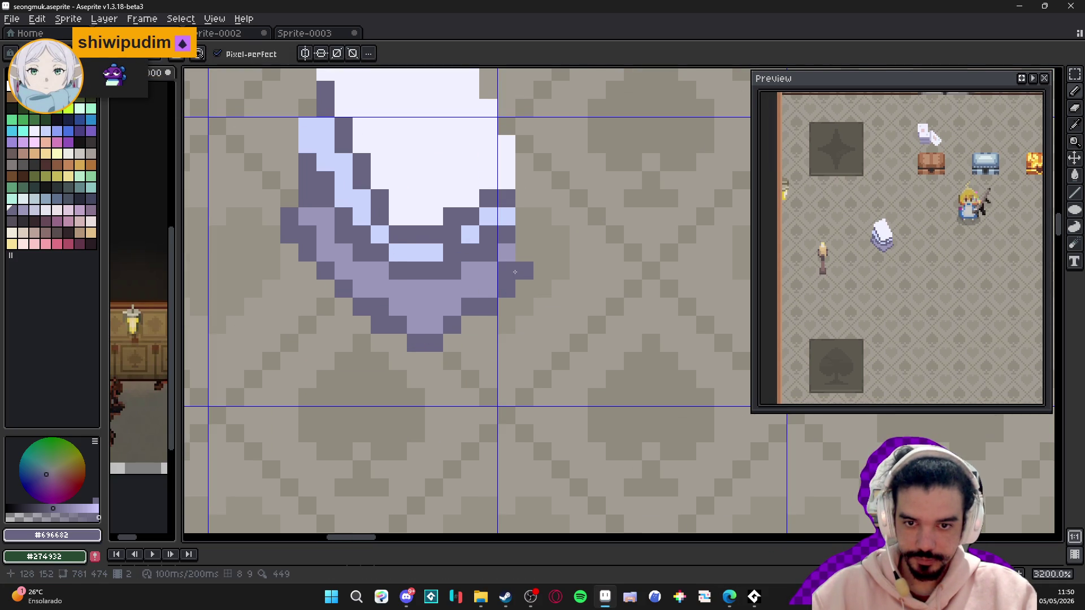
{"action": "scroll", "coordinate": [512, 270], "scroll_direction": "down", "scroll_amount": 4}
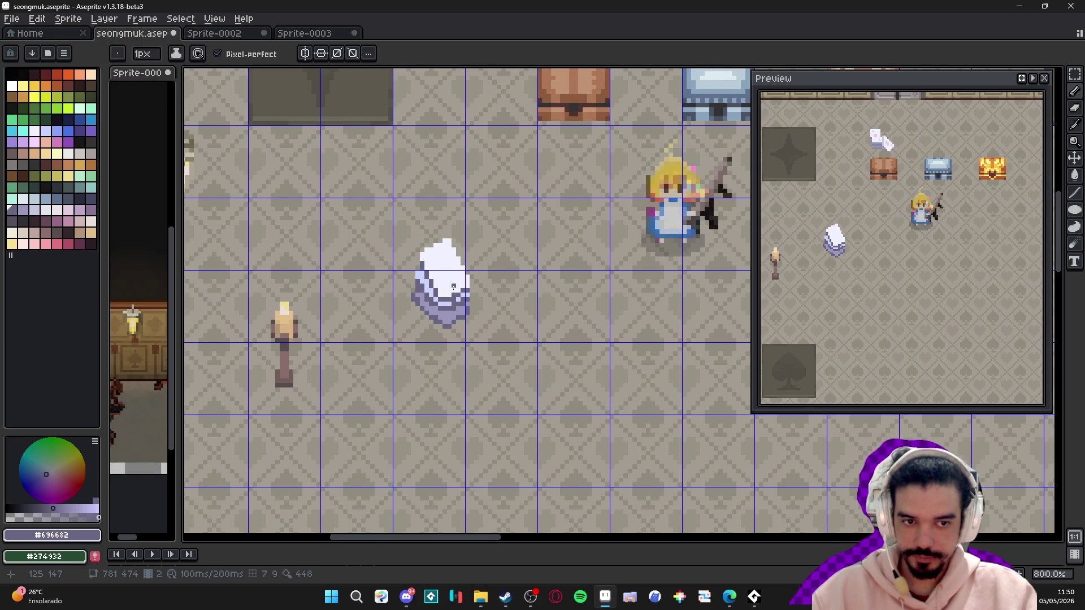
{"action": "scroll", "coordinate": [453, 287], "scroll_direction": "up", "scroll_amount": 2}
{"action": "scroll", "coordinate": [361, 320], "scroll_direction": "up", "scroll_amount": 1}
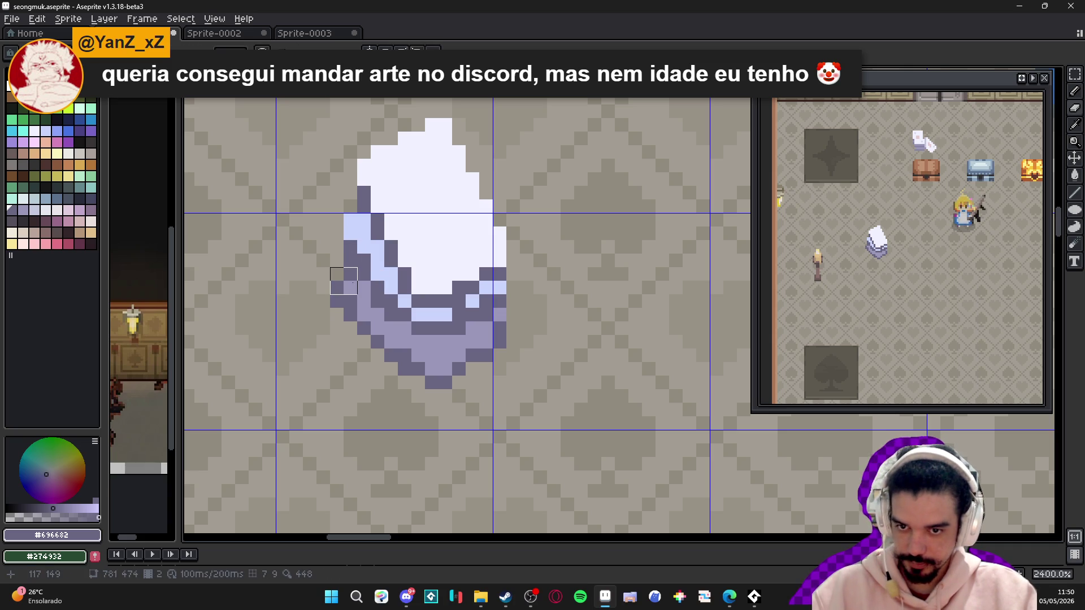
{"action": "mouse_move", "coordinate": [344, 281]}
{"action": "left_mouse_down"}
{"action": "mouse_move", "coordinate": [371, 322]}
{"action": "mouse_move", "coordinate": [329, 300]}
{"action": "mouse_move", "coordinate": [344, 261]}
{"action": "mouse_move", "coordinate": [371, 336]}
{"action": "mouse_move", "coordinate": [405, 370]}
{"action": "mouse_move", "coordinate": [411, 349]}
{"action": "mouse_move", "coordinate": [500, 349]}
{"action": "mouse_move", "coordinate": [466, 335]}
{"action": "mouse_move", "coordinate": [501, 320]}
{"action": "mouse_move", "coordinate": [438, 361]}
{"action": "mouse_move", "coordinate": [398, 314]}
{"action": "left_mouse_up"}
{"action": "left_click_drag", "start_coordinate": [345, 229], "coordinate": [405, 315]}
{"action": "left_click_drag", "start_coordinate": [465, 308], "coordinate": [479, 308]}
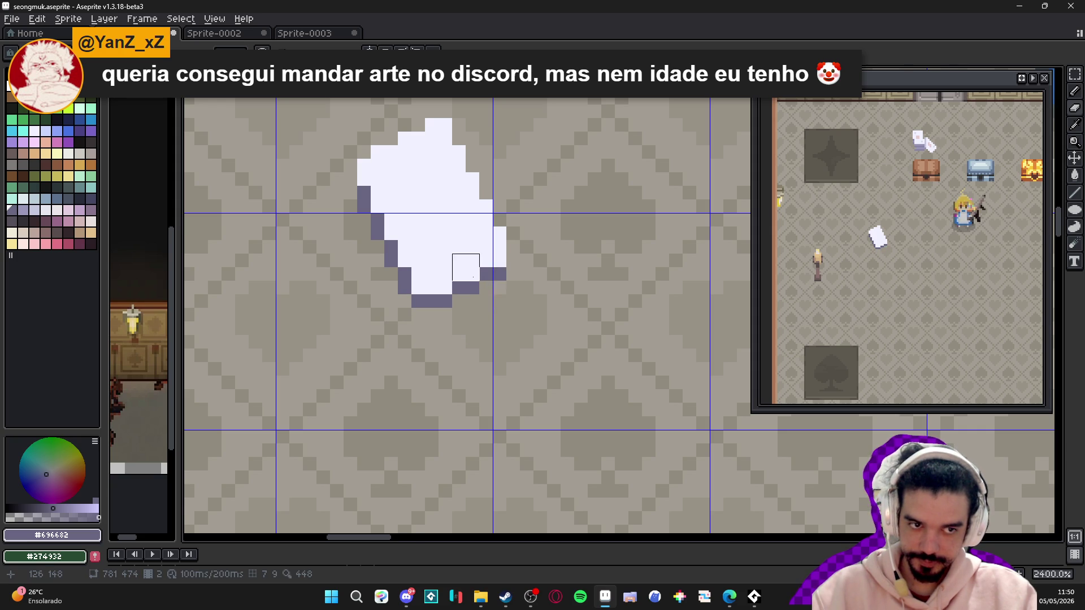
{"action": "scroll", "coordinate": [465, 267], "scroll_direction": "down", "scroll_amount": 2}
{"action": "left_click", "coordinate": [419, 229]}
{"action": "scroll", "coordinate": [418, 229], "scroll_direction": "up", "scroll_amount": 2}
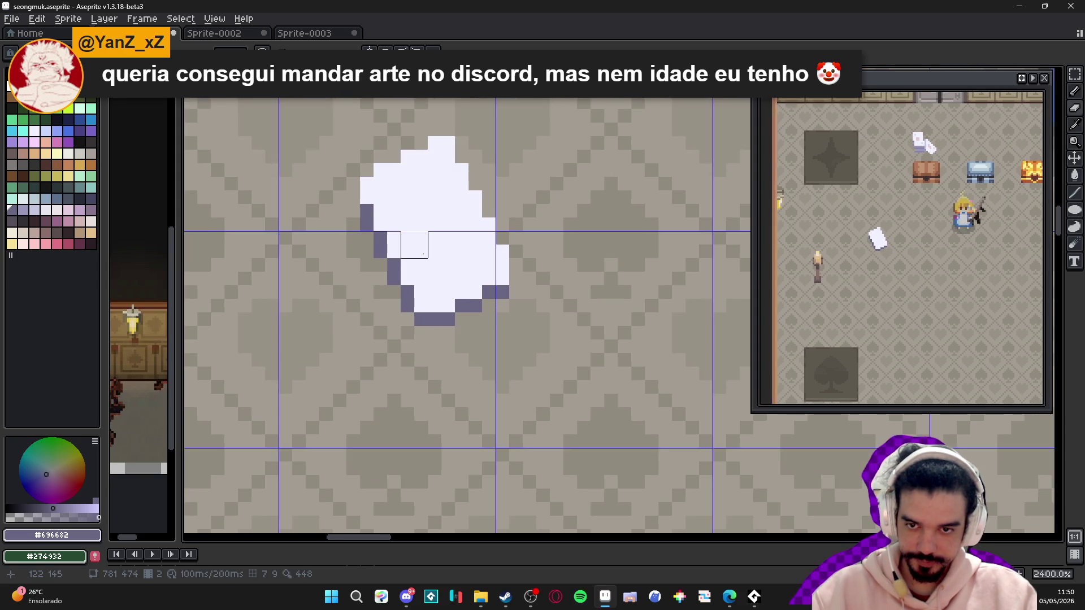
- Turn the selected white card into a custom brush and test-stamp it, undoing the strokes
{"action": "key", "text": "m"}
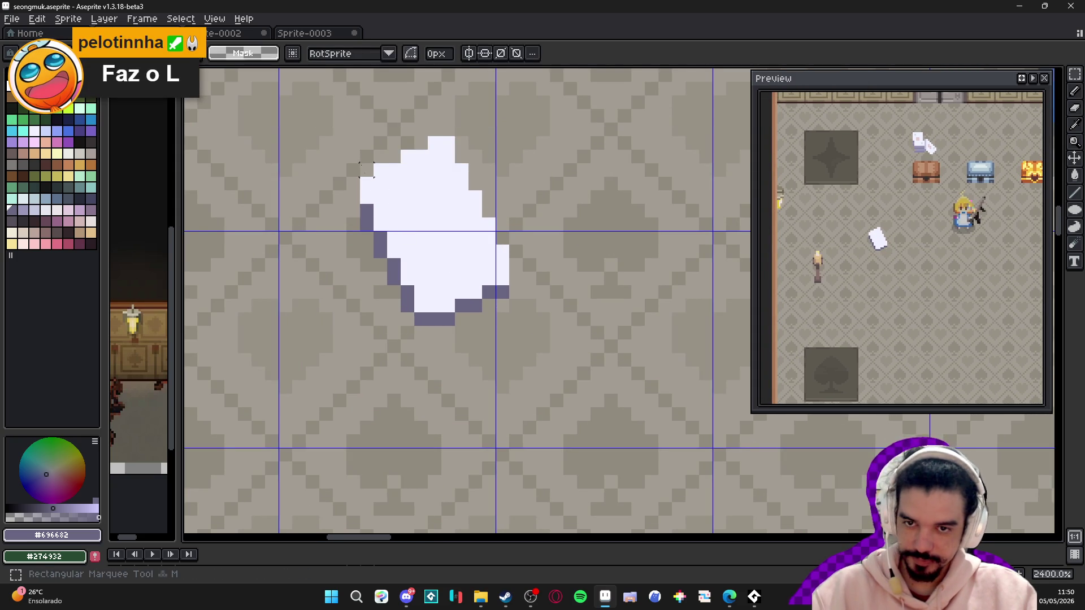
{"action": "mouse_move", "coordinate": [503, 129]}
{"action": "left_mouse_down"}
{"action": "mouse_move", "coordinate": [399, 315]}
{"action": "mouse_move", "coordinate": [362, 330]}
{"action": "left_mouse_up"}
{"action": "key", "text": "ctrl+b"}
{"action": "mouse_move", "coordinate": [409, 288]}
{"action": "left_mouse_down"}
{"action": "mouse_move", "coordinate": [426, 358]}
{"action": "mouse_move", "coordinate": [510, 438]}
{"action": "left_mouse_up"}
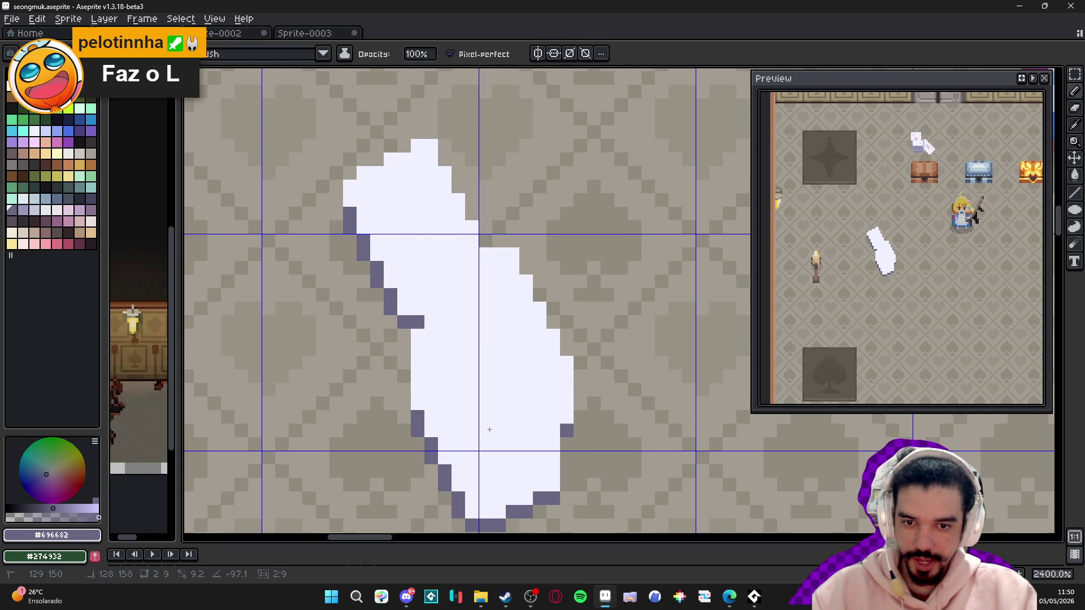
{"action": "key", "text": "ctrl+z"}
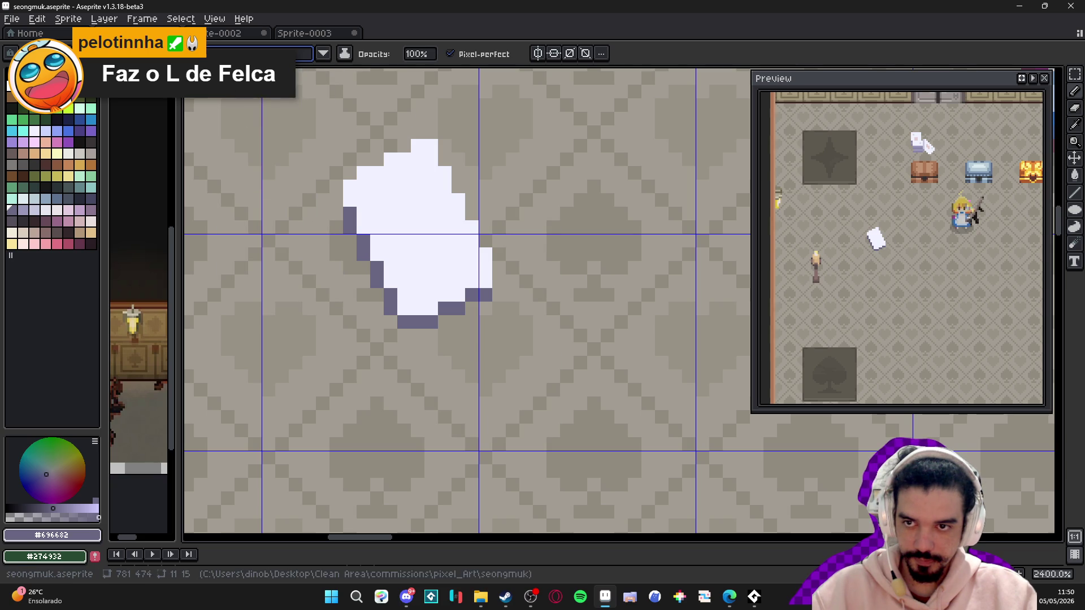
{"action": "left_click", "coordinate": [232, 97]}
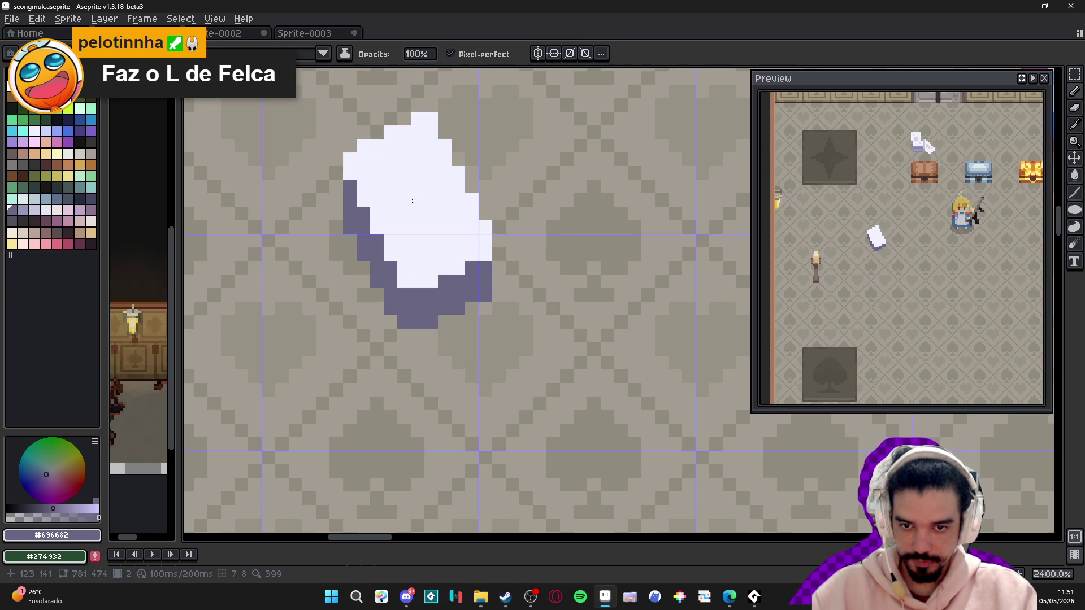
{"action": "key", "text": "ctrl+z"}
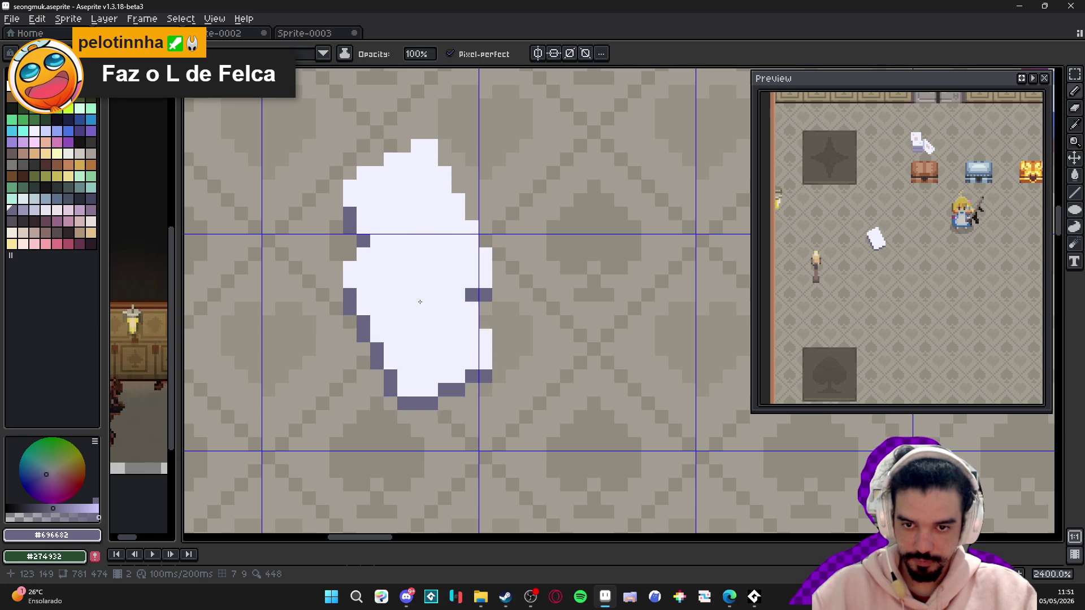
- Stamp the card-stack brush once onto the room floor
{"action": "key", "text": "w"}
{"action": "key", "text": "b"}
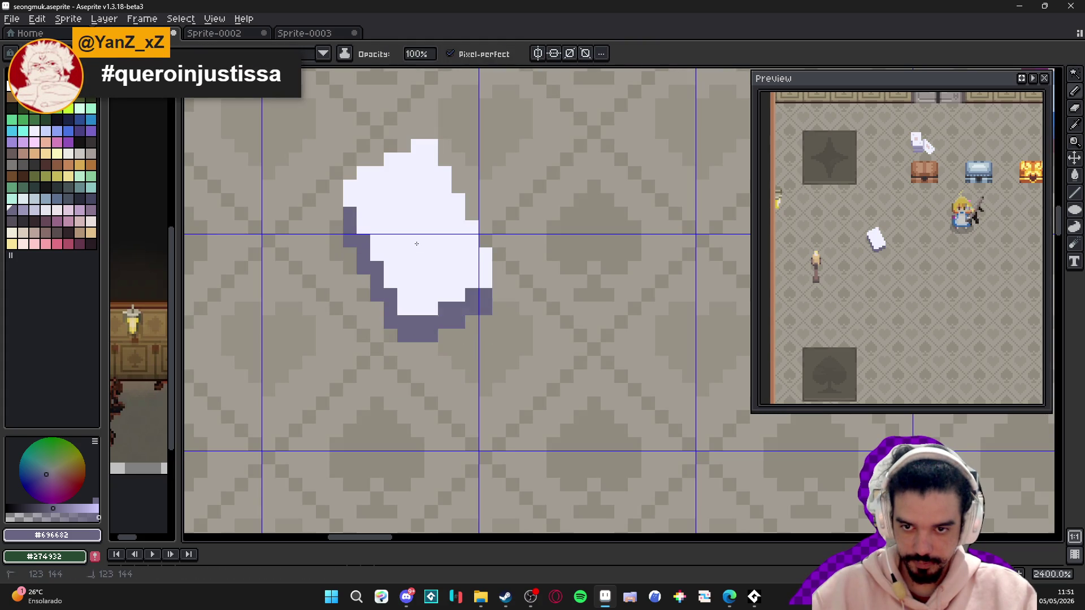
{"action": "key", "text": "ctrl+z"}
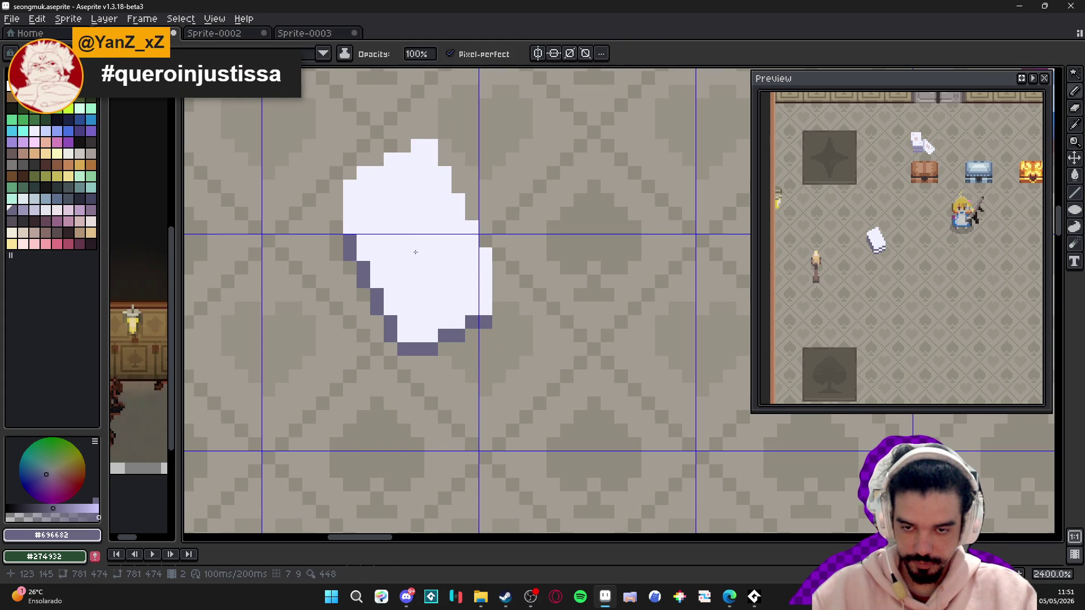
{"action": "left_click", "coordinate": [418, 272]}
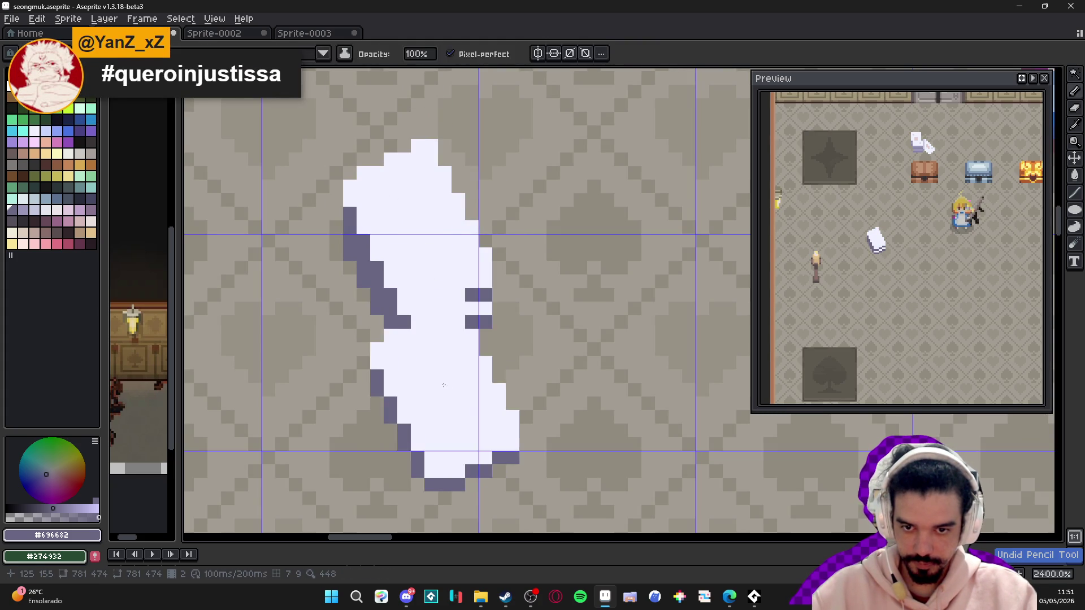
{"action": "key", "text": "w"}
{"action": "key", "text": "b"}
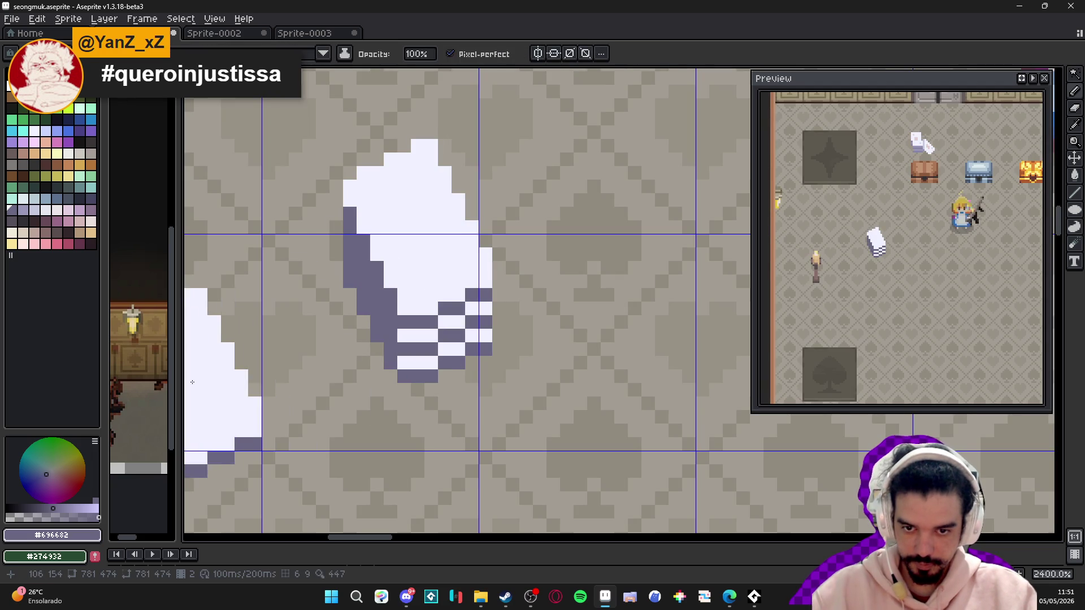
{"action": "scroll", "coordinate": [255, 285], "scroll_direction": "down", "scroll_amount": 2}
{"action": "scroll", "coordinate": [254, 284], "scroll_direction": "down", "scroll_amount": 1}
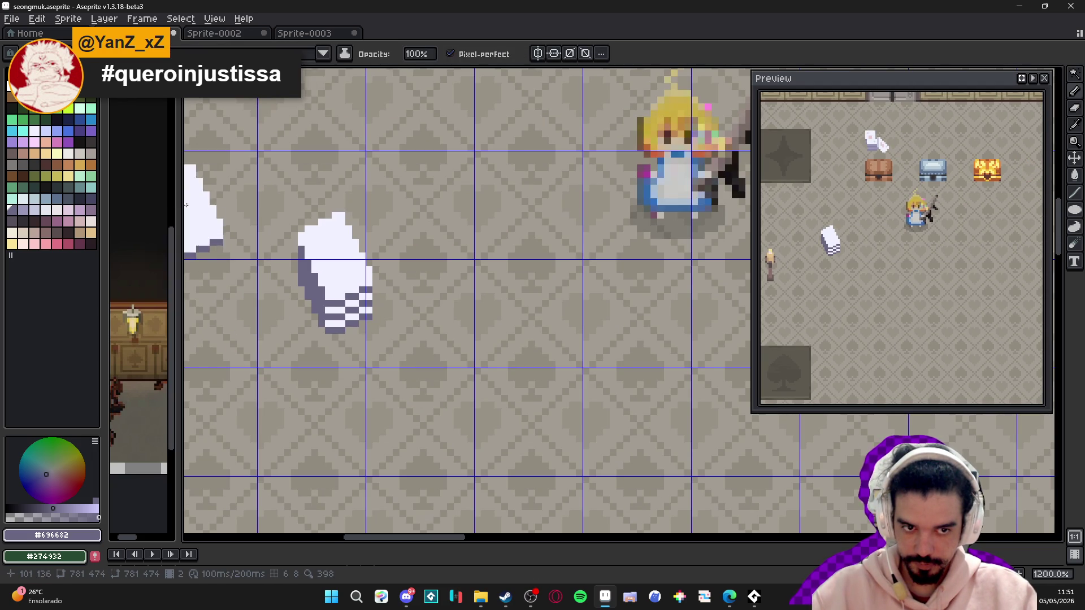
- Stamp a new card shape on the floor beside the stack and rotate it upright
{"action": "scroll", "coordinate": [299, 277], "scroll_direction": "up", "scroll_amount": 1}
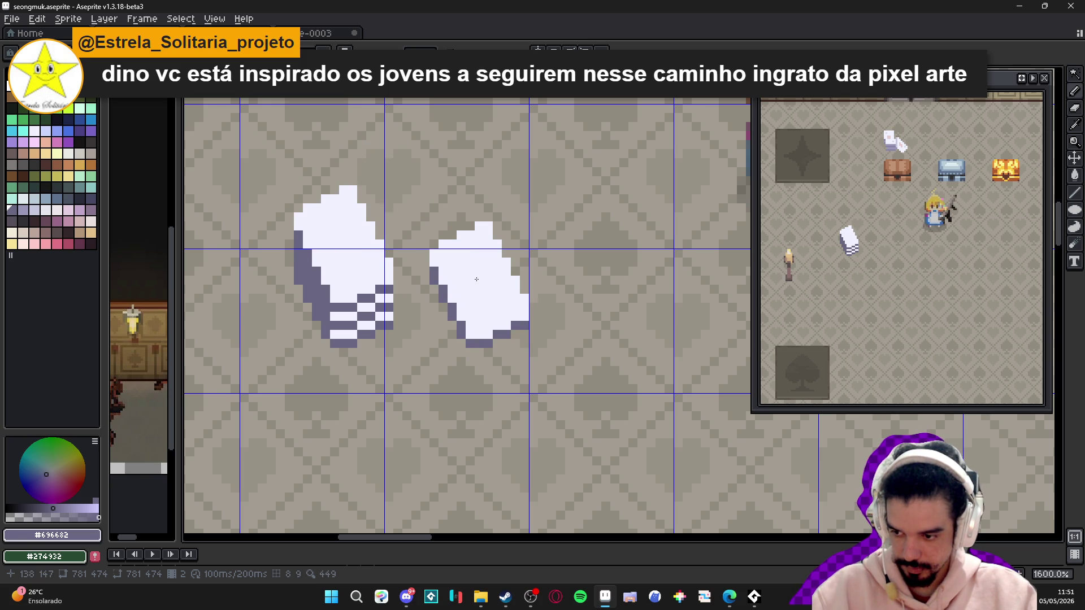
{"action": "left_click_drag", "start_coordinate": [476, 280], "coordinate": [402, 282]}
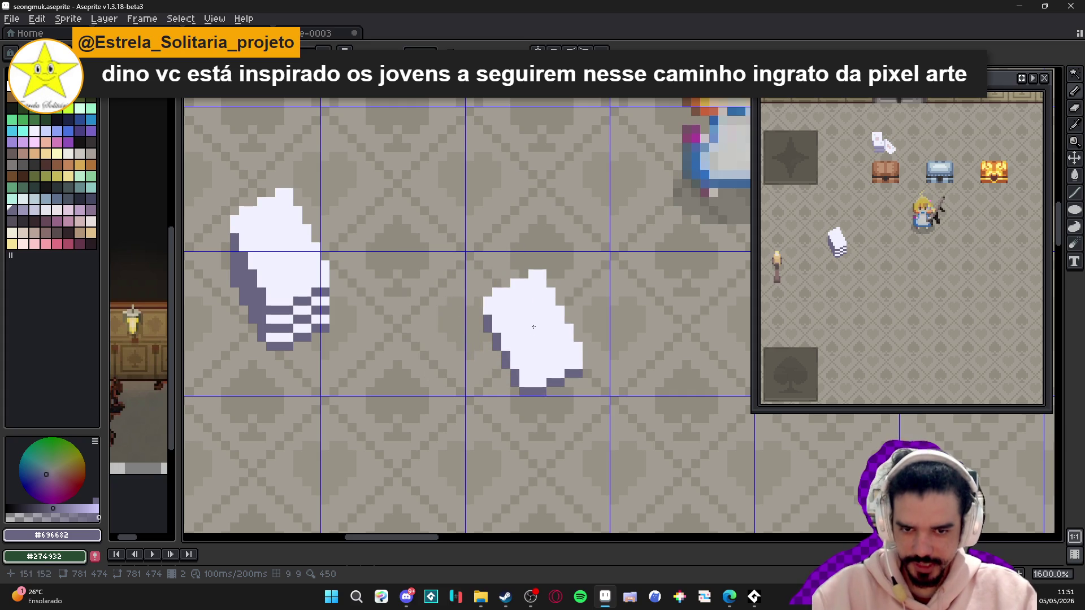
{"action": "left_click", "coordinate": [541, 329]}
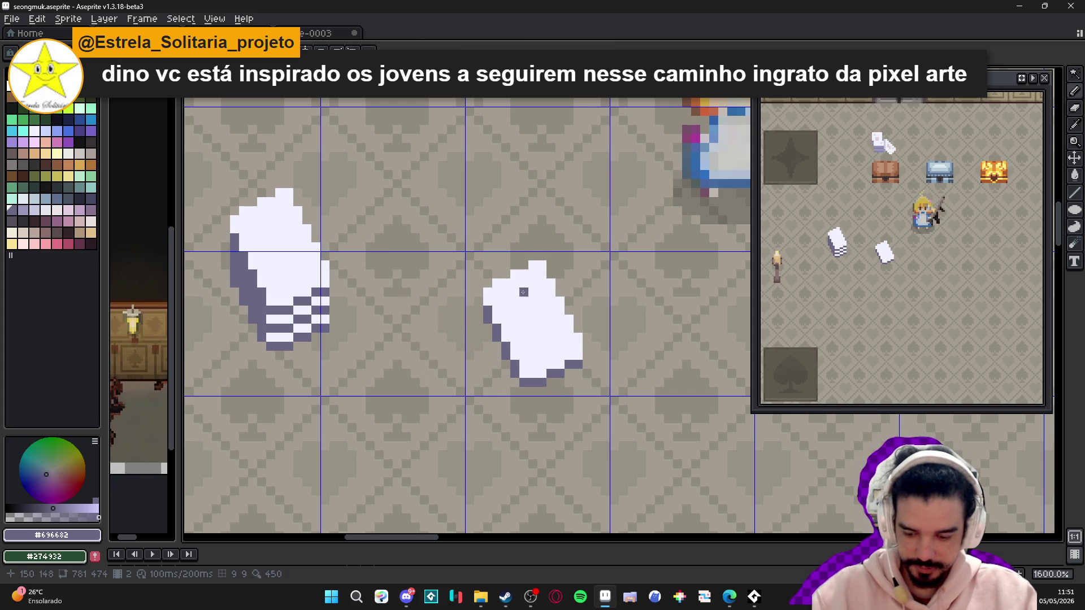
{"action": "scroll", "coordinate": [524, 294], "scroll_direction": "up", "scroll_amount": 2}
{"action": "left_click_drag", "start_coordinate": [478, 245], "coordinate": [634, 440]}
{"action": "left_click_drag", "start_coordinate": [649, 237], "coordinate": [693, 297]}
{"action": "key", "text": "b"}
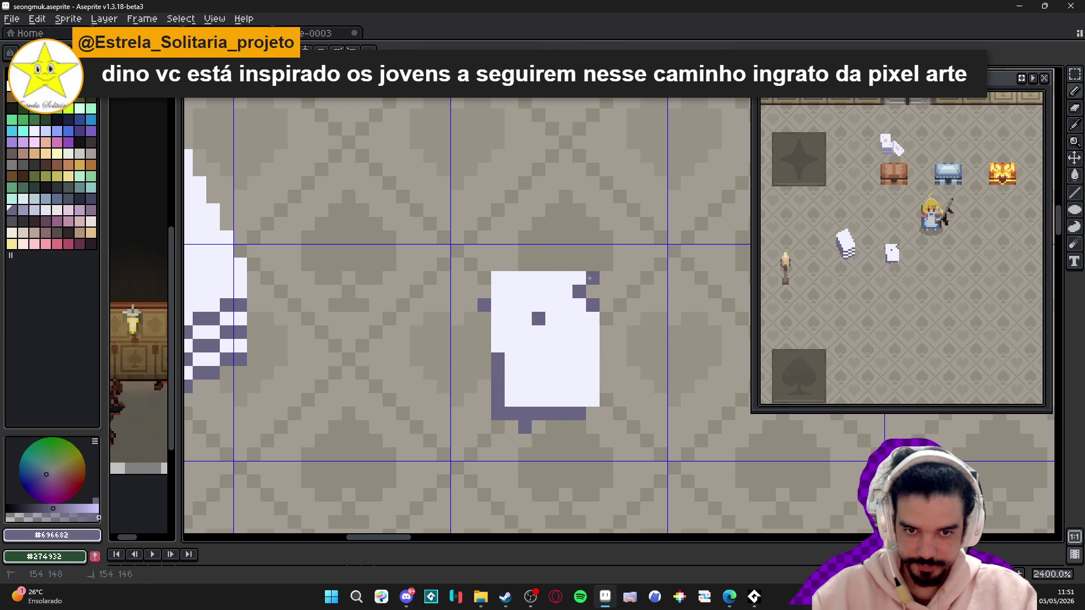
- Draw the card's dark left, right and top edges and clean up stray pixels
{"action": "left_click", "coordinate": [582, 301], "text": "alt"}
{"action": "left_click", "coordinate": [580, 289]}
{"action": "left_click", "coordinate": [497, 370], "text": "alt"}
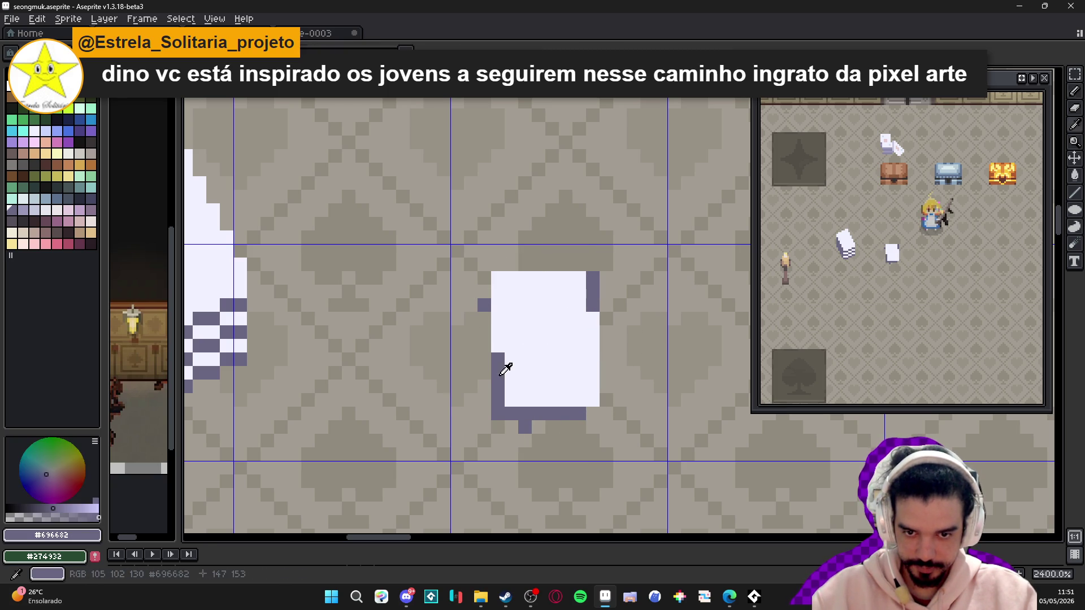
{"action": "left_click_drag", "start_coordinate": [498, 368], "coordinate": [500, 311]}
{"action": "key", "text": "e"}
{"action": "left_click", "coordinate": [478, 299]}
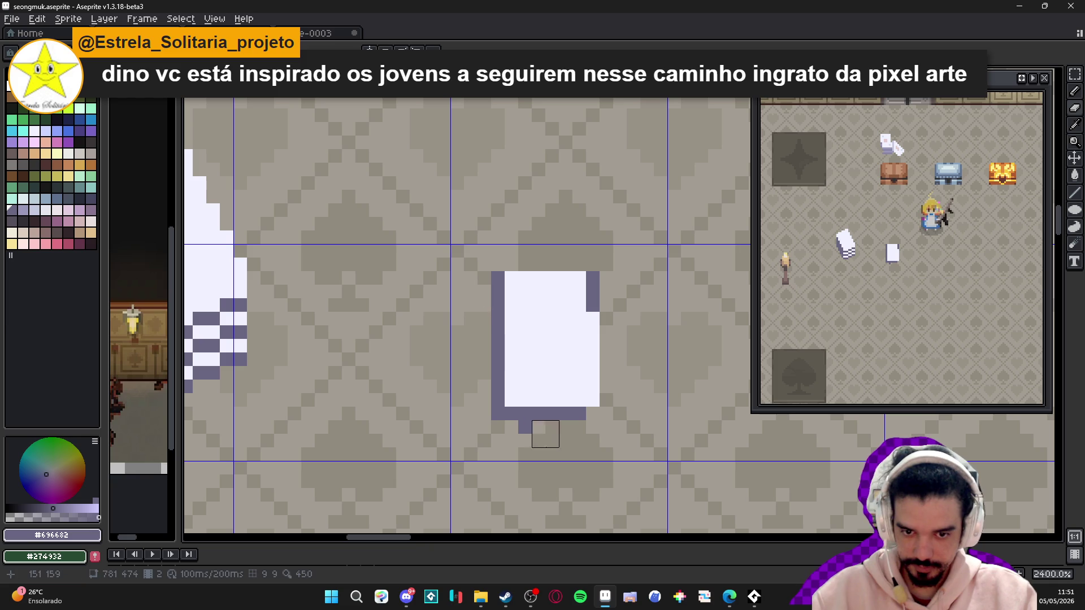
{"action": "left_click", "coordinate": [519, 434]}
{"action": "key", "text": "b"}
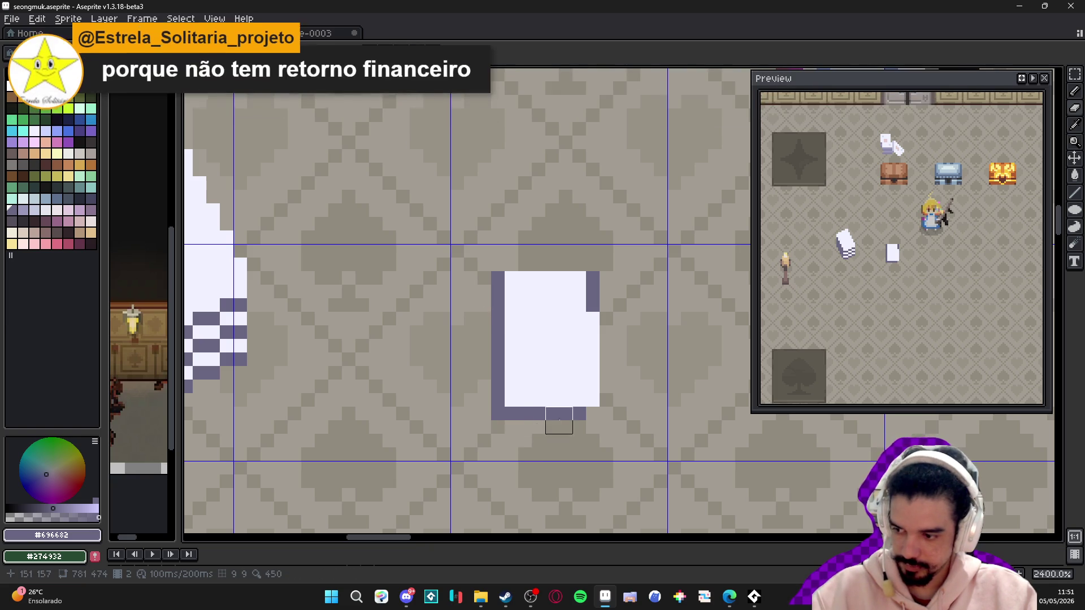
{"action": "left_click_drag", "start_coordinate": [592, 413], "coordinate": [588, 311]}
{"action": "mouse_move", "coordinate": [590, 266]}
{"action": "left_mouse_down"}
{"action": "mouse_move", "coordinate": [509, 260]}
{"action": "mouse_move", "coordinate": [551, 349]}
{"action": "mouse_move", "coordinate": [576, 356]}
{"action": "left_mouse_up"}
- Select the finished outlined card for copying
{"action": "scroll", "coordinate": [506, 265], "scroll_direction": "down", "scroll_amount": 5}
{"action": "scroll", "coordinate": [506, 264], "scroll_direction": "up", "scroll_amount": 2}
{"action": "key", "text": "u"}
{"action": "left_click_drag", "start_coordinate": [496, 316], "coordinate": [452, 316]}
{"action": "key", "text": "Escape"}
- Paste a copy of the card over the stack to test it, then discard it
{"action": "key", "text": "w"}
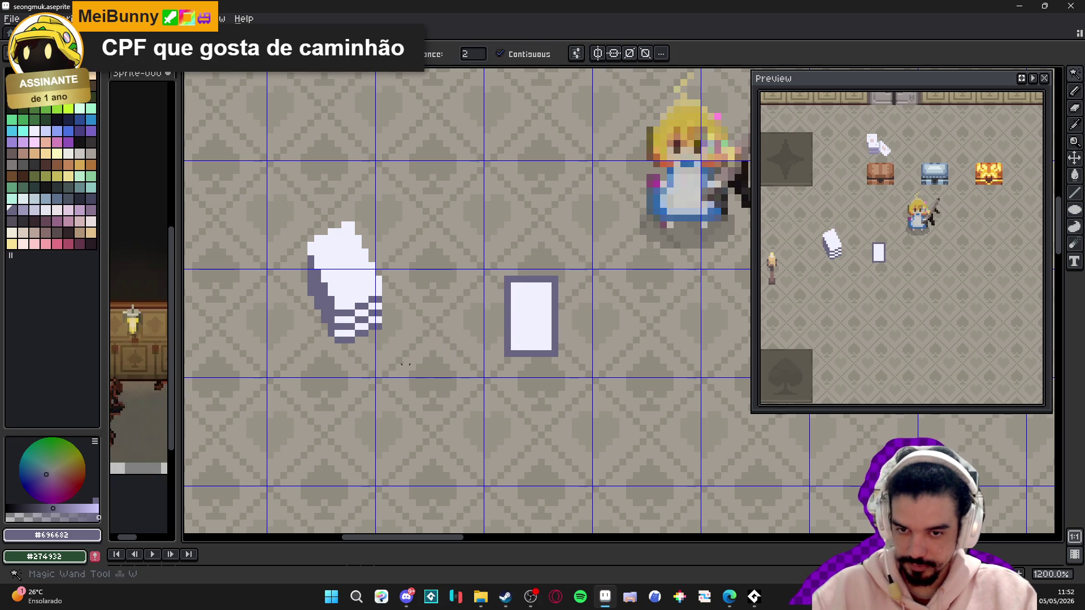
{"action": "key", "text": "ctrl+v"}
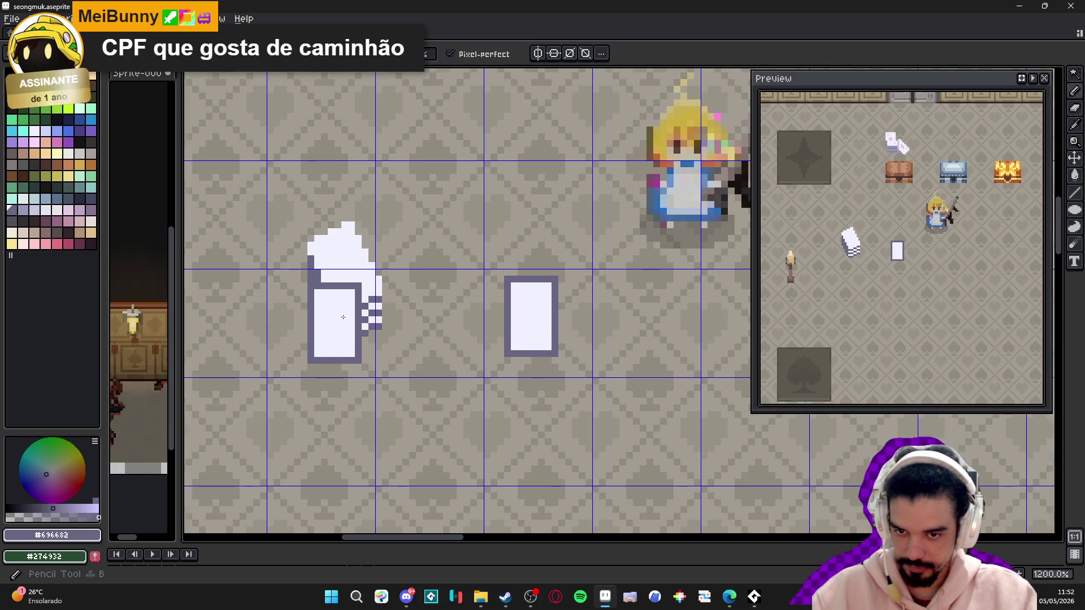
{"action": "scroll", "coordinate": [355, 280], "scroll_direction": "up", "scroll_amount": 3}
{"action": "mouse_move", "coordinate": [356, 281]}
{"action": "left_mouse_down"}
{"action": "mouse_move", "coordinate": [339, 271]}
{"action": "mouse_move", "coordinate": [346, 293]}
{"action": "mouse_move", "coordinate": [499, 187]}
{"action": "mouse_move", "coordinate": [367, 300]}
{"action": "mouse_move", "coordinate": [368, 435]}
{"action": "mouse_move", "coordinate": [406, 479]}
{"action": "mouse_move", "coordinate": [505, 334]}
{"action": "left_mouse_up"}
{"action": "scroll", "coordinate": [527, 381], "scroll_direction": "down", "scroll_amount": 3}
{"action": "scroll", "coordinate": [522, 376], "scroll_direction": "up", "scroll_amount": 1}
{"action": "mouse_move", "coordinate": [523, 376]}
{"action": "left_mouse_down"}
{"action": "mouse_move", "coordinate": [337, 368]}
{"action": "mouse_move", "coordinate": [345, 371]}
{"action": "left_mouse_up"}
{"action": "scroll", "coordinate": [458, 371], "scroll_direction": "up", "scroll_amount": 2}
{"action": "key", "text": "w"}
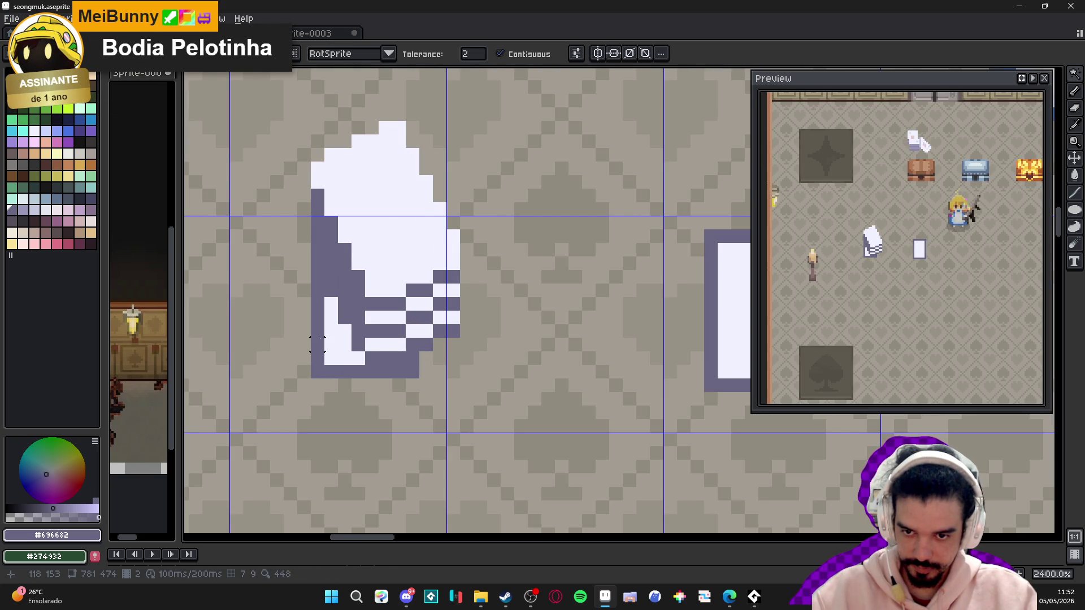
- Nudge a strip at the stack's lower left one pixel right and fill two dark pixels
{"action": "key", "text": "m"}
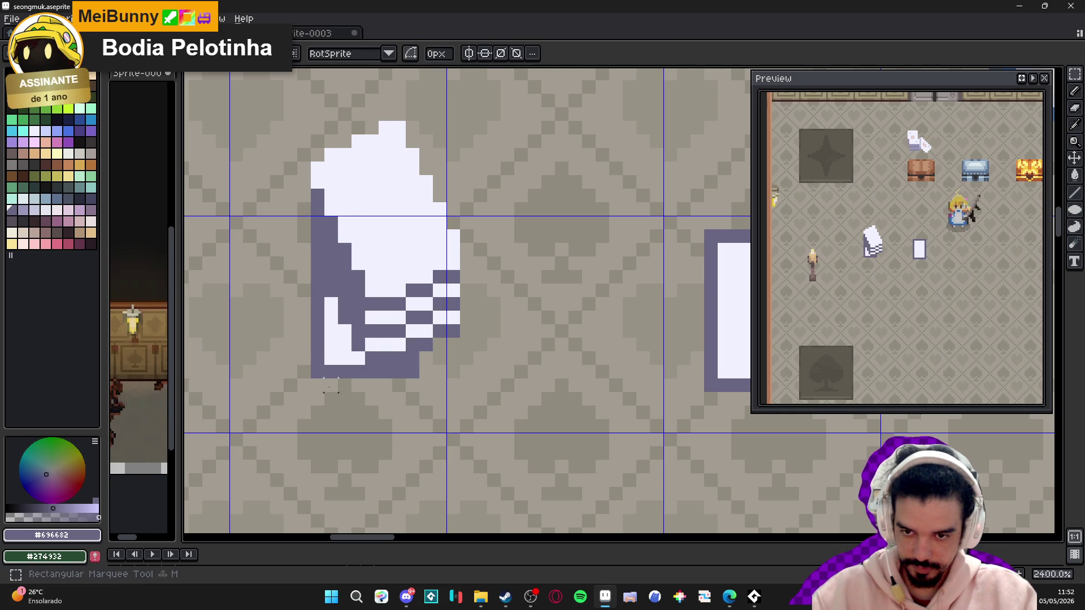
{"action": "left_click_drag", "start_coordinate": [330, 337], "coordinate": [331, 351]}
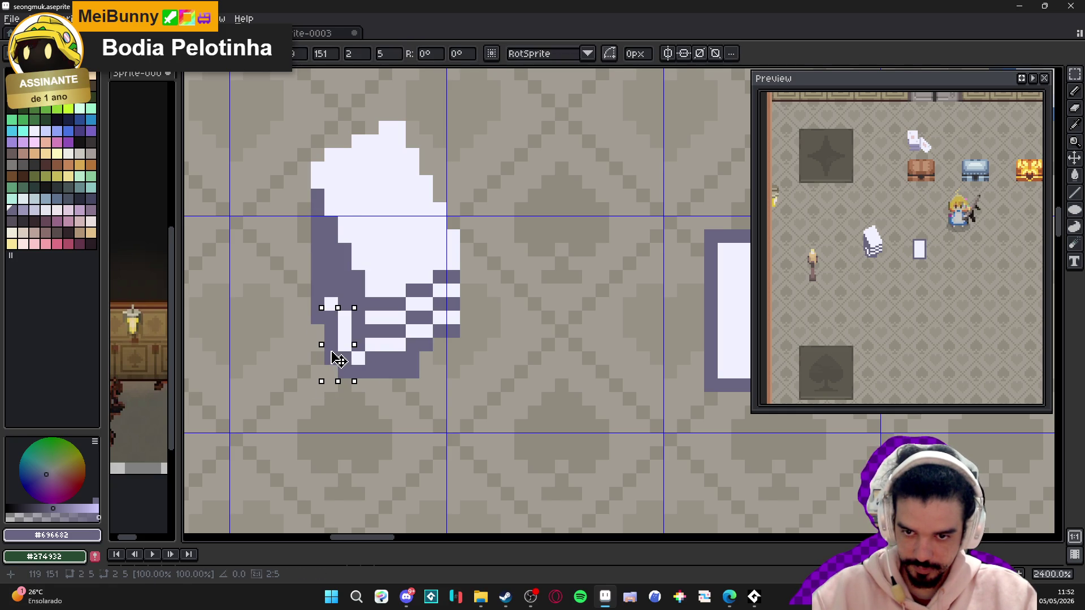
{"action": "key", "text": "Right"}
{"action": "left_click", "coordinate": [411, 371]}
{"action": "key", "text": "b"}
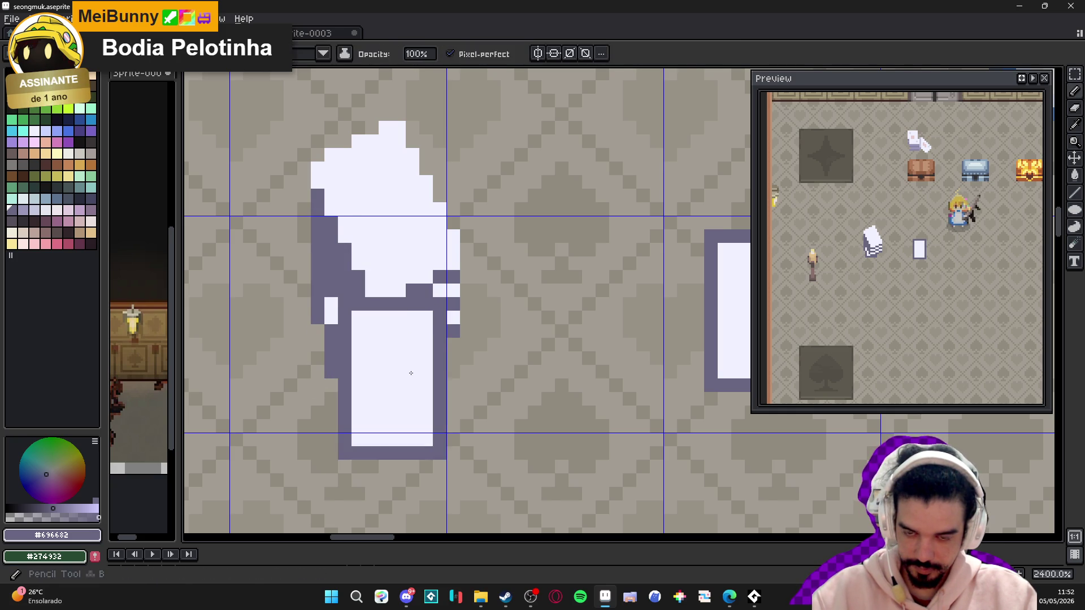
{"action": "left_click_drag", "start_coordinate": [425, 371], "coordinate": [423, 356]}
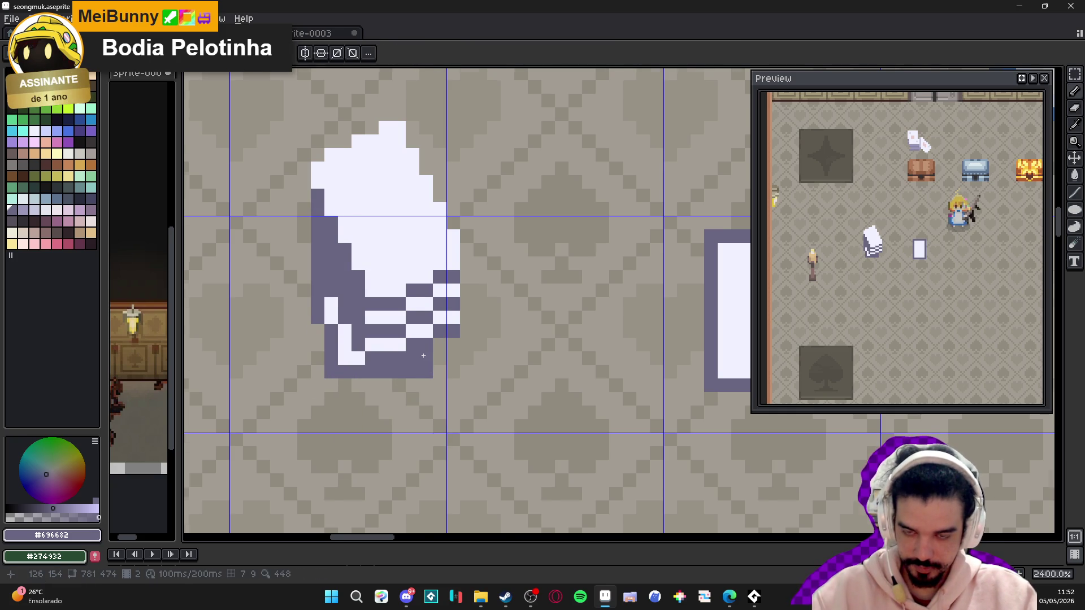
{"action": "scroll", "coordinate": [424, 356], "scroll_direction": "down", "scroll_amount": 3}
{"action": "scroll", "coordinate": [425, 365], "scroll_direction": "up", "scroll_amount": 3}
{"action": "scroll", "coordinate": [427, 374], "scroll_direction": "down", "scroll_amount": 1}
{"action": "scroll", "coordinate": [427, 374], "scroll_direction": "up", "scroll_amount": 1}
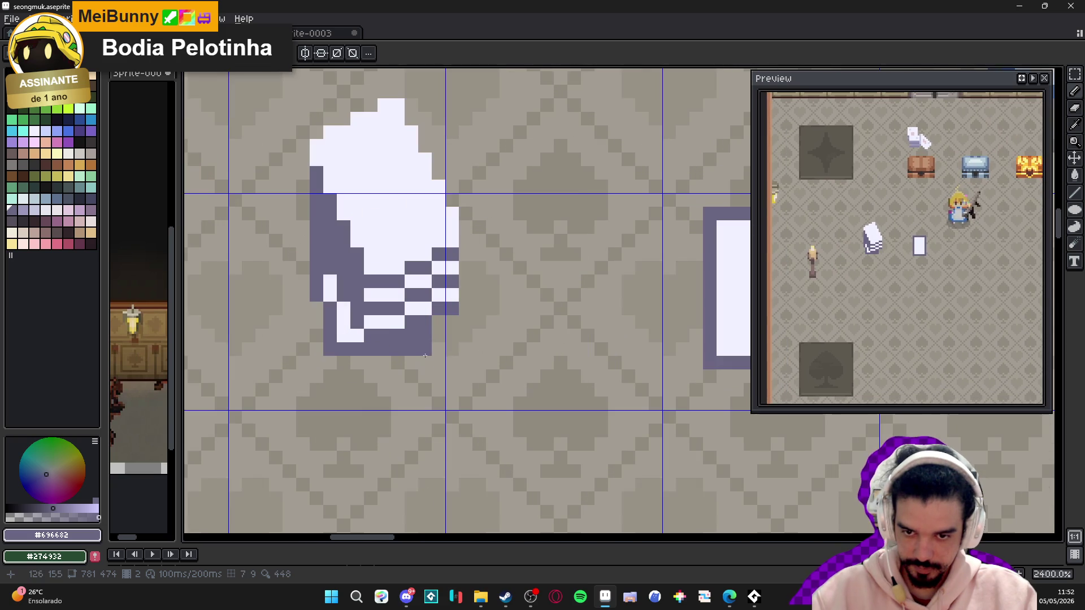
{"action": "key", "text": "b"}
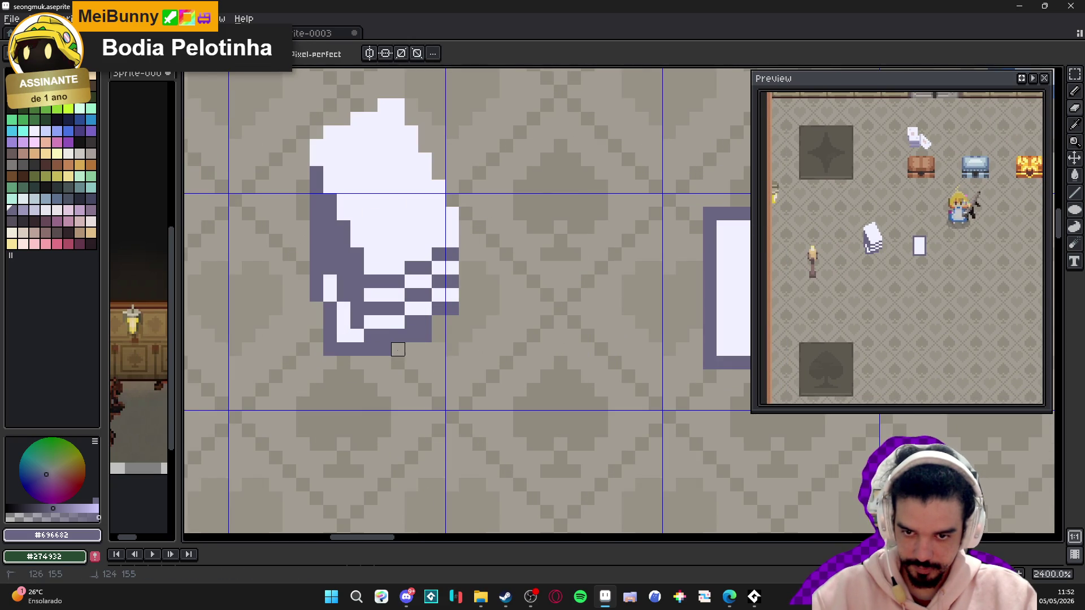
{"action": "scroll", "coordinate": [398, 349], "scroll_direction": "down", "scroll_amount": 2}
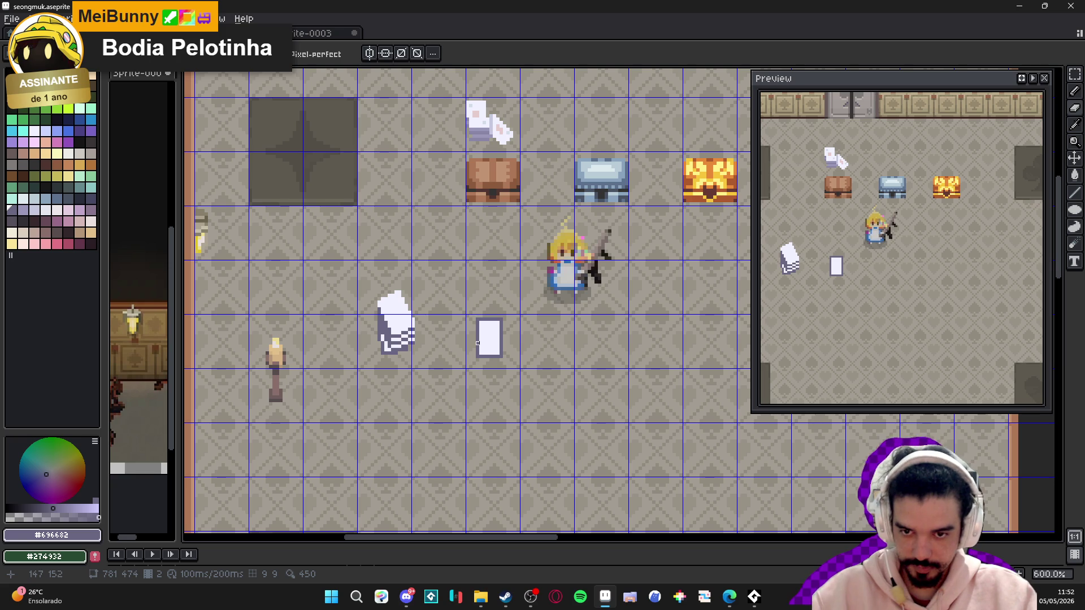
- Select the lone white card, restoring the selection after an accidental deselect
{"action": "key", "text": "m"}
{"action": "scroll", "coordinate": [474, 347], "scroll_direction": "up", "scroll_amount": 1}
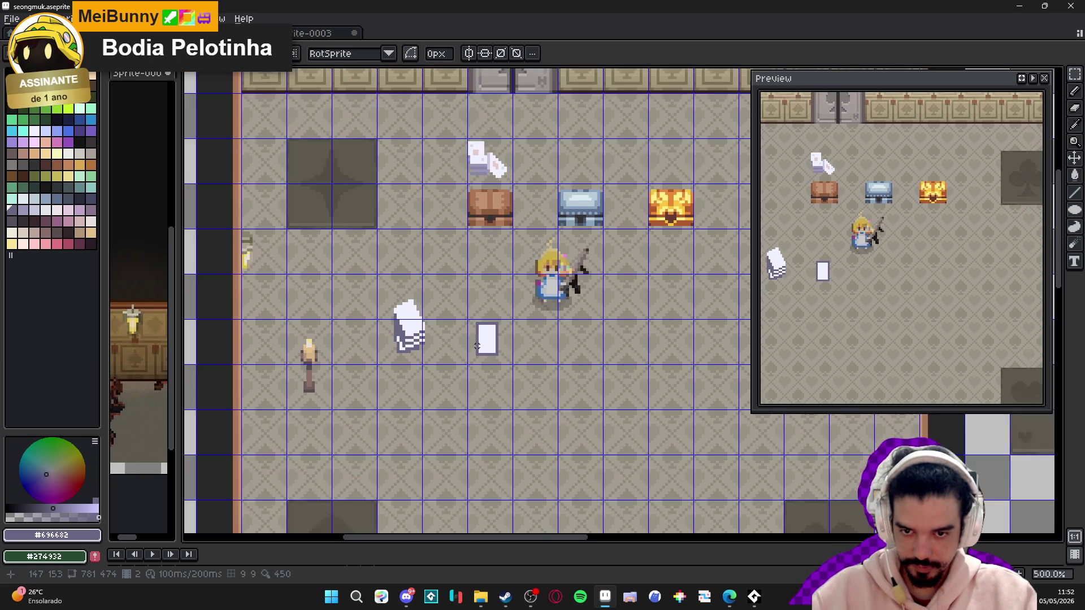
{"action": "scroll", "coordinate": [472, 352], "scroll_direction": "up", "scroll_amount": 1}
{"action": "mouse_move", "coordinate": [473, 368]}
{"action": "left_mouse_down"}
{"action": "mouse_move", "coordinate": [549, 256]}
{"action": "mouse_move", "coordinate": [571, 260]}
{"action": "mouse_move", "coordinate": [538, 244]}
{"action": "mouse_move", "coordinate": [542, 253]}
{"action": "left_mouse_up"}
{"action": "key", "text": "Escape"}
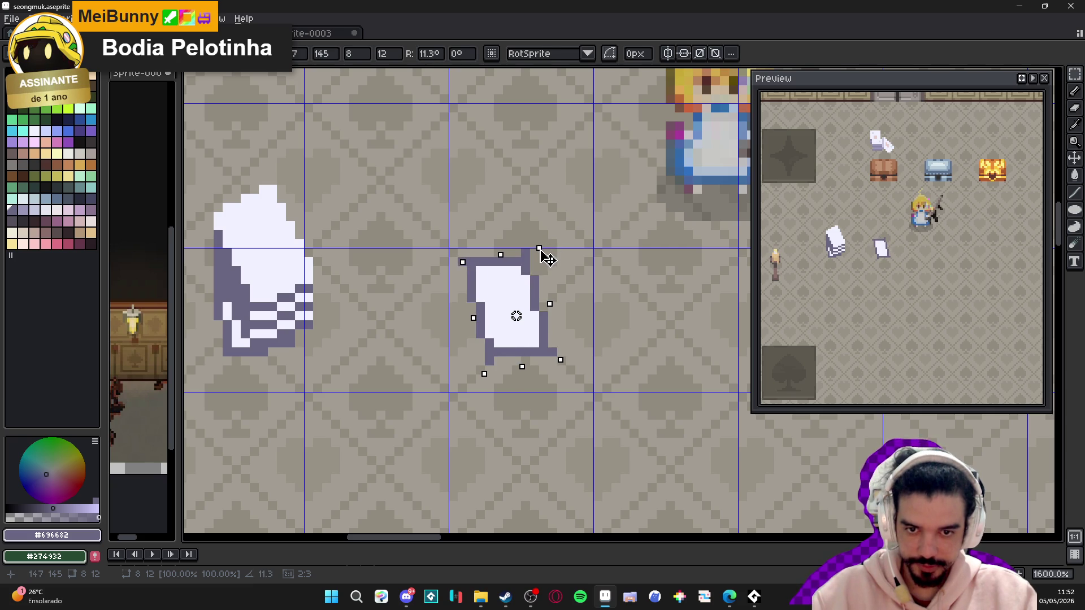
{"action": "scroll", "coordinate": [547, 282], "scroll_direction": "up", "scroll_amount": 2}
{"action": "key", "text": "ctrl+d"}
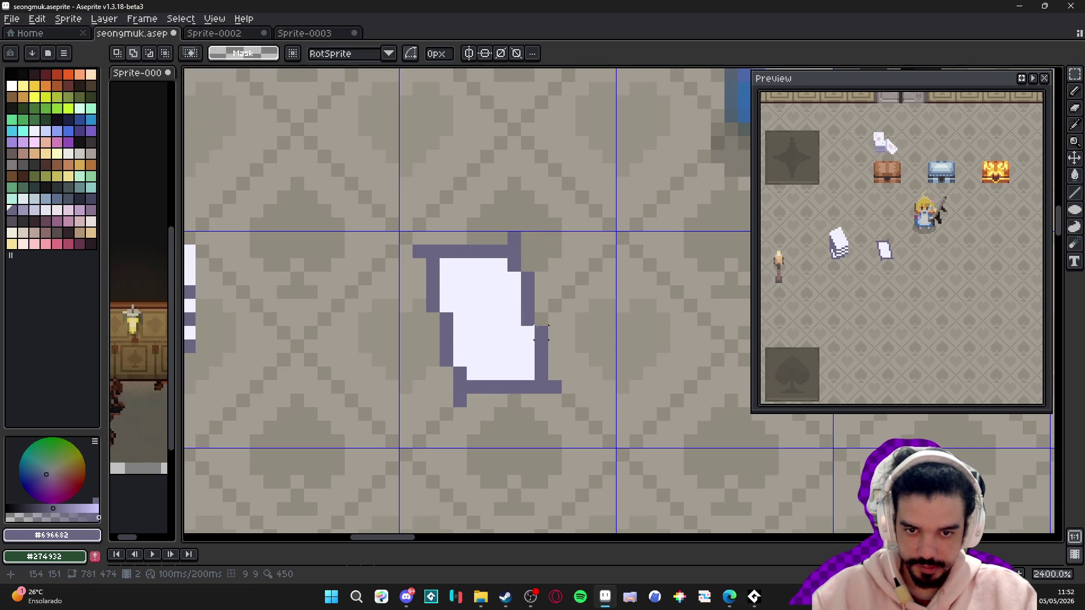
{"action": "key", "text": "ctrl+z"}
{"action": "key", "text": "ctrl+z"}
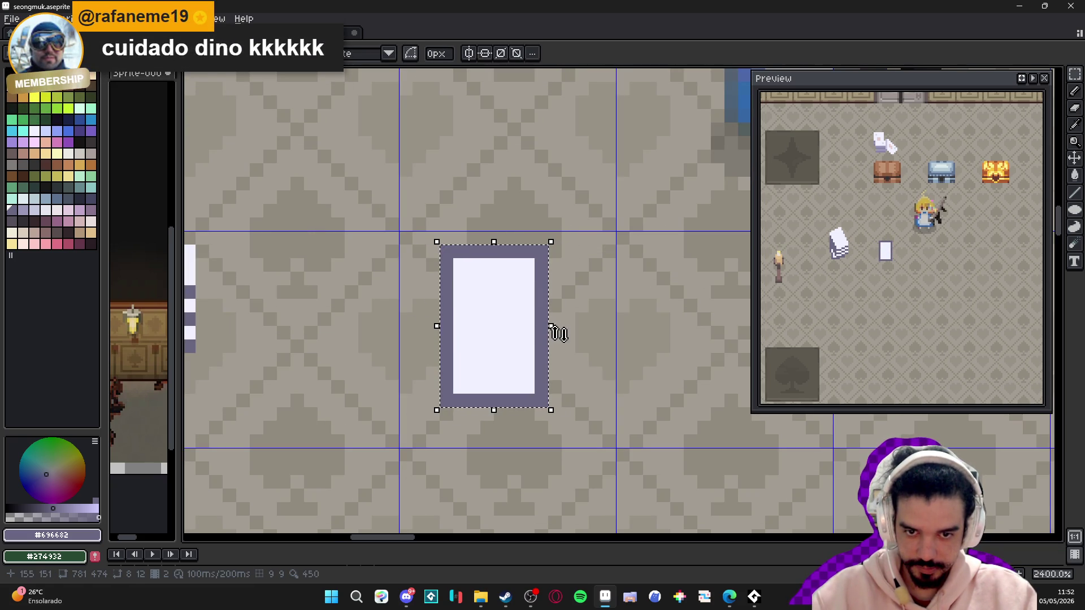
- Rotate the card about one degree, then redraw its right purple edge and pick white
{"action": "left_click_drag", "start_coordinate": [556, 420], "coordinate": [565, 428]}
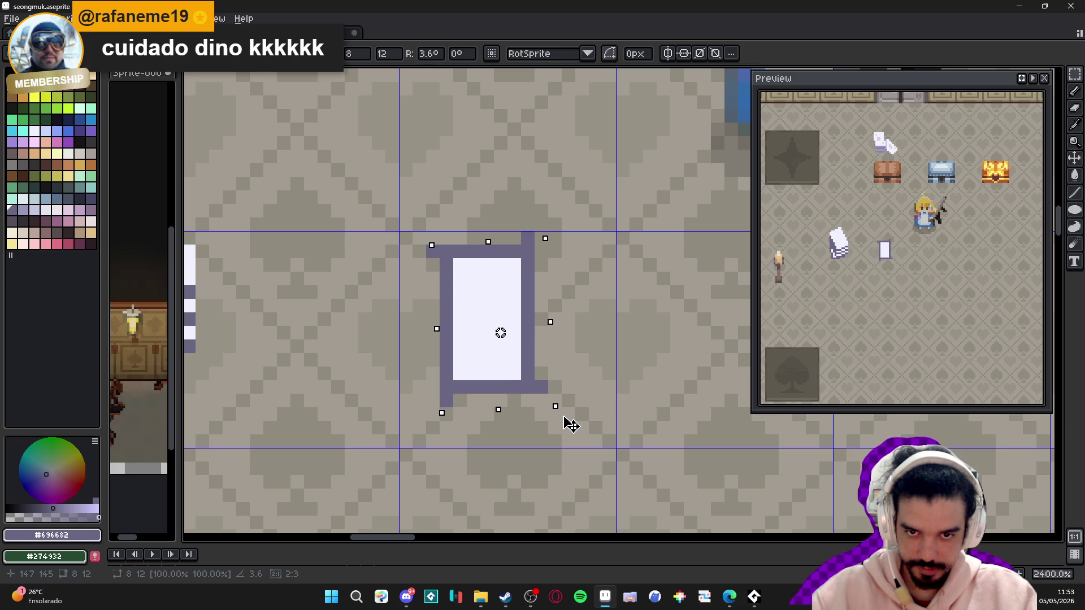
{"action": "left_click_drag", "start_coordinate": [565, 415], "coordinate": [563, 415]}
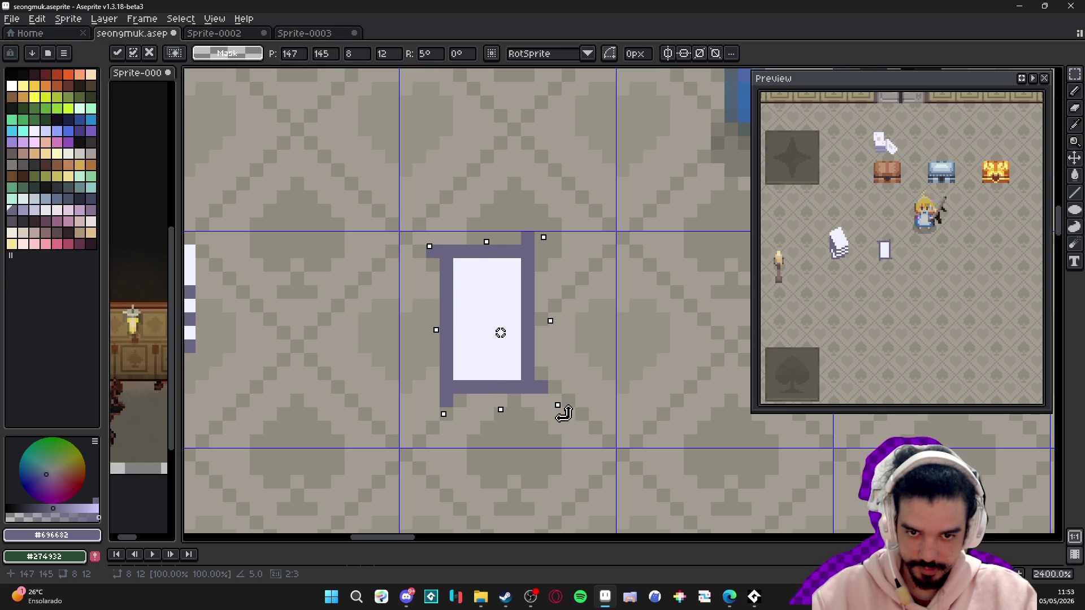
{"action": "key", "text": "Escape"}
{"action": "mouse_move", "coordinate": [564, 415]}
{"action": "left_mouse_down"}
{"action": "mouse_move", "coordinate": [575, 420]}
{"action": "mouse_move", "coordinate": [558, 412]}
{"action": "mouse_move", "coordinate": [567, 427]}
{"action": "mouse_move", "coordinate": [554, 426]}
{"action": "mouse_move", "coordinate": [568, 428]}
{"action": "left_mouse_up"}
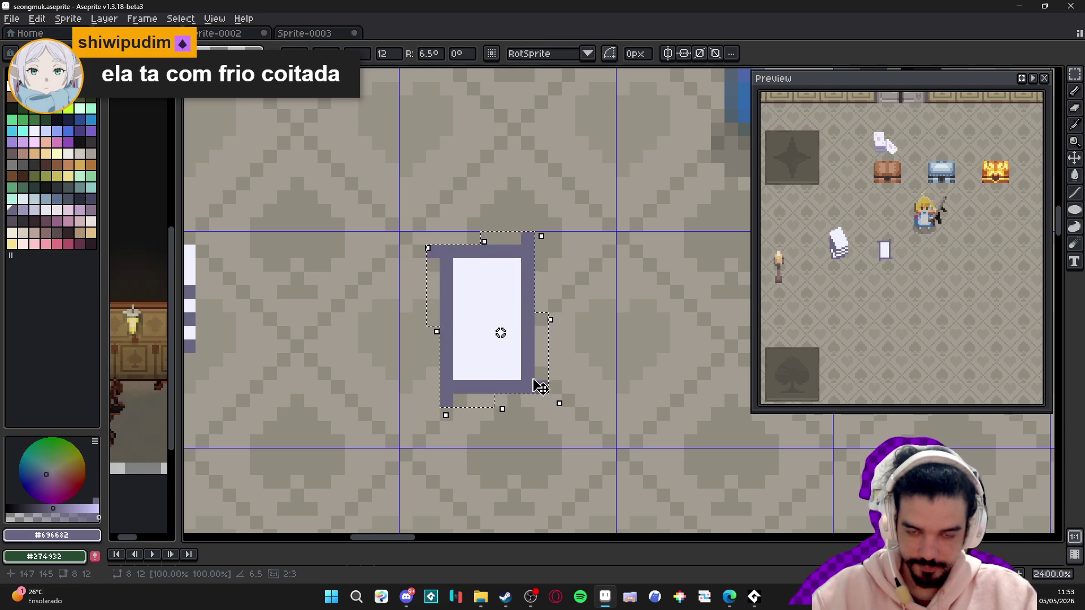
{"action": "key", "text": "b"}
{"action": "left_click_drag", "start_coordinate": [547, 380], "coordinate": [535, 344]}
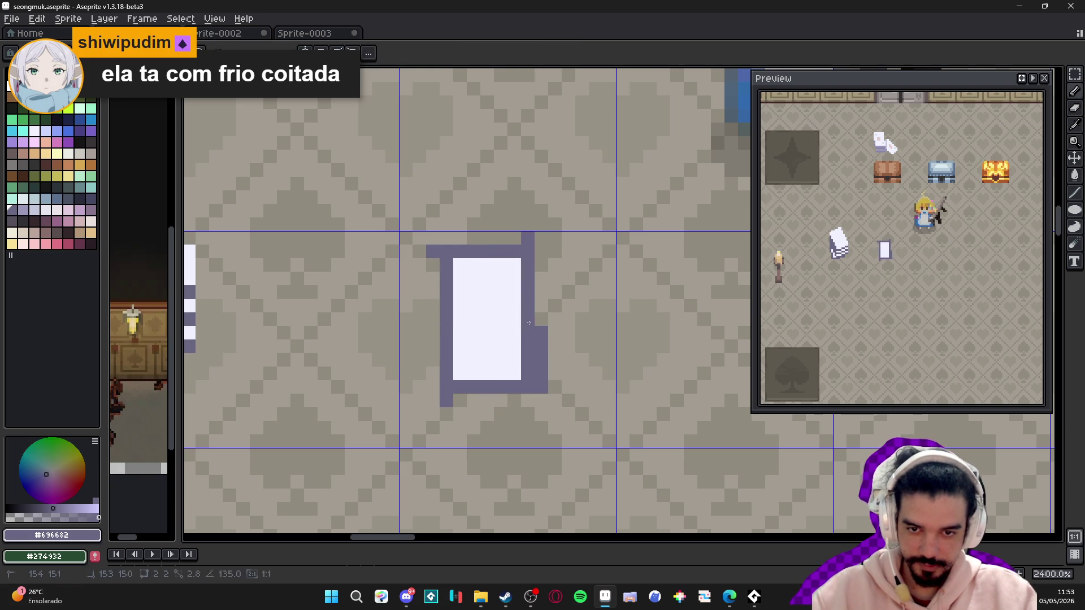
{"action": "left_click", "coordinate": [450, 318], "text": "alt"}
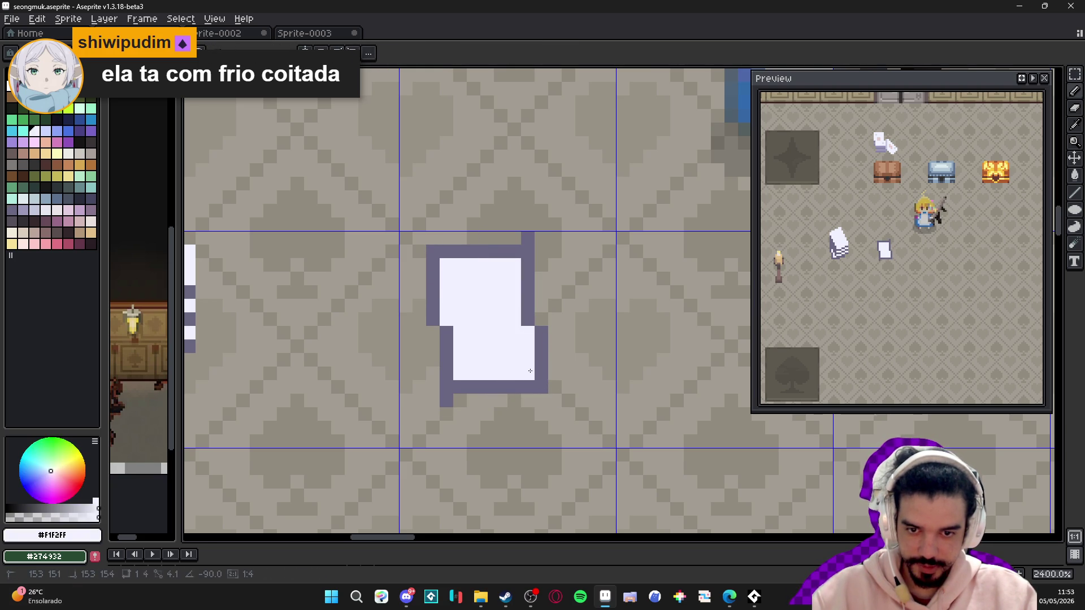
{"action": "key", "text": "e"}
{"action": "scroll", "coordinate": [446, 401], "scroll_direction": "down", "scroll_amount": 4}
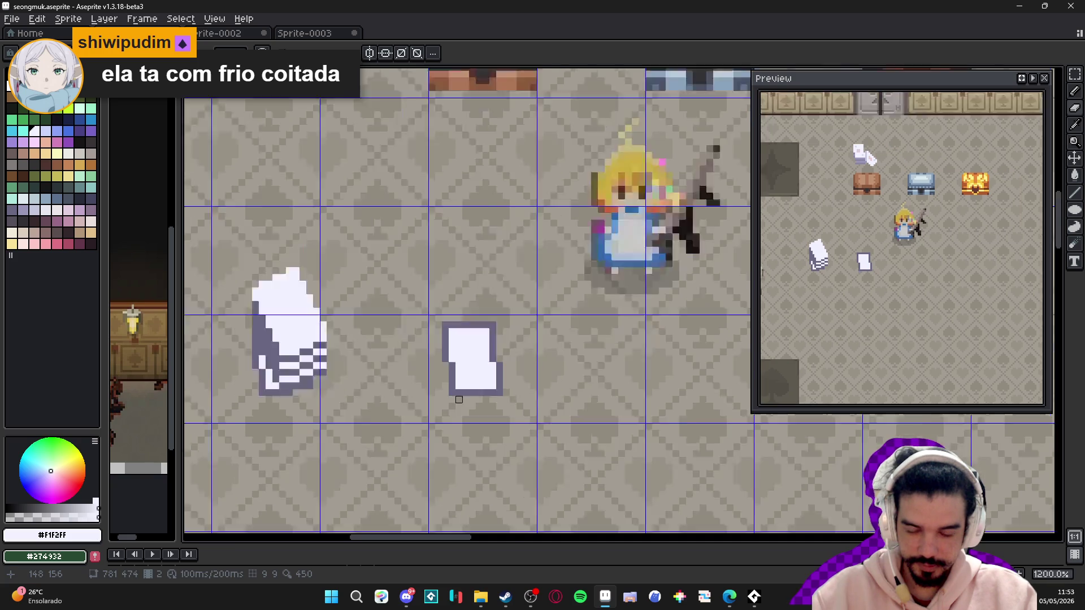
- Paste a copy of the card, try positioning it beside the original, then delete the floating copy
{"action": "scroll", "coordinate": [464, 367], "scroll_direction": "up", "scroll_amount": 1}
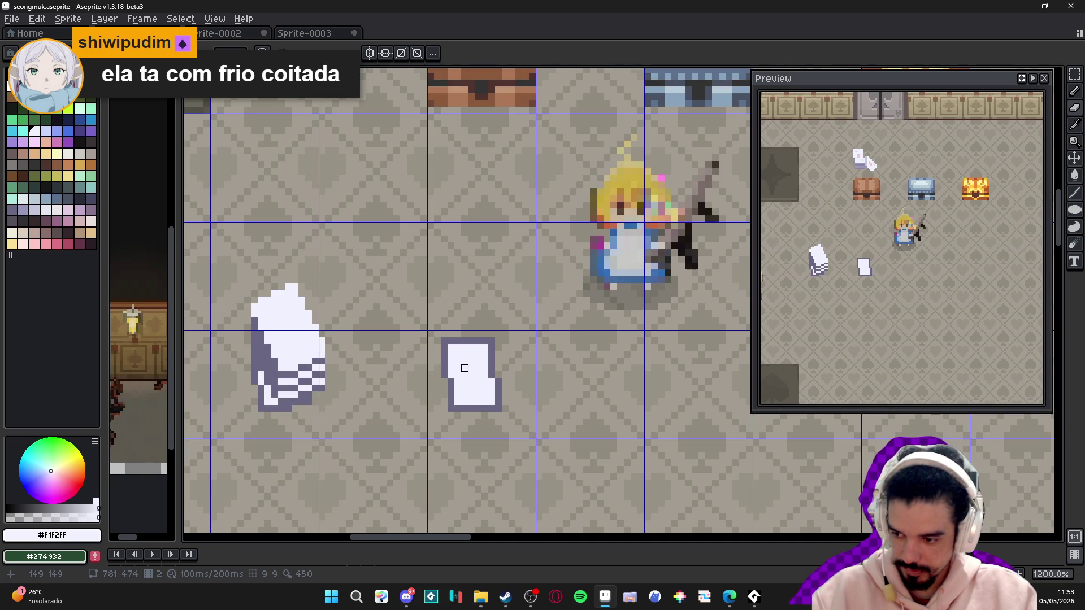
{"action": "scroll", "coordinate": [458, 361], "scroll_direction": "down", "scroll_amount": 1}
{"action": "scroll", "coordinate": [455, 358], "scroll_direction": "up", "scroll_amount": 3}
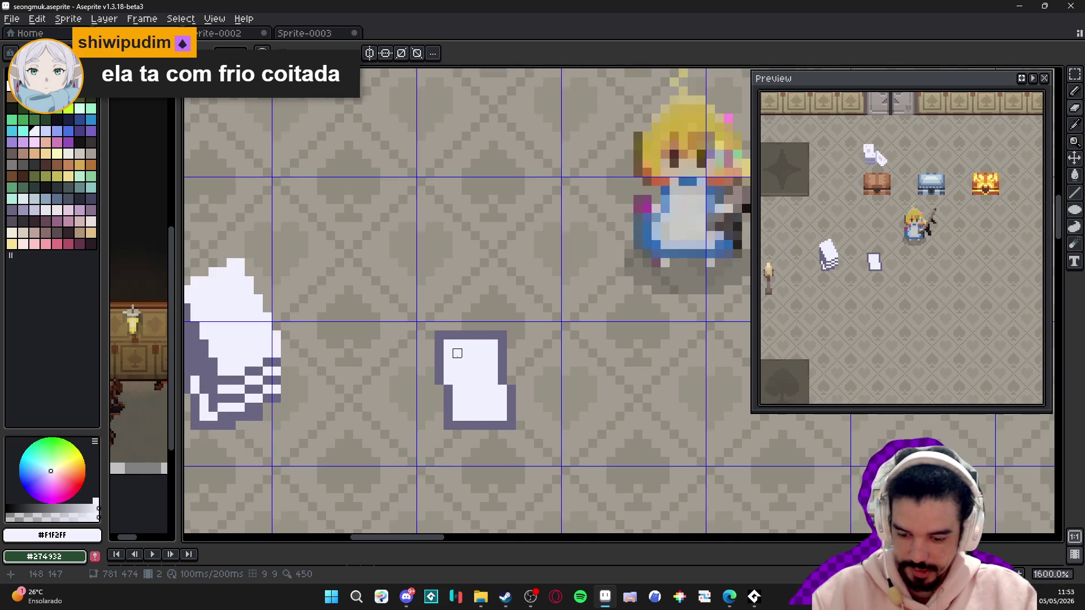
{"action": "scroll", "coordinate": [446, 348], "scroll_direction": "up", "scroll_amount": 1}
{"action": "scroll", "coordinate": [433, 335], "scroll_direction": "down", "scroll_amount": 1}
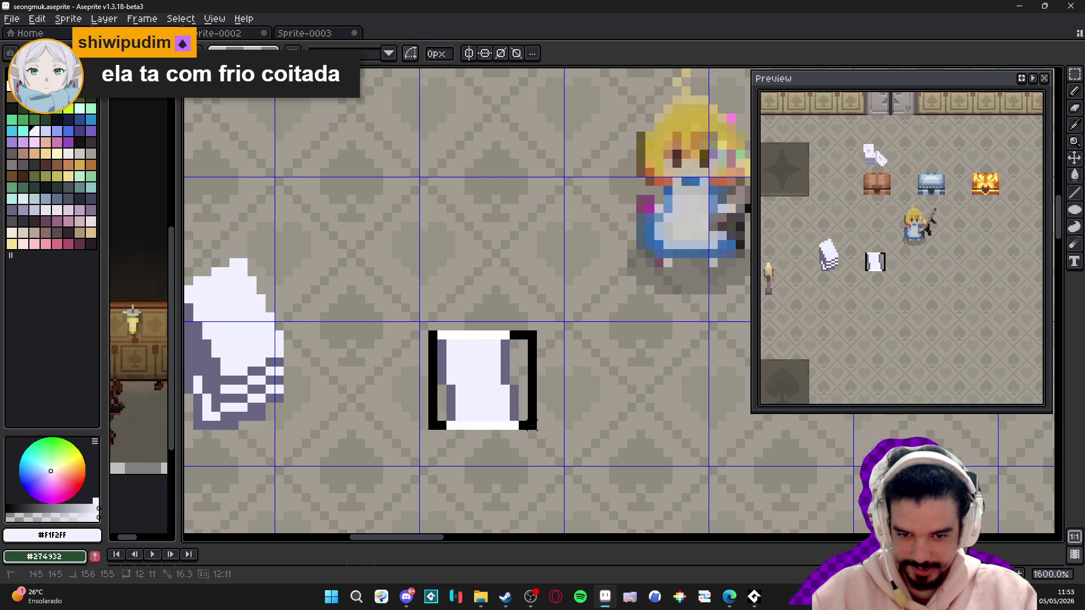
{"action": "scroll", "coordinate": [432, 335], "scroll_direction": "down", "scroll_amount": 2}
{"action": "scroll", "coordinate": [336, 370], "scroll_direction": "up", "scroll_amount": 2}
{"action": "key", "text": "w"}
{"action": "key", "text": "ctrl+v"}
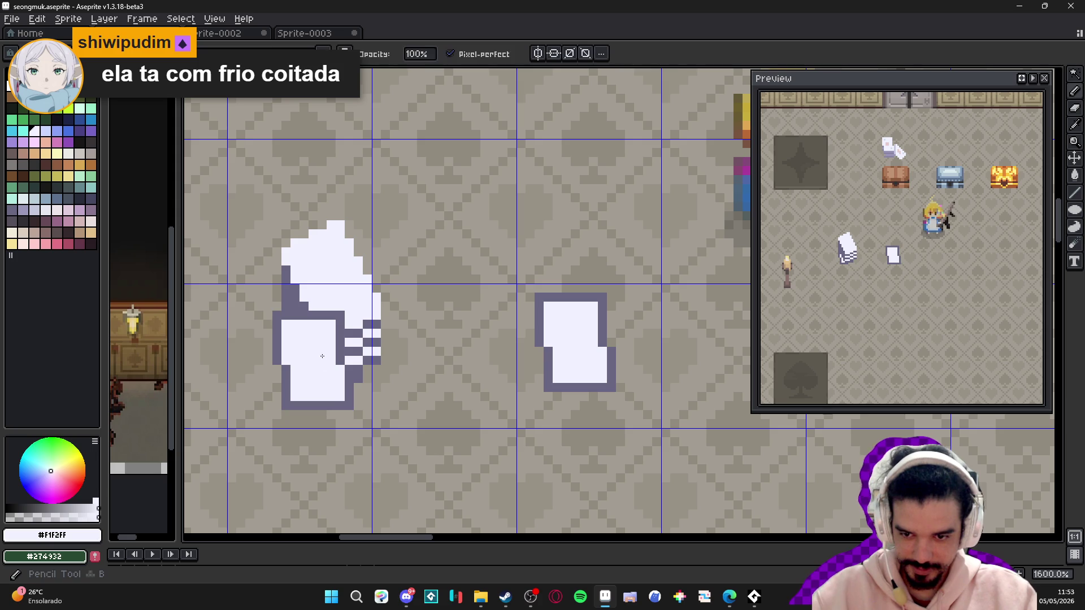
{"action": "mouse_move", "coordinate": [336, 366]}
{"action": "left_mouse_down"}
{"action": "mouse_move", "coordinate": [480, 310]}
{"action": "mouse_move", "coordinate": [371, 281]}
{"action": "mouse_move", "coordinate": [318, 363]}
{"action": "mouse_move", "coordinate": [357, 246]}
{"action": "mouse_move", "coordinate": [339, 268]}
{"action": "mouse_move", "coordinate": [320, 363]}
{"action": "mouse_move", "coordinate": [401, 219]}
{"action": "left_mouse_up"}
{"action": "key", "text": "ctrl+z"}
{"action": "scroll", "coordinate": [447, 226], "scroll_direction": "down", "scroll_amount": 4}
{"action": "left_click_drag", "start_coordinate": [515, 248], "coordinate": [536, 271]}
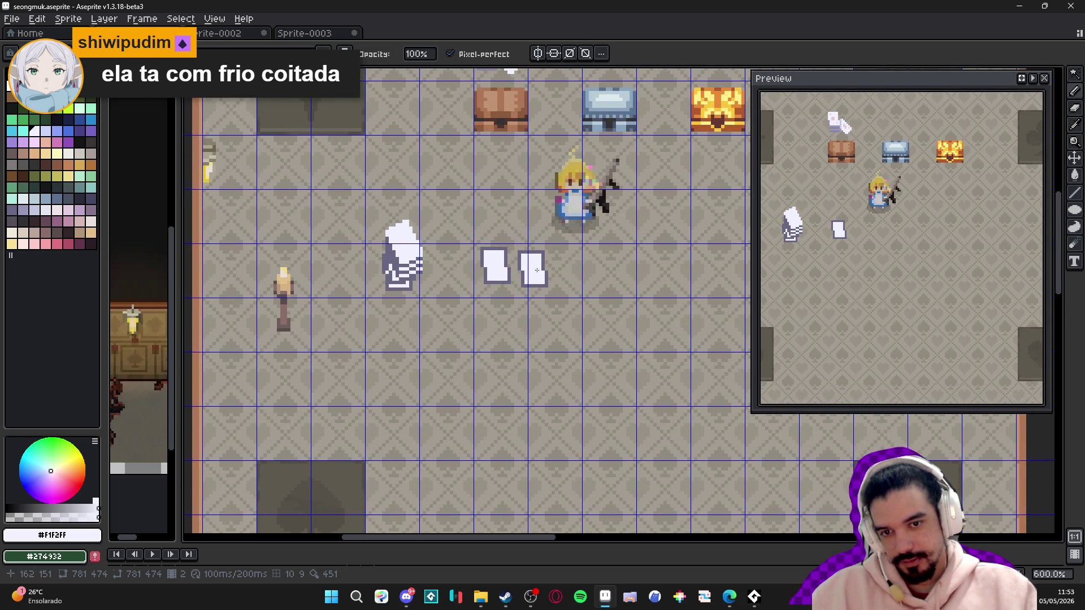
{"action": "scroll", "coordinate": [529, 273], "scroll_direction": "down", "scroll_amount": 3}
{"action": "key", "text": "Delete"}
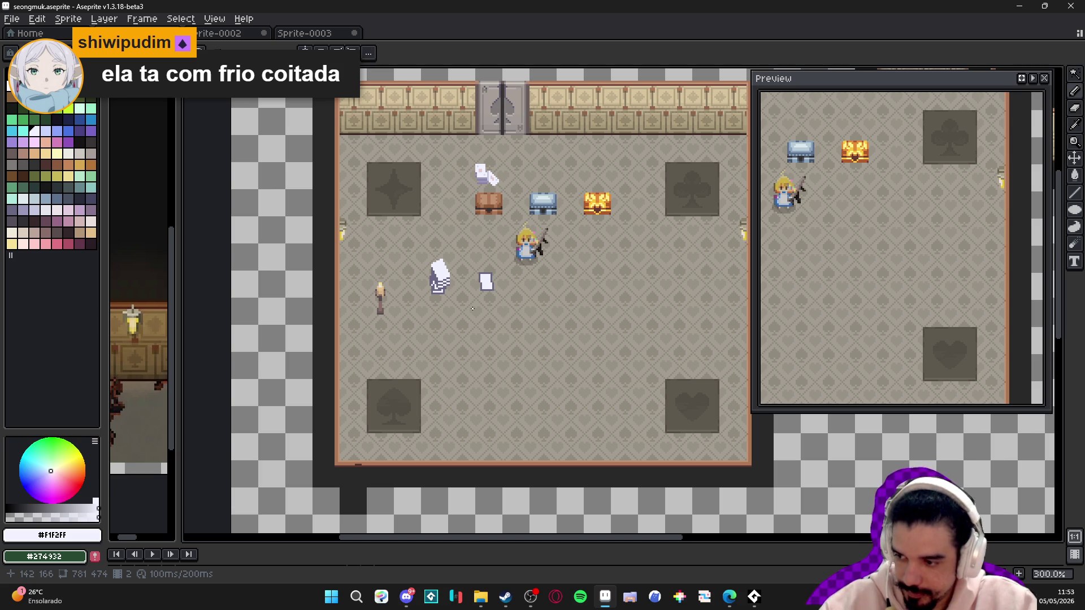
- Rework the card's bottom rows with the Pencil, undoing strokes until the lower section looks right
{"action": "scroll", "coordinate": [490, 280], "scroll_direction": "up", "scroll_amount": 6}
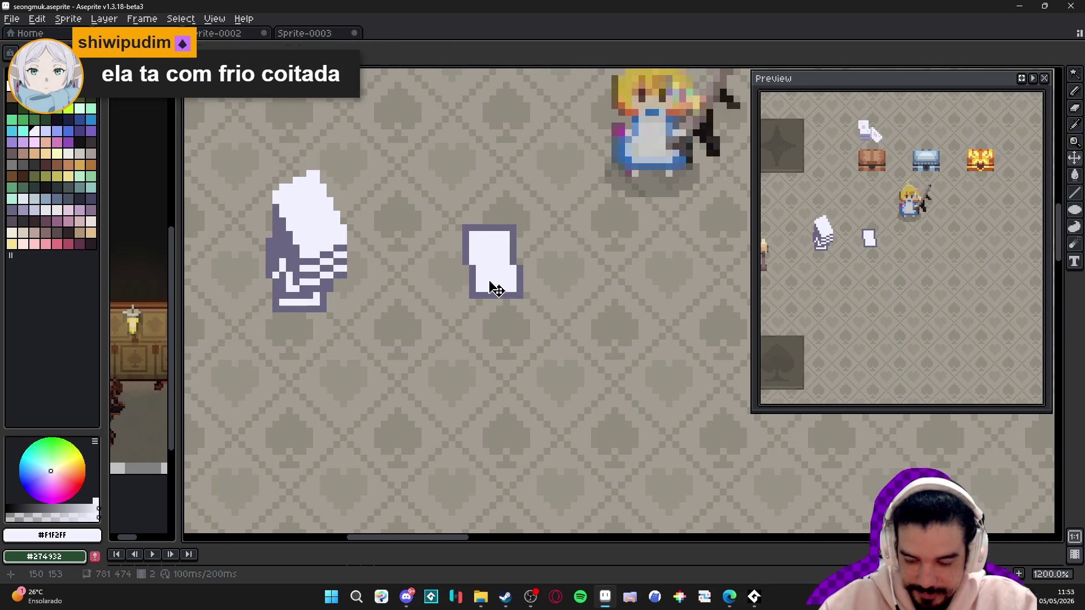
{"action": "key", "text": "b"}
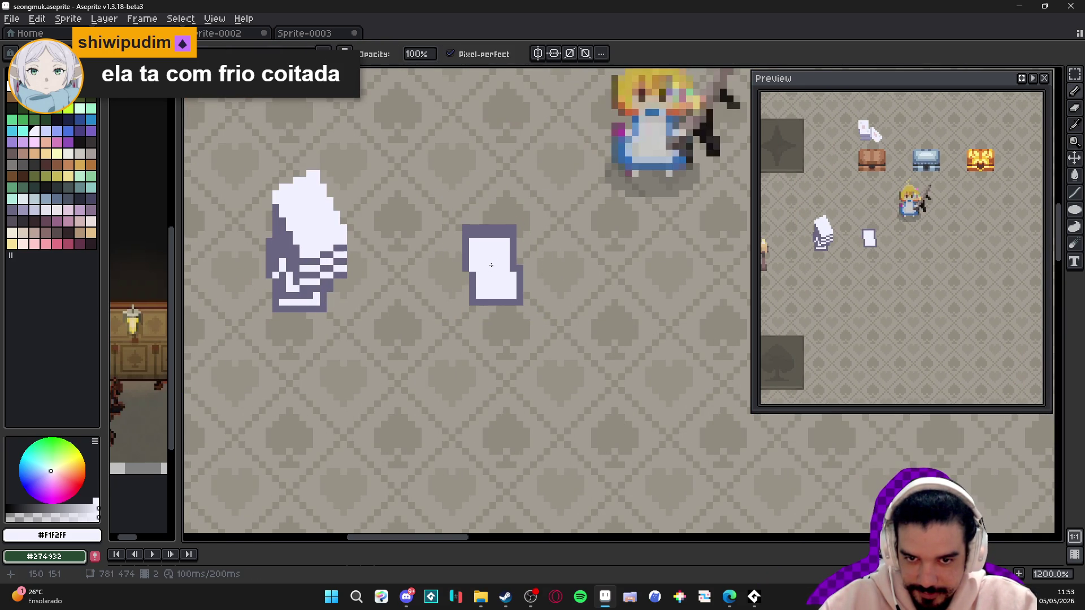
{"action": "key", "text": "ctrl+z"}
{"action": "key", "text": "w"}
{"action": "key", "text": "ctrl+d"}
{"action": "key", "text": "b"}
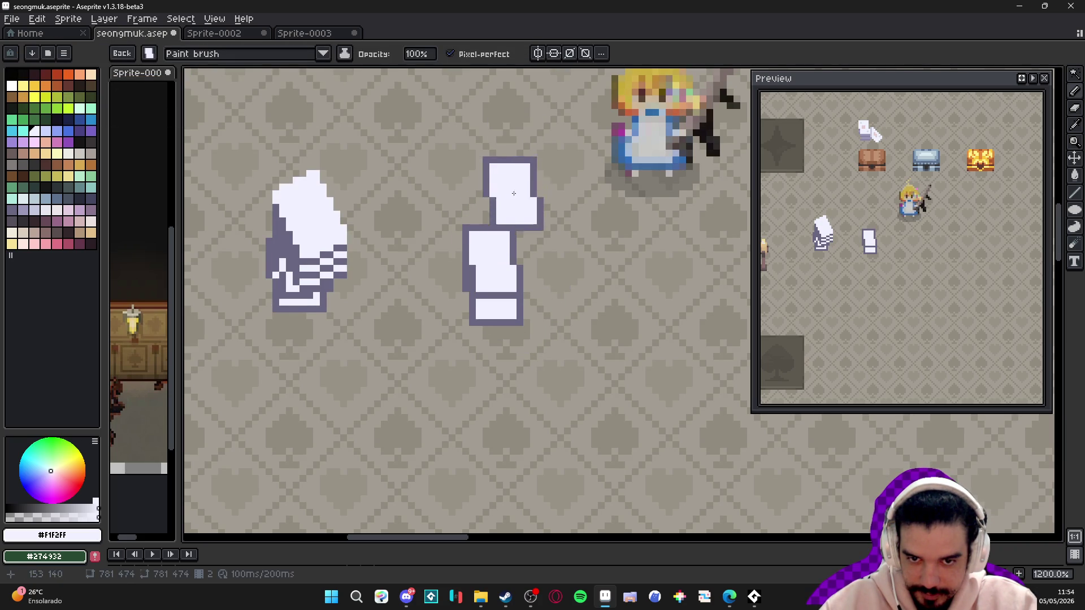
{"action": "key", "text": "z"}
{"action": "key", "text": "ctrl+z"}
{"action": "key", "text": "b"}
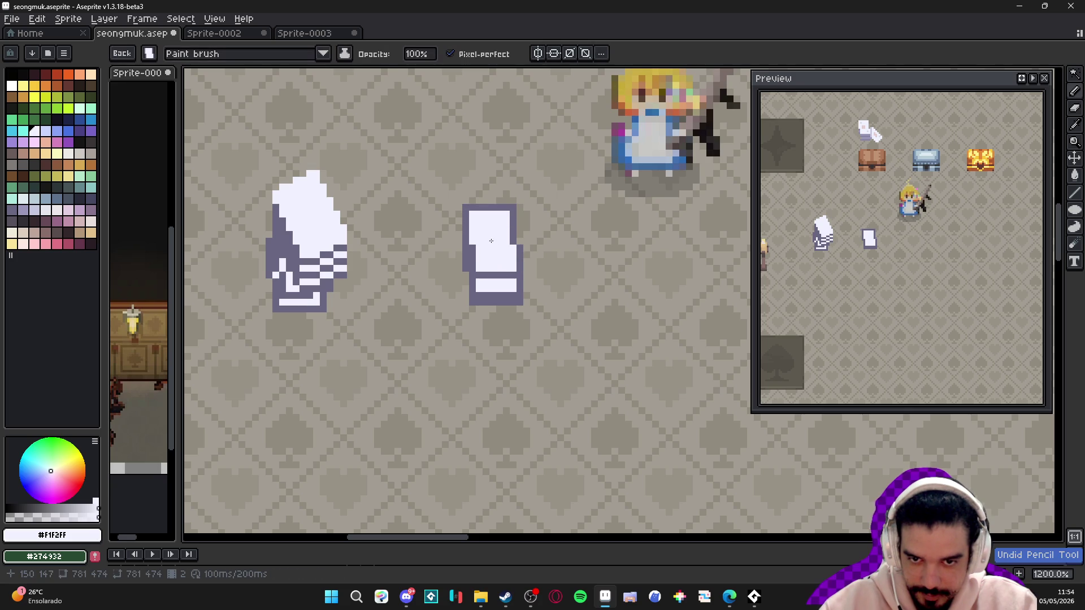
{"action": "key", "text": "ctrl+z"}
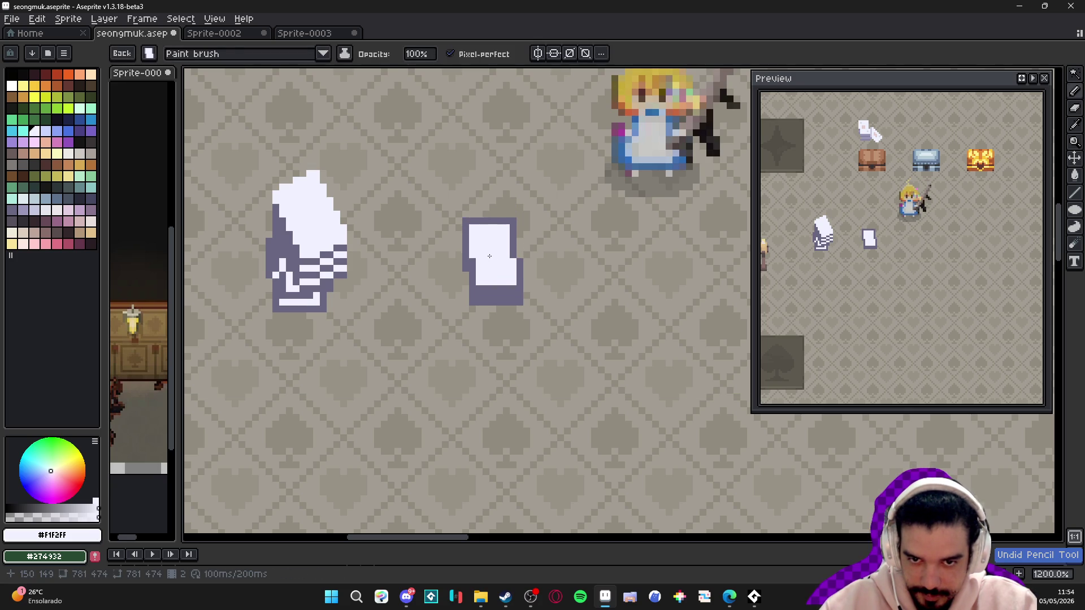
{"action": "key", "text": "ctrl+z"}
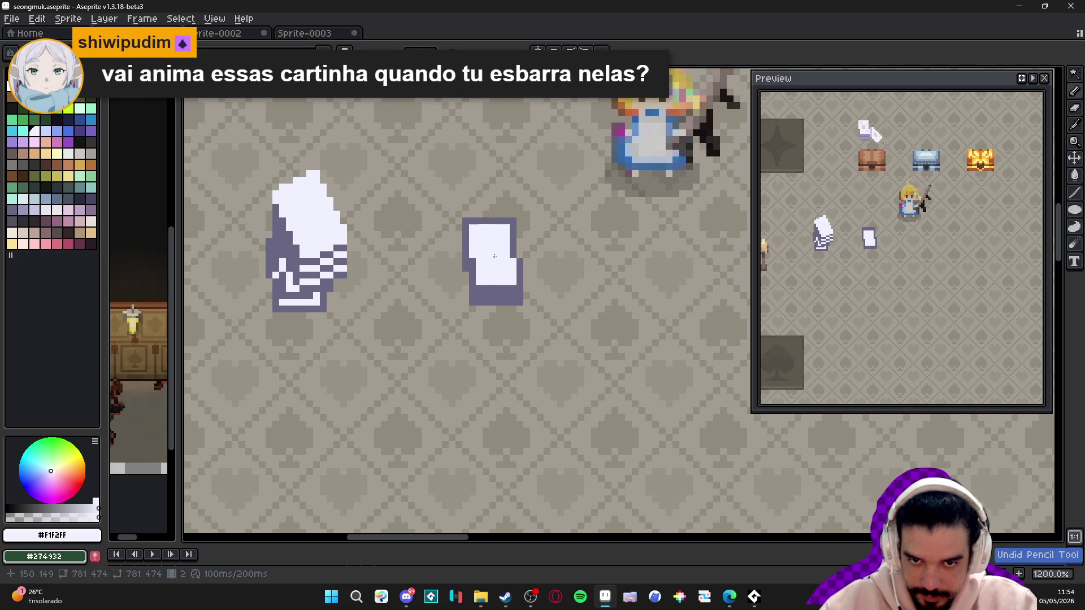
{"action": "key", "text": "ctrl+d"}
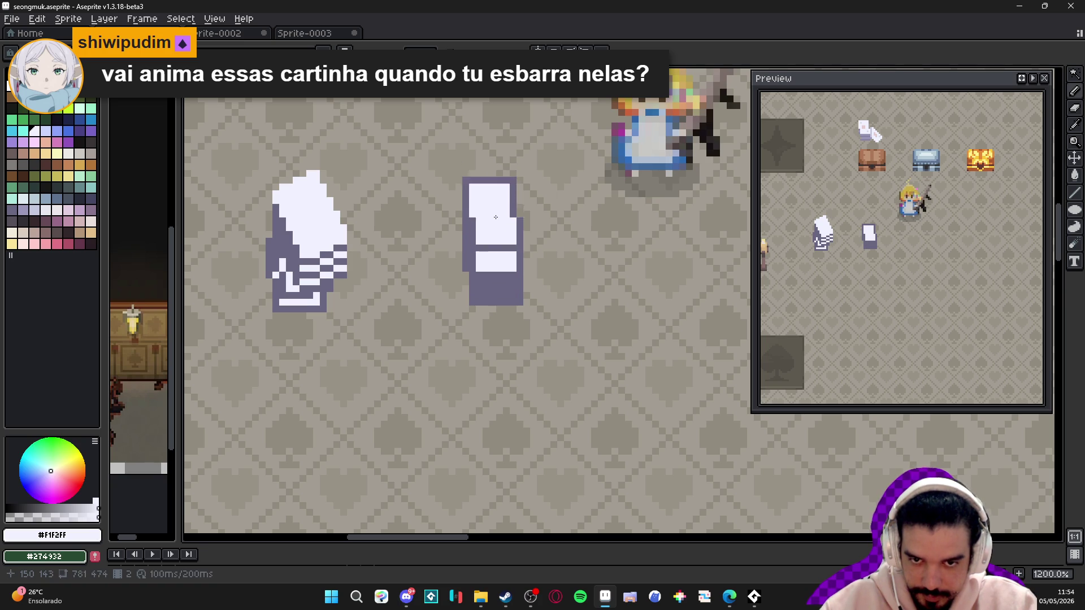
{"action": "scroll", "coordinate": [496, 234], "scroll_direction": "down", "scroll_amount": 4}
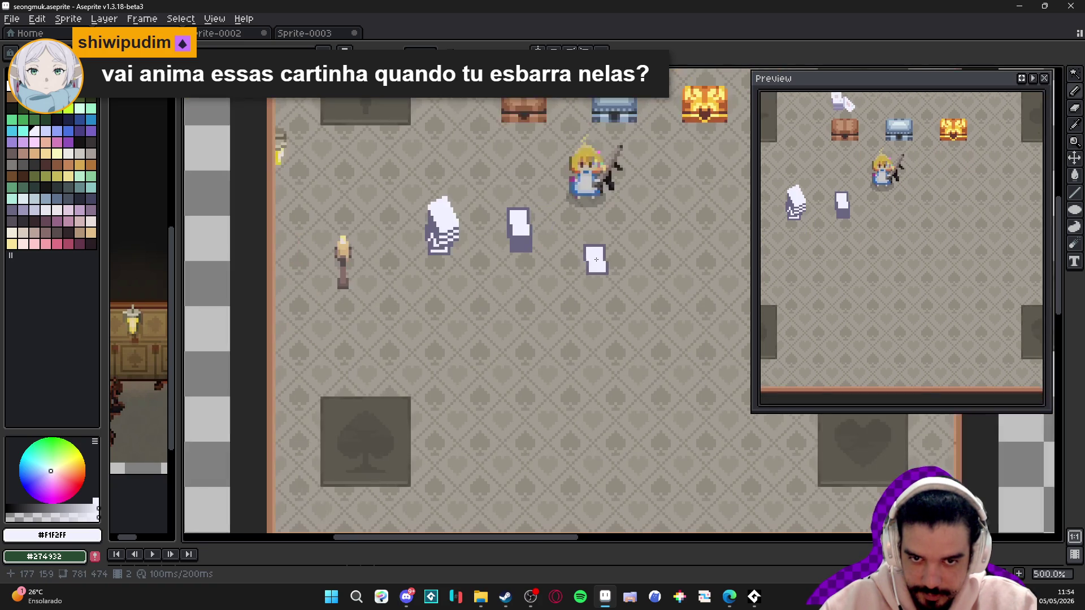
- Erase the card's purple left border column and draw a lighter purple stripe across its base
{"action": "scroll", "coordinate": [508, 264], "scroll_direction": "up", "scroll_amount": 3}
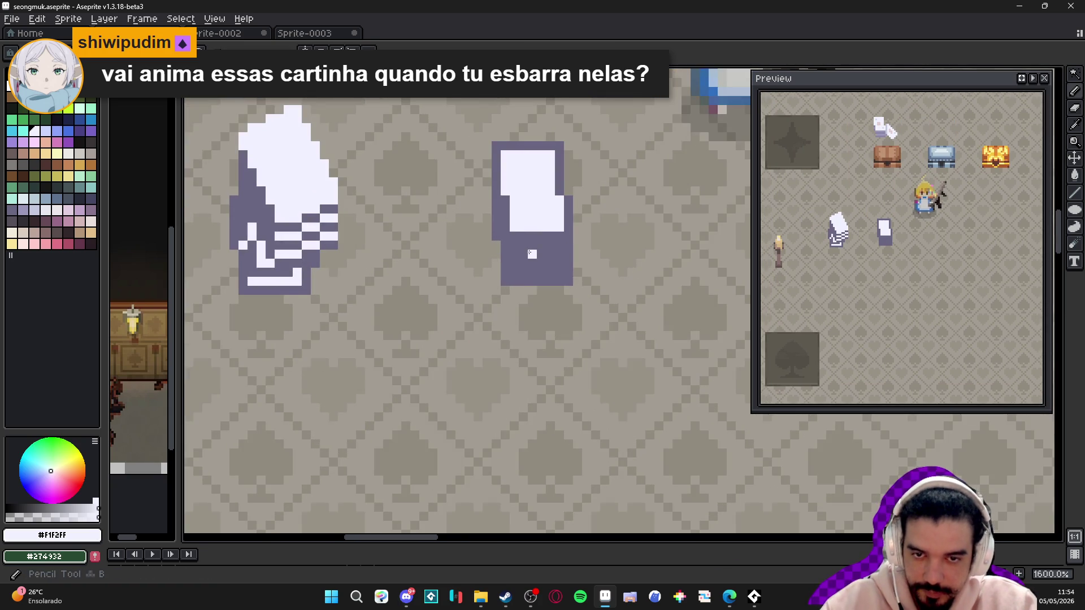
{"action": "scroll", "coordinate": [554, 237], "scroll_direction": "up", "scroll_amount": 2}
{"action": "left_click", "coordinate": [554, 238], "text": "alt"}
{"action": "left_click", "coordinate": [24, 209]}
{"action": "key", "text": "e"}
{"action": "mouse_move", "coordinate": [480, 93]}
{"action": "left_mouse_down"}
{"action": "mouse_move", "coordinate": [430, 173]}
{"action": "mouse_move", "coordinate": [524, 173]}
{"action": "mouse_move", "coordinate": [524, 240]}
{"action": "mouse_move", "coordinate": [538, 254]}
{"action": "mouse_move", "coordinate": [550, 364]}
{"action": "mouse_move", "coordinate": [538, 385]}
{"action": "left_mouse_up"}
{"action": "left_click_drag", "start_coordinate": [429, 186], "coordinate": [430, 308]}
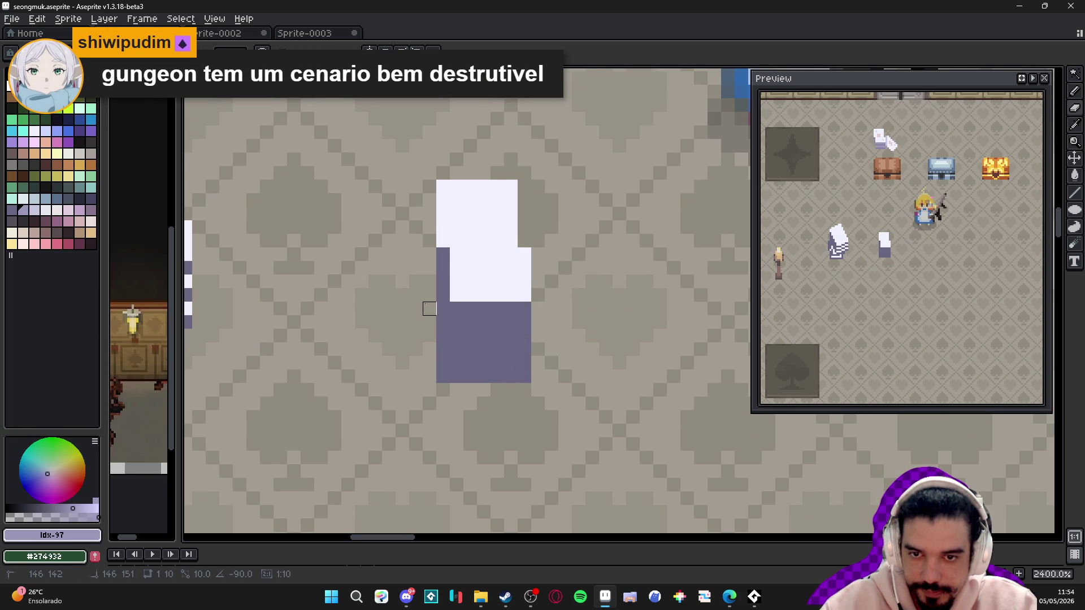
{"action": "scroll", "coordinate": [458, 333], "scroll_direction": "down", "scroll_amount": 6}
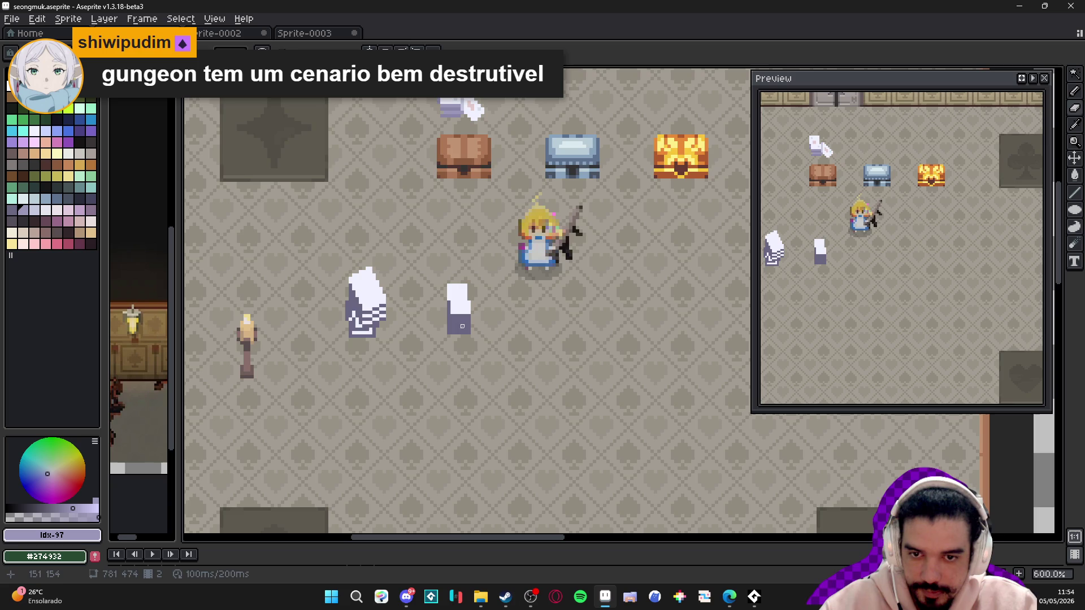
{"action": "scroll", "coordinate": [473, 300], "scroll_direction": "up", "scroll_amount": 3}
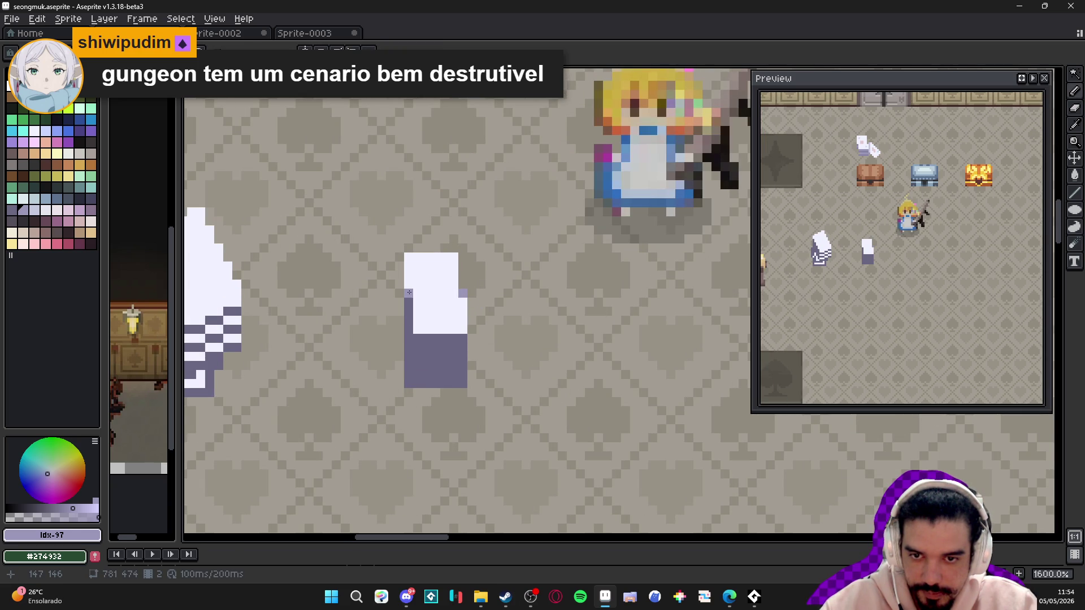
{"action": "mouse_move", "coordinate": [465, 342]}
{"action": "left_mouse_down"}
{"action": "mouse_move", "coordinate": [411, 340]}
{"action": "mouse_move", "coordinate": [462, 367]}
{"action": "left_mouse_up"}
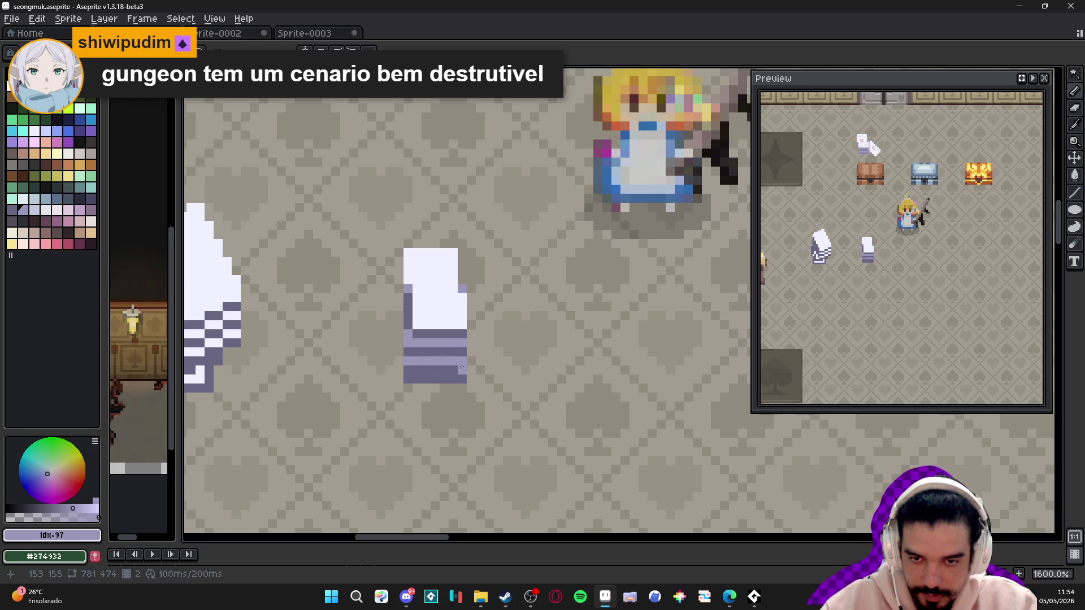
{"action": "left_click", "coordinate": [420, 377]}
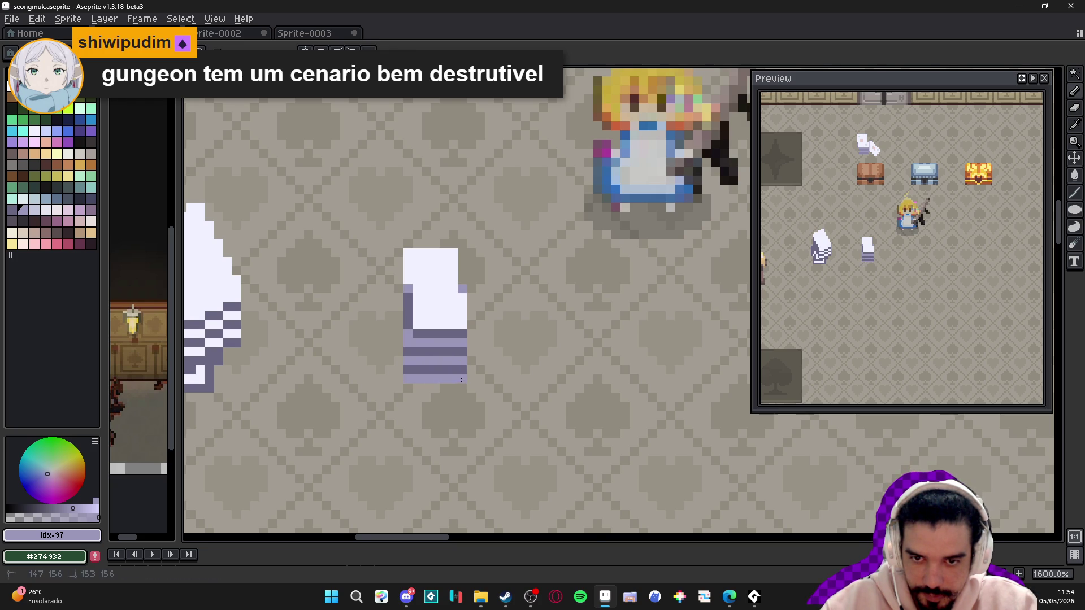
{"action": "scroll", "coordinate": [436, 382], "scroll_direction": "down", "scroll_amount": 5}
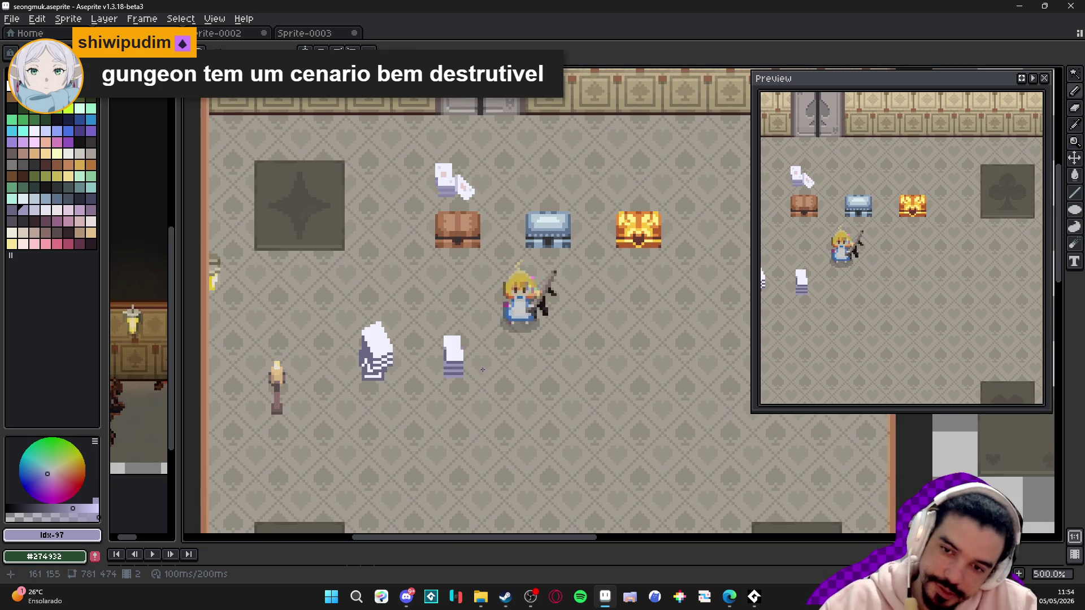
{"action": "scroll", "coordinate": [398, 369], "scroll_direction": "up", "scroll_amount": 2}
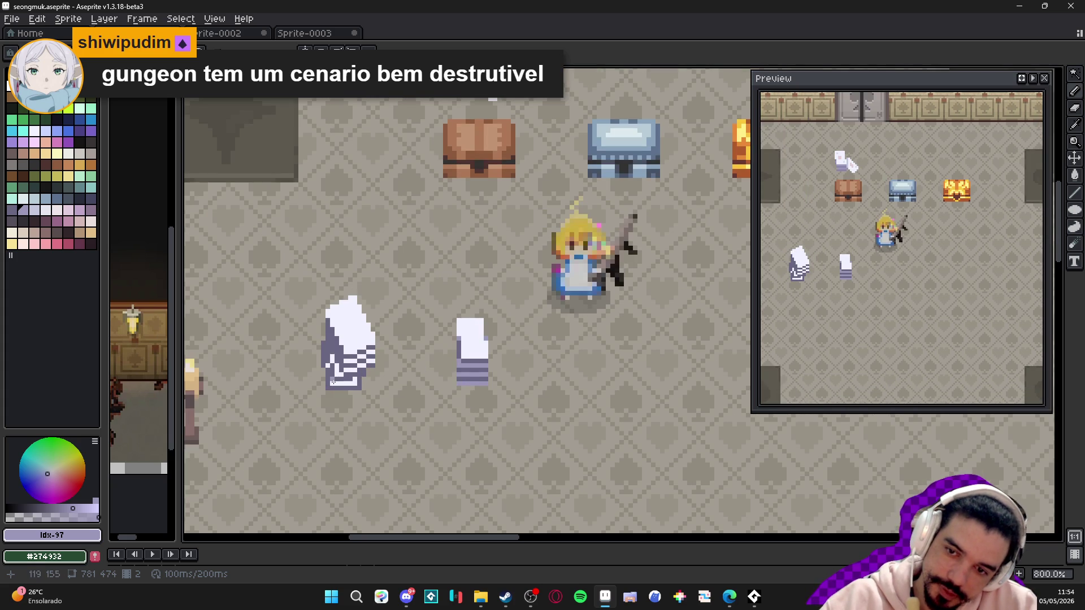
{"action": "scroll", "coordinate": [339, 373], "scroll_direction": "up", "scroll_amount": 3}
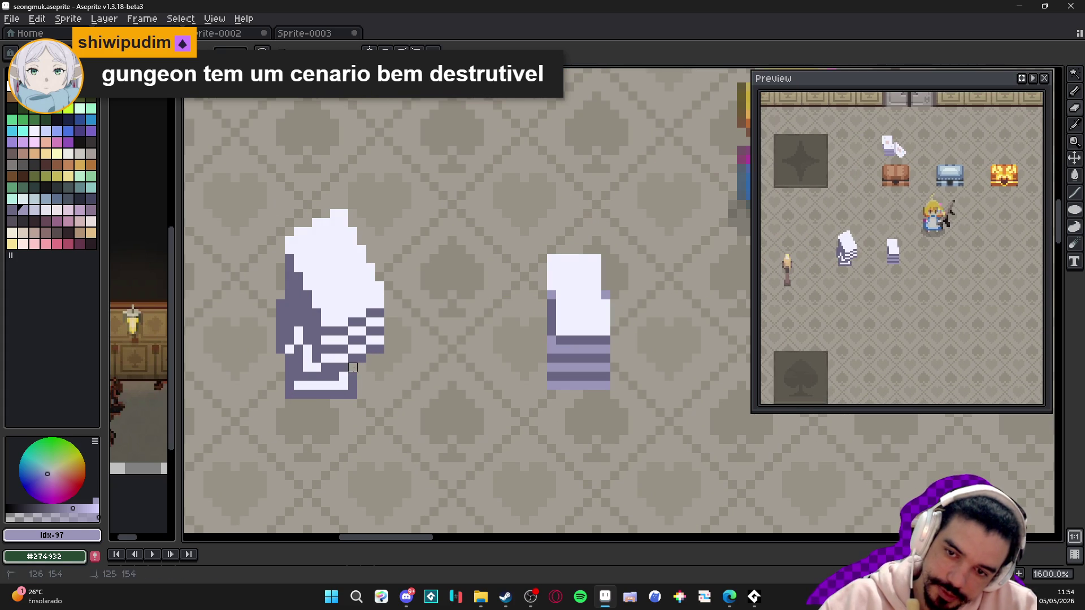
- Erase the stray pixels at the stack's lower-left corner and below it
{"action": "key", "text": "e"}
{"action": "mouse_move", "coordinate": [357, 380]}
{"action": "left_mouse_down"}
{"action": "mouse_move", "coordinate": [274, 380]}
{"action": "mouse_move", "coordinate": [303, 363]}
{"action": "mouse_move", "coordinate": [280, 299]}
{"action": "left_mouse_up"}
{"action": "left_click_drag", "start_coordinate": [285, 390], "coordinate": [361, 404]}
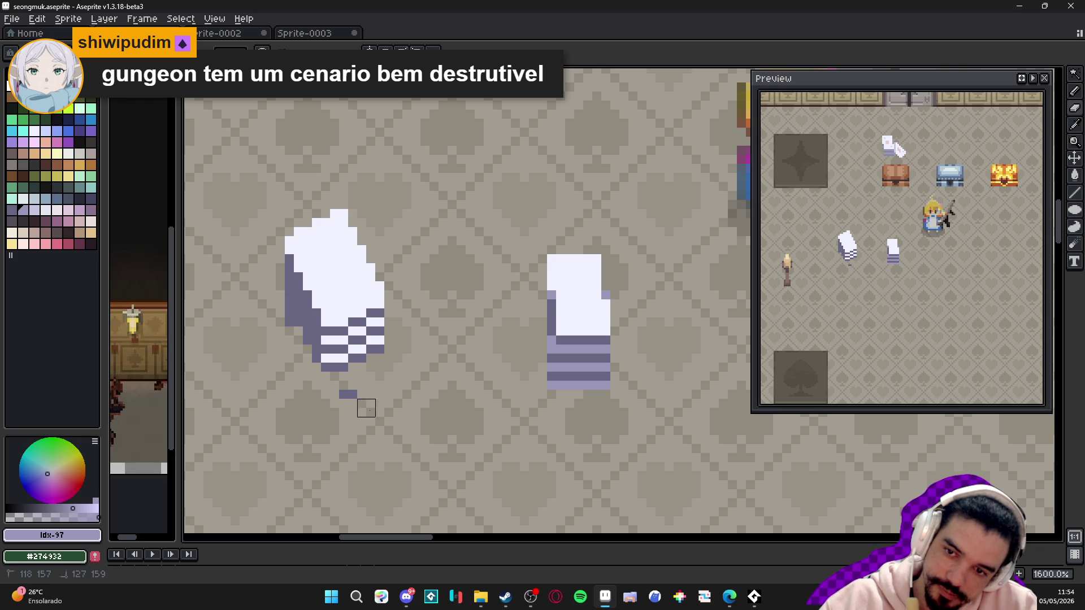
{"action": "left_click", "coordinate": [286, 317]}
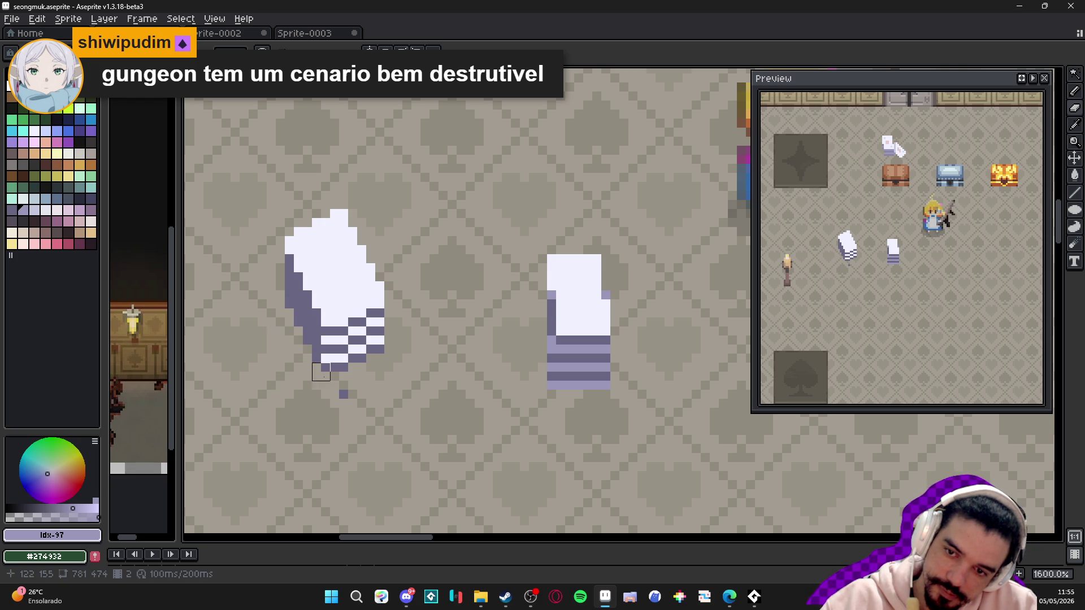
{"action": "scroll", "coordinate": [366, 390], "scroll_direction": "down", "scroll_amount": 4}
{"action": "scroll", "coordinate": [455, 374], "scroll_direction": "up", "scroll_amount": 2}
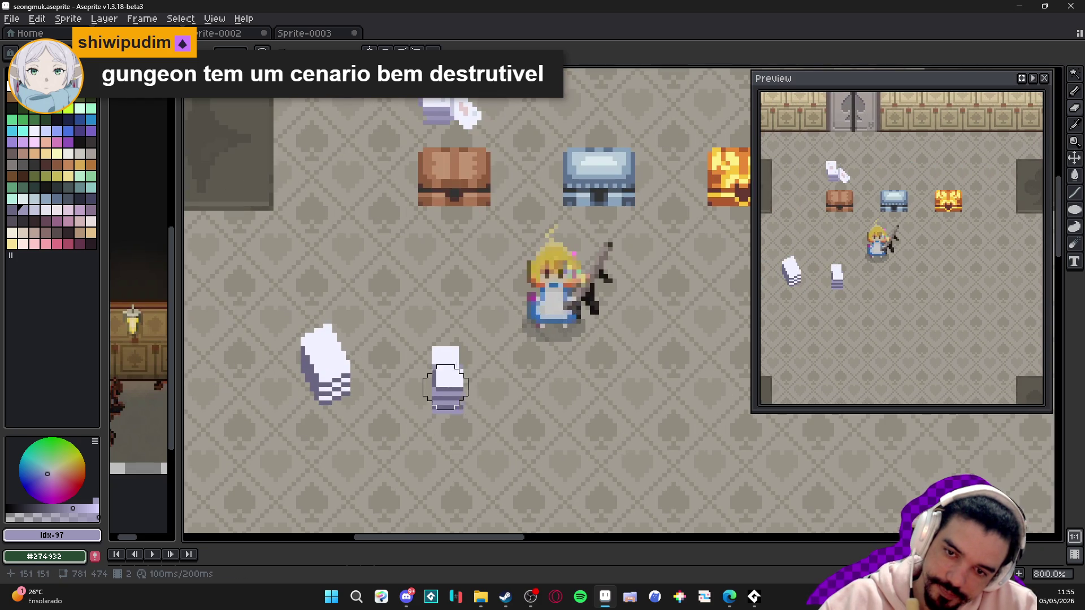
- Repaint the stack's base stripes and bottom rows in lighter lavender Idx-98
{"action": "scroll", "coordinate": [336, 379], "scroll_direction": "up", "scroll_amount": 5}
{"action": "left_click", "coordinate": [343, 382]}
{"action": "left_click_drag", "start_coordinate": [358, 369], "coordinate": [370, 369]}
{"action": "left_click", "coordinate": [317, 396]}
{"action": "mouse_move", "coordinate": [303, 396]}
{"action": "left_mouse_down"}
{"action": "mouse_move", "coordinate": [290, 395]}
{"action": "mouse_move", "coordinate": [294, 423]}
{"action": "mouse_move", "coordinate": [370, 394]}
{"action": "left_mouse_up"}
{"action": "left_click", "coordinate": [364, 423]}
{"action": "left_click_drag", "start_coordinate": [343, 437], "coordinate": [289, 451]}
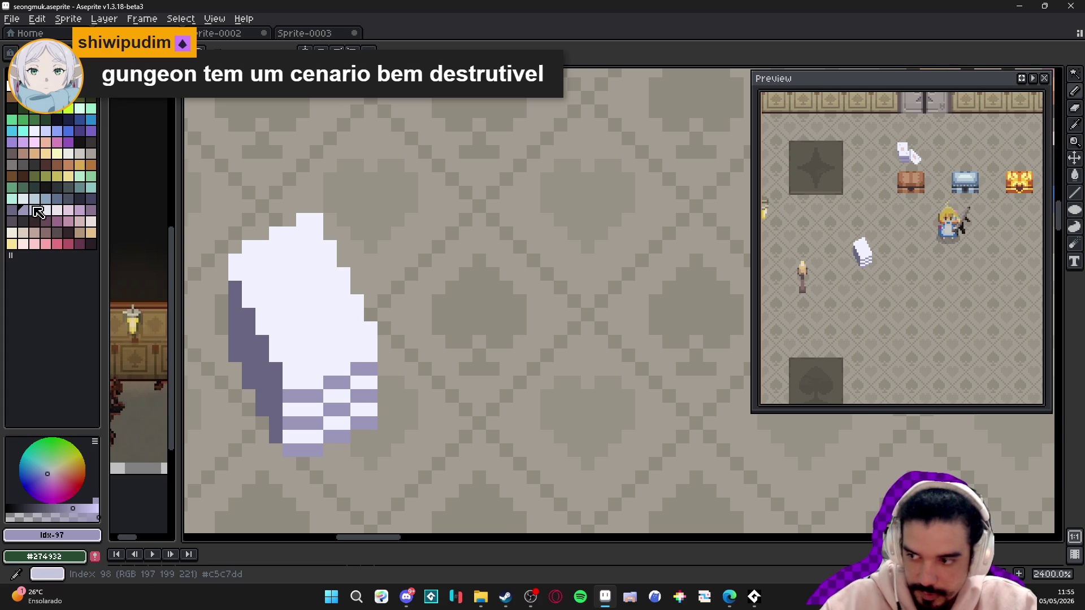
{"action": "left_click", "coordinate": [38, 211]}
{"action": "left_click_drag", "start_coordinate": [369, 374], "coordinate": [406, 364]}
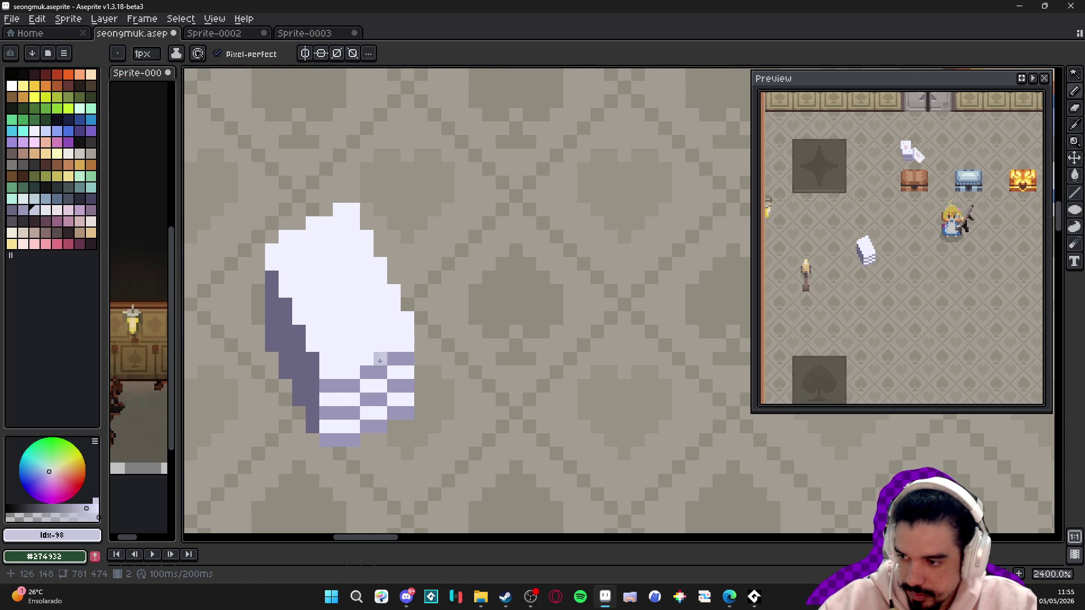
{"action": "mouse_move", "coordinate": [349, 427]}
{"action": "left_mouse_down"}
{"action": "mouse_move", "coordinate": [333, 426]}
{"action": "mouse_move", "coordinate": [389, 403]}
{"action": "mouse_move", "coordinate": [407, 413]}
{"action": "mouse_move", "coordinate": [407, 399]}
{"action": "mouse_move", "coordinate": [379, 386]}
{"action": "mouse_move", "coordinate": [328, 399]}
{"action": "mouse_move", "coordinate": [407, 372]}
{"action": "left_mouse_up"}
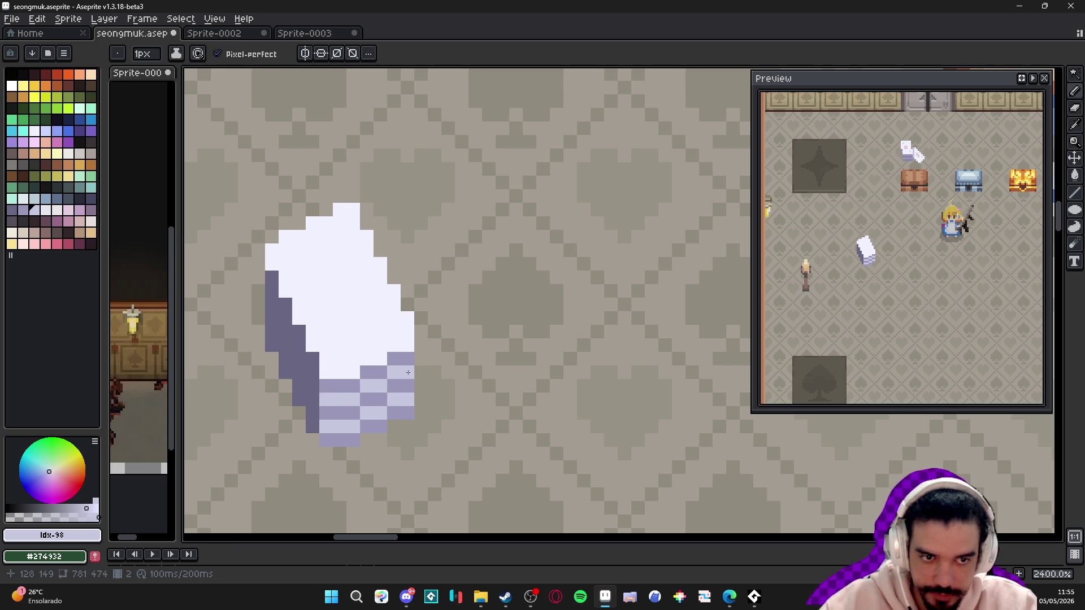
- Extend the dark purple down the side and add an Idx-95 shadow line along the left edge
{"action": "left_click", "coordinate": [310, 380], "text": "alt"}
{"action": "left_click", "coordinate": [326, 413]}
{"action": "left_click", "coordinate": [325, 405]}
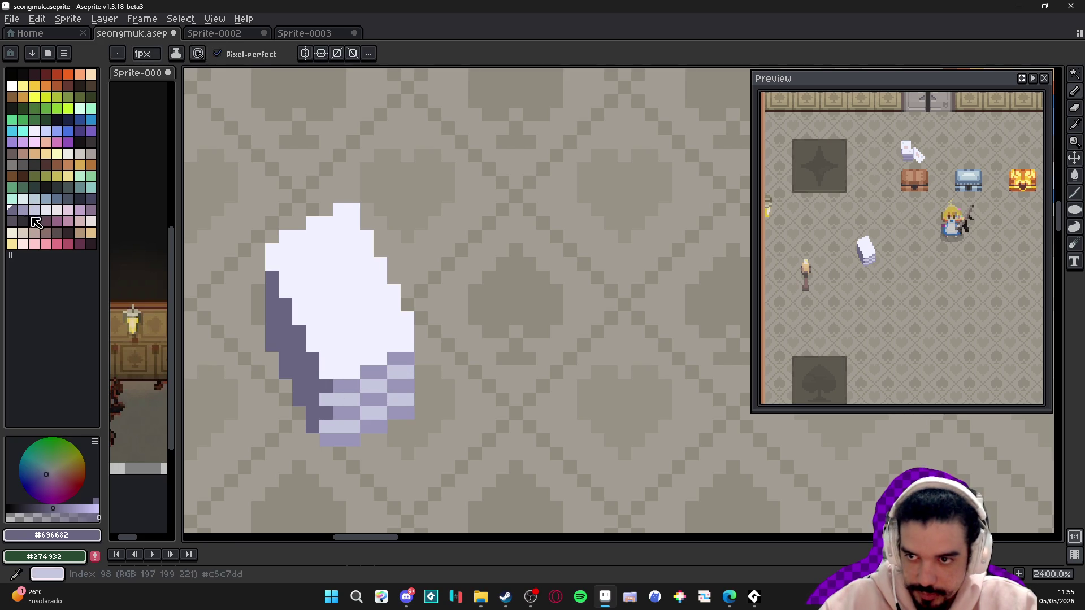
{"action": "left_click", "coordinate": [90, 198]}
{"action": "left_click", "coordinate": [312, 346]}
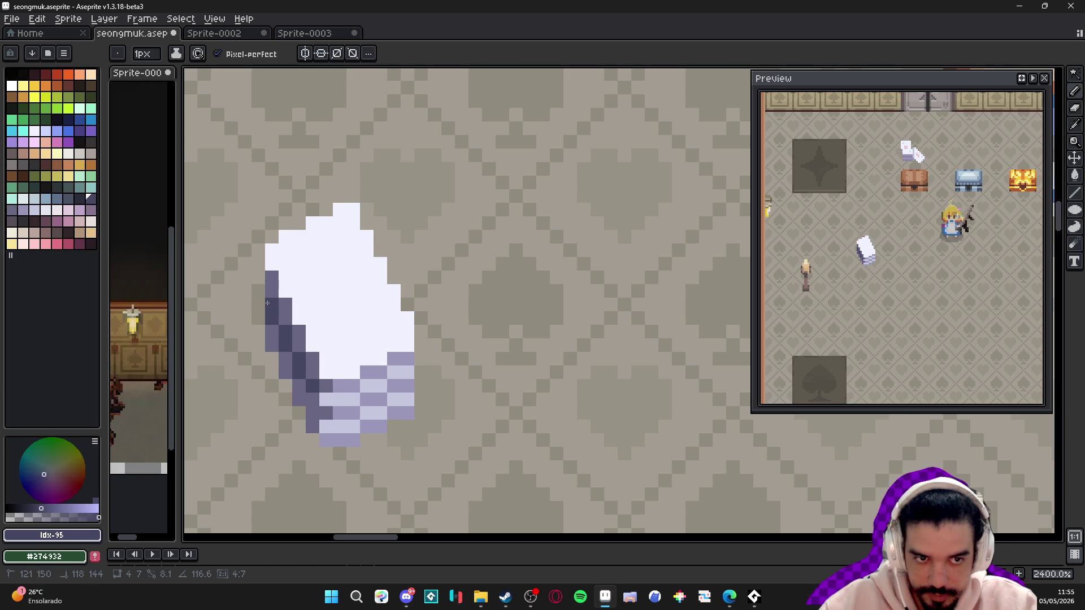
{"action": "left_click", "coordinate": [267, 303]}
{"action": "left_click", "coordinate": [291, 371]}
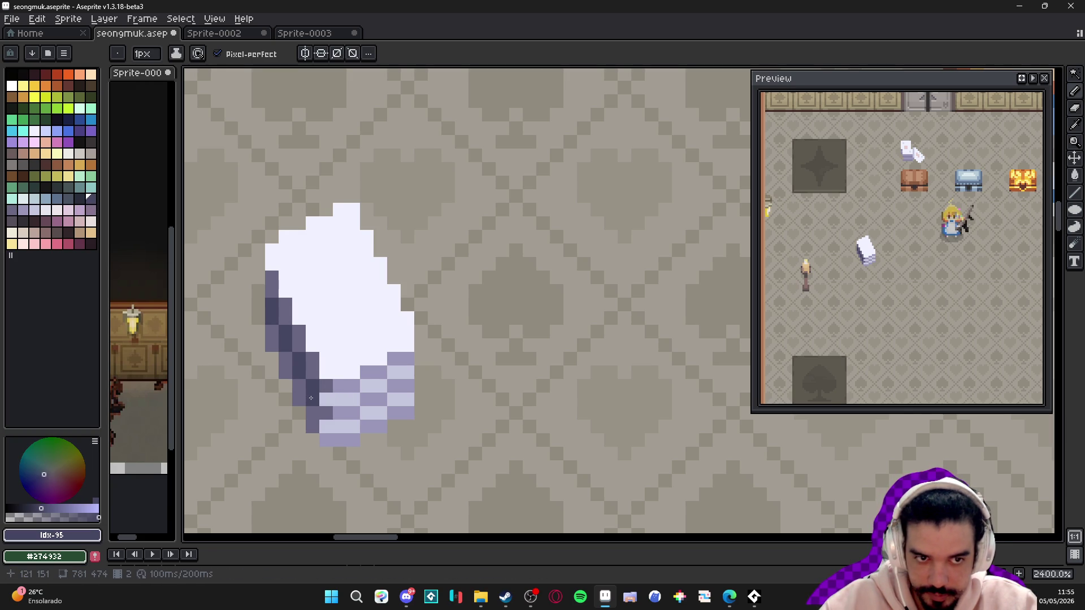
{"action": "scroll", "coordinate": [311, 399], "scroll_direction": "down", "scroll_amount": 3}
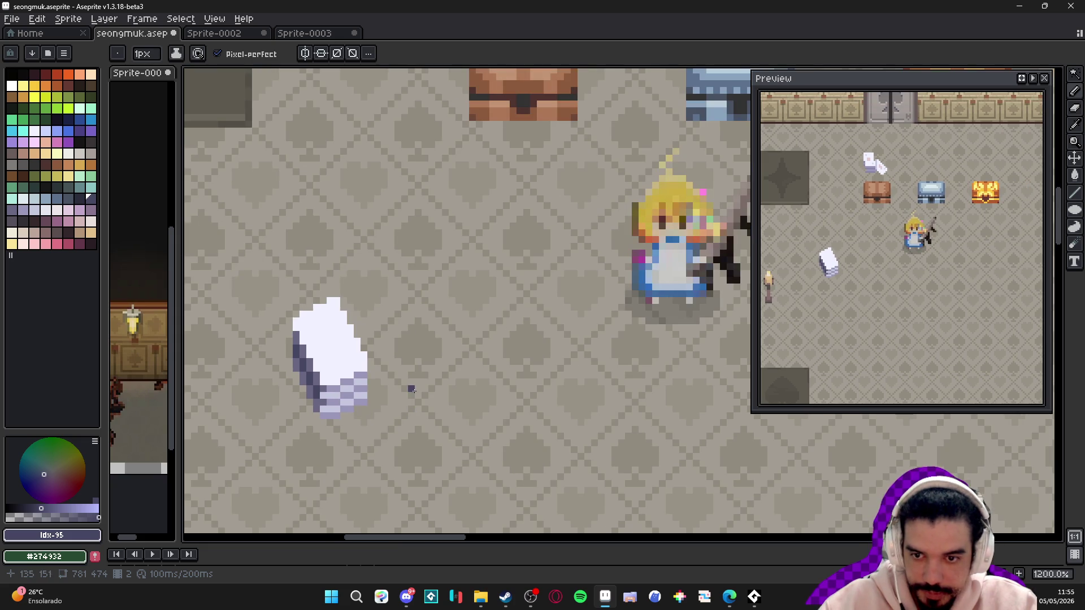
- Copy the card stack and paste a copy, moving it right and down
{"action": "scroll", "coordinate": [411, 395], "scroll_direction": "down", "scroll_amount": 4}
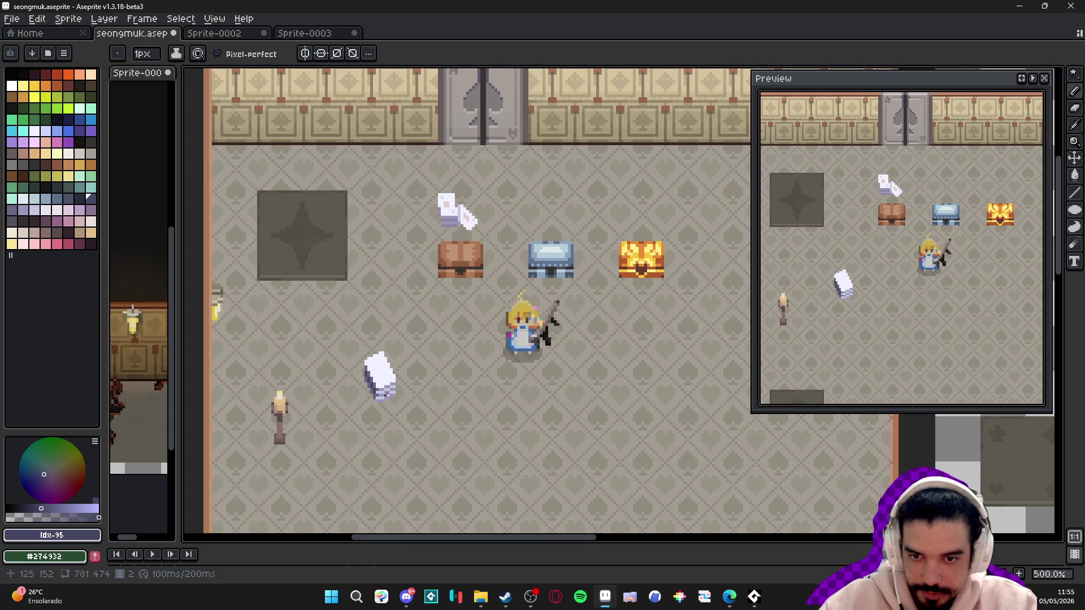
{"action": "scroll", "coordinate": [385, 395], "scroll_direction": "up", "scroll_amount": 2}
{"action": "left_click", "coordinate": [383, 361]}
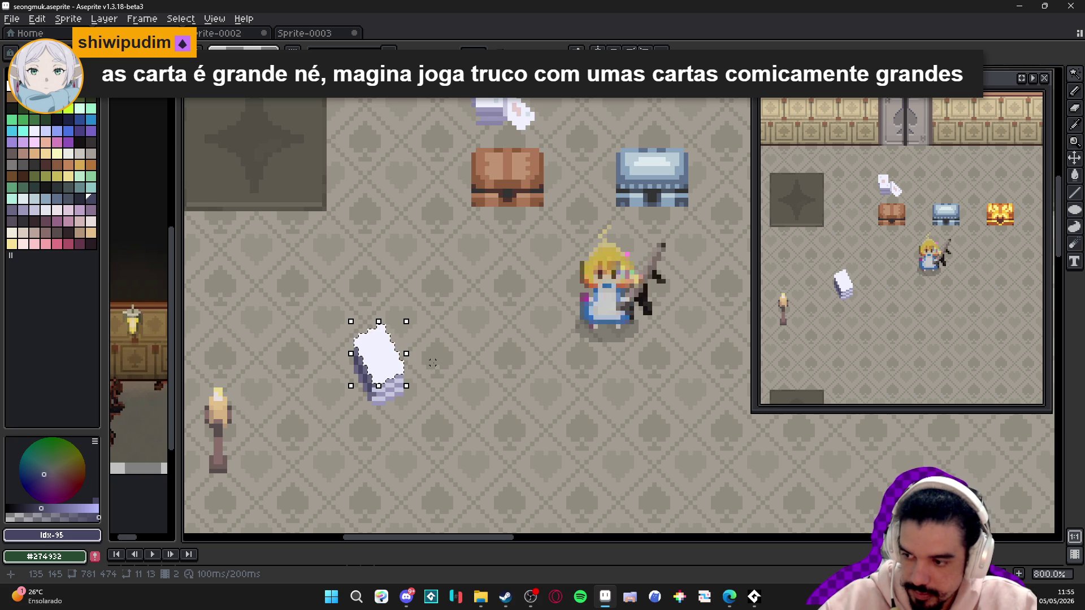
{"action": "key", "text": "ctrl+c"}
{"action": "key", "text": "ctrl+v"}
{"action": "key", "text": "b"}
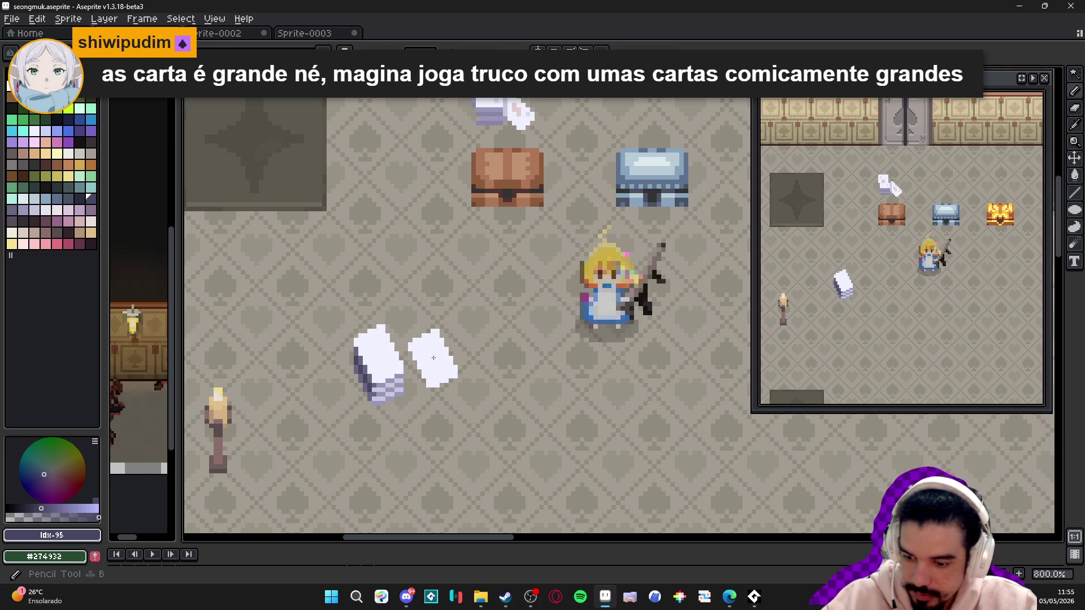
{"action": "left_click_drag", "start_coordinate": [434, 358], "coordinate": [454, 371]}
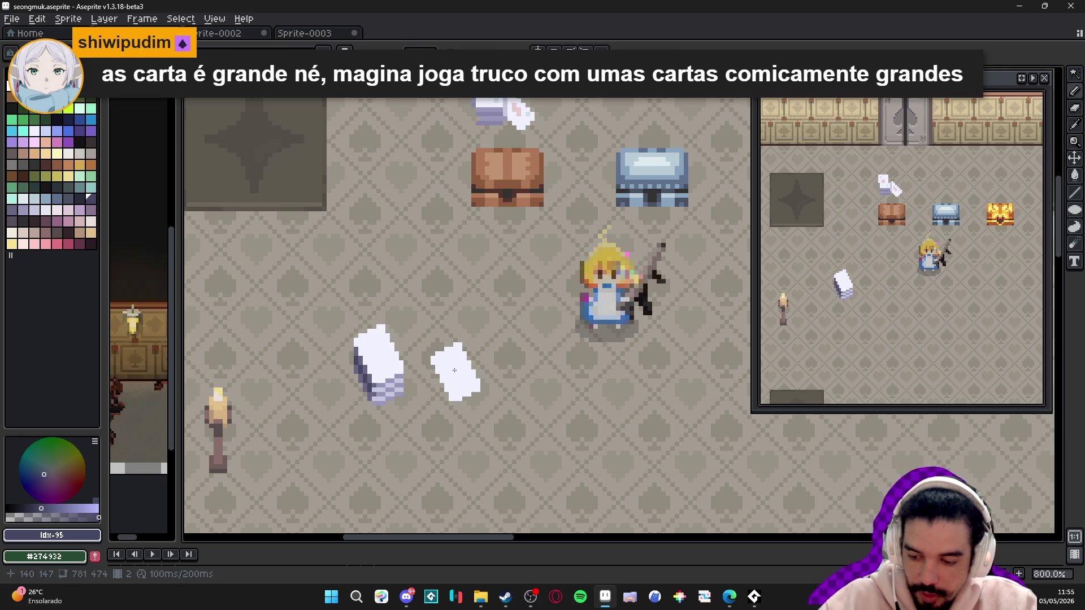
- Select the card by colour and try stamping card shapes, undoing the stray stamps
{"action": "key", "text": "w"}
{"action": "left_click", "coordinate": [389, 410]}
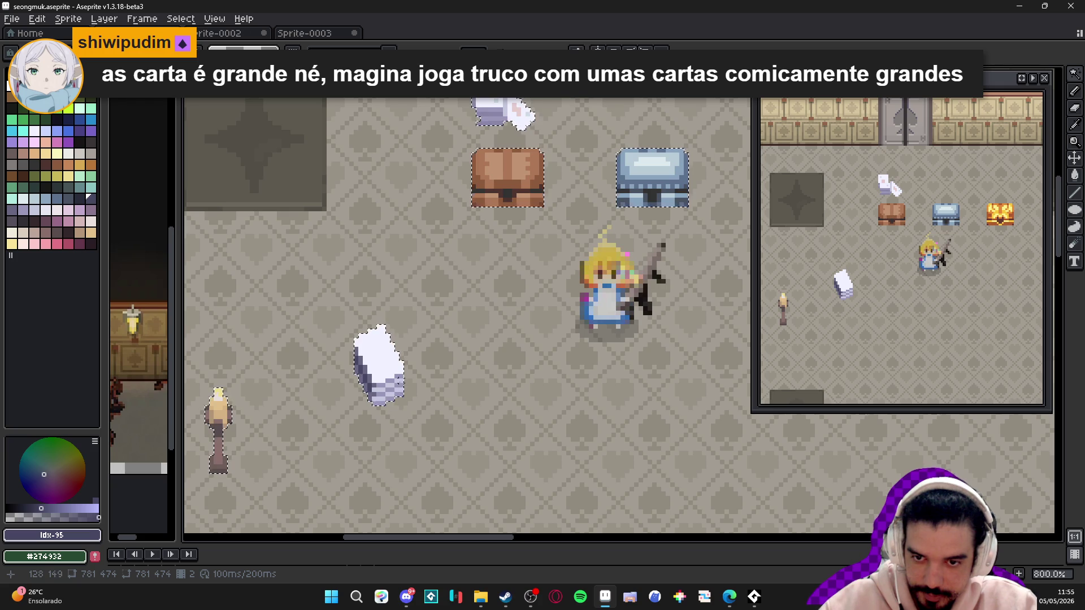
{"action": "key", "text": "ctrl+d"}
{"action": "left_click_drag", "start_coordinate": [410, 417], "coordinate": [372, 388]}
{"action": "left_click", "coordinate": [371, 388]}
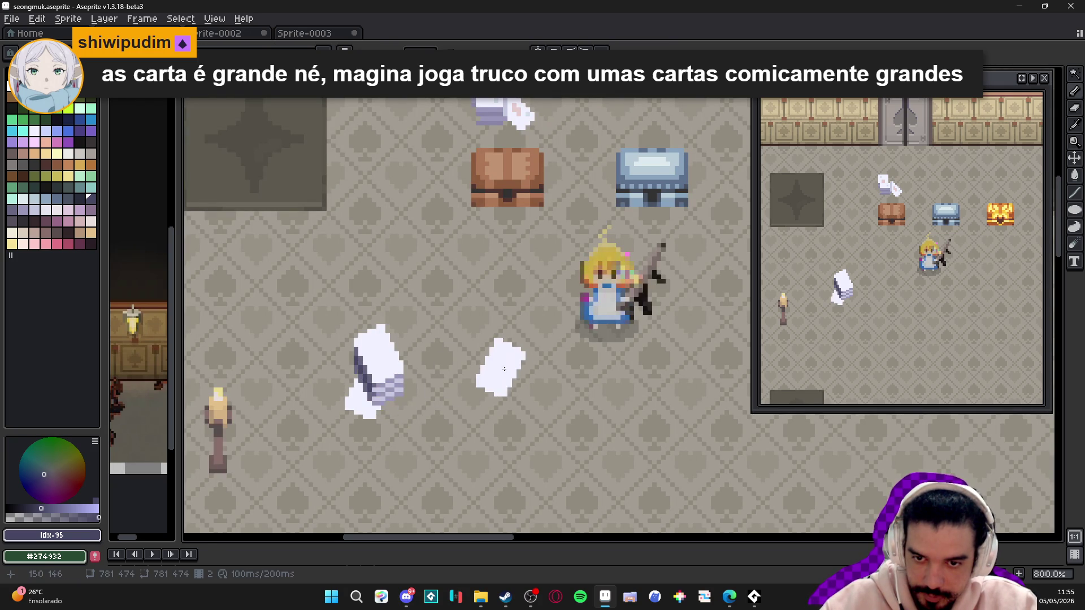
{"action": "key", "text": "ctrl+z"}
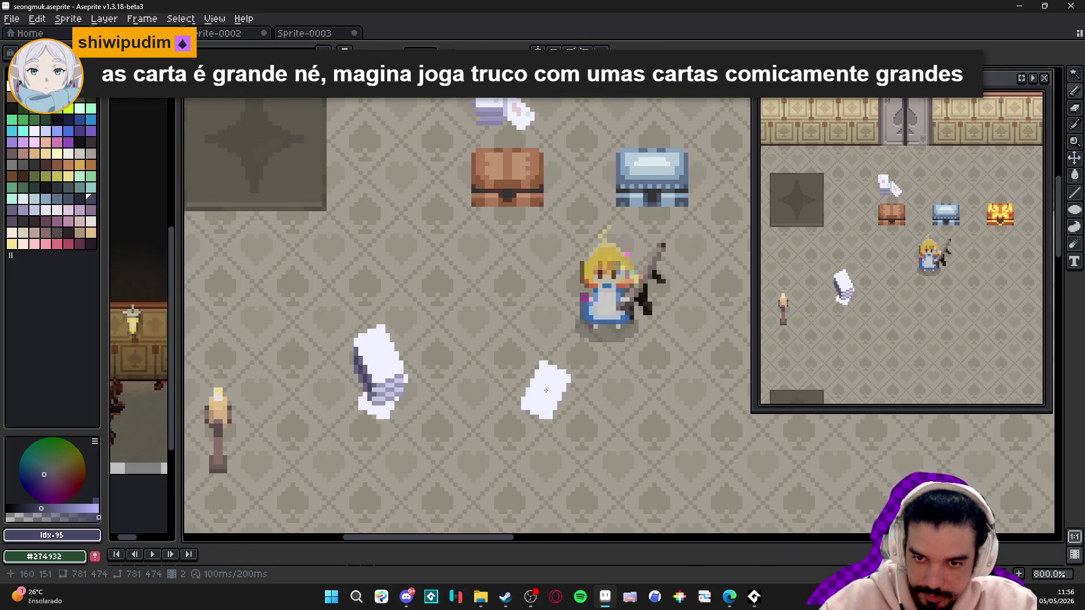
{"action": "key", "text": "ctrl+z"}
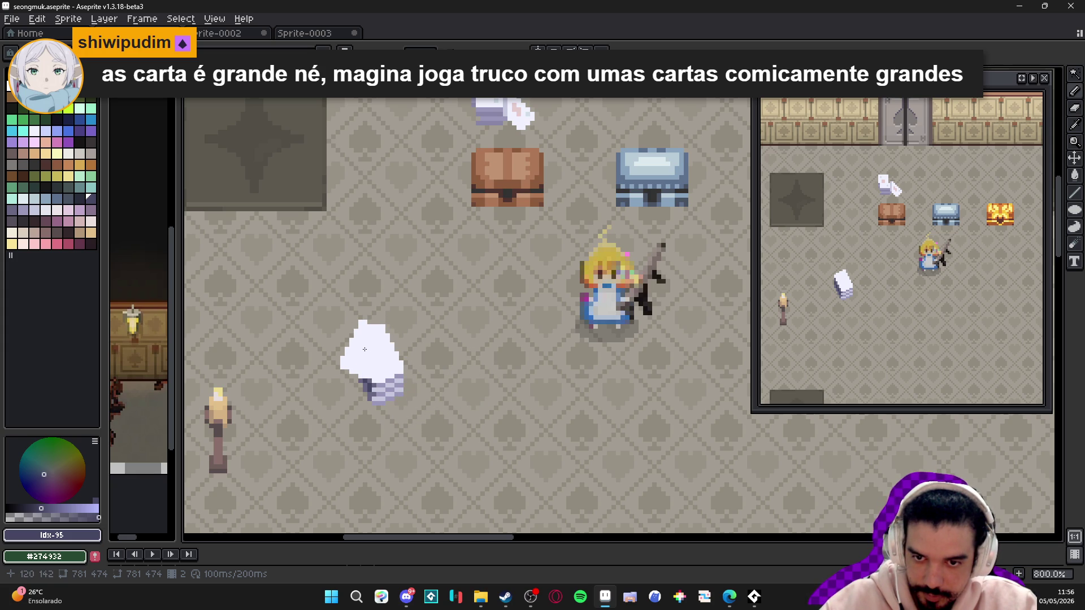
{"action": "key", "text": "Escape"}
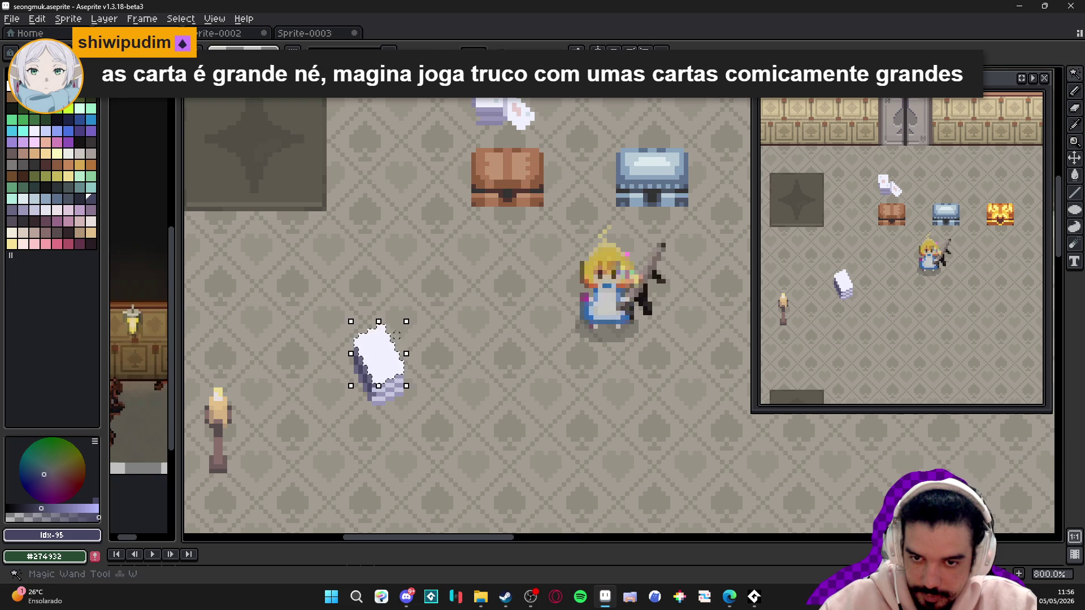
- Stamp a single card above the stack and shade its right and lower edges with #c5c7dd
{"action": "key", "text": "b"}
{"action": "left_click", "coordinate": [432, 292]}
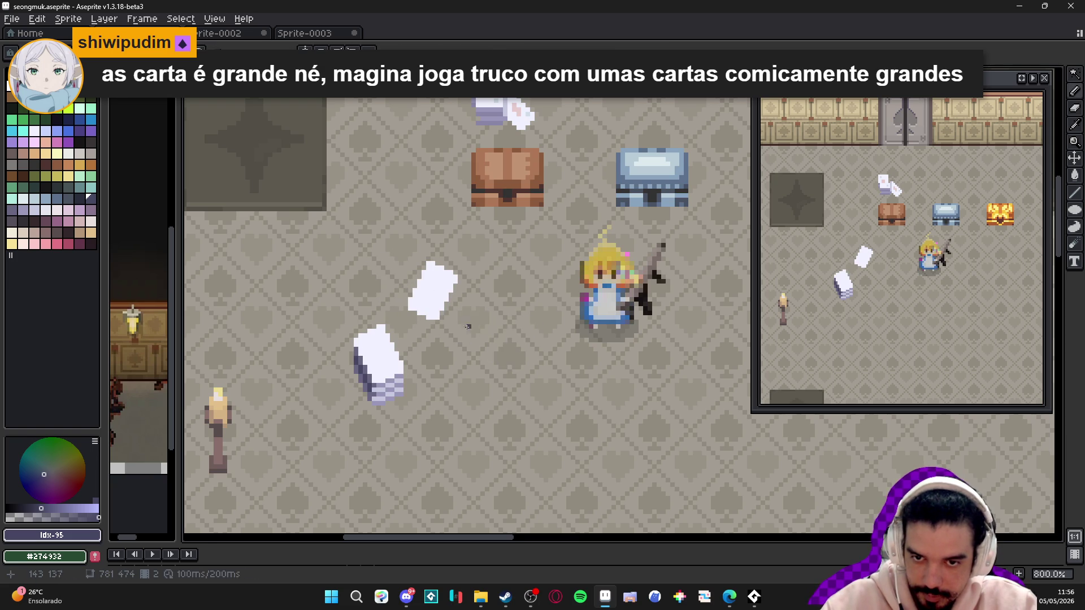
{"action": "scroll", "coordinate": [449, 309], "scroll_direction": "up", "scroll_amount": 5}
{"action": "left_click", "coordinate": [304, 520], "text": "alt"}
{"action": "left_click", "coordinate": [464, 241]}
{"action": "left_click", "coordinate": [465, 255]}
{"action": "left_click", "coordinate": [451, 268]}
{"action": "left_click", "coordinate": [437, 281]}
{"action": "left_click", "coordinate": [451, 282]}
{"action": "left_click", "coordinate": [438, 295]}
{"action": "left_click", "coordinate": [437, 309]}
{"action": "left_click", "coordinate": [411, 322]}
{"action": "left_click", "coordinate": [410, 335]}
- Tweak the lower-edge shading, marquee and move the card copy, and remove the duplicate white card
{"action": "key", "text": "ctrl+z"}
{"action": "key", "text": "ctrl+z"}
{"action": "left_click", "coordinate": [424, 322]}
{"action": "left_click", "coordinate": [423, 336]}
{"action": "key", "text": "m"}
{"action": "left_click_drag", "start_coordinate": [302, 160], "coordinate": [599, 452]}
{"action": "scroll", "coordinate": [383, 326], "scroll_direction": "down", "scroll_amount": 2}
{"action": "mouse_move", "coordinate": [382, 326]}
{"action": "left_mouse_down"}
{"action": "mouse_move", "coordinate": [345, 354]}
{"action": "mouse_move", "coordinate": [344, 344]}
{"action": "mouse_move", "coordinate": [276, 343]}
{"action": "mouse_move", "coordinate": [509, 373]}
{"action": "left_mouse_up"}
{"action": "scroll", "coordinate": [510, 373], "scroll_direction": "down", "scroll_amount": 4}
{"action": "key", "text": "ctrl+z"}
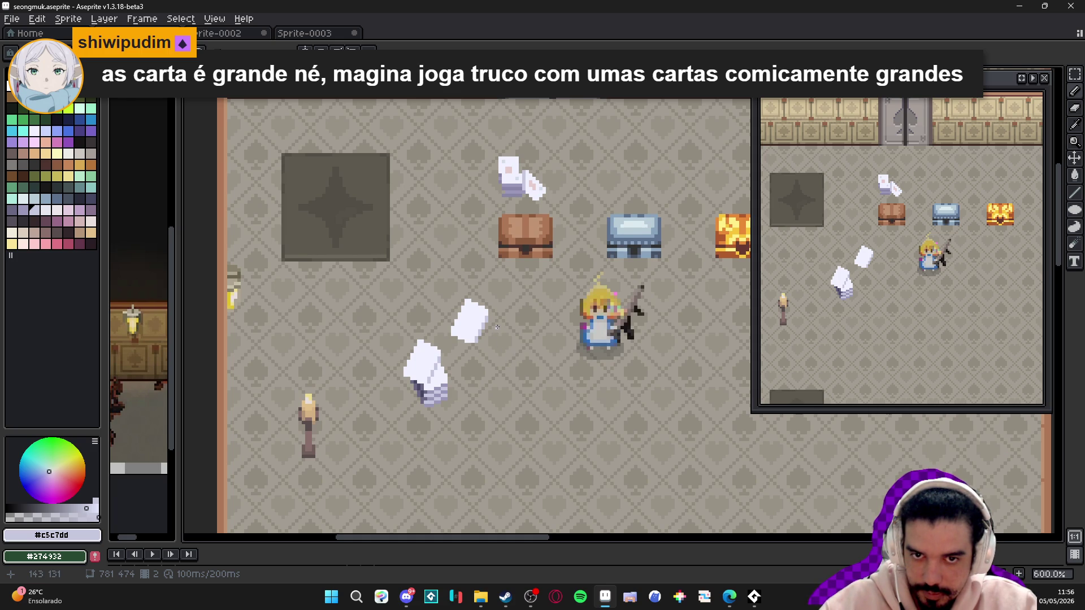
{"action": "scroll", "coordinate": [500, 323], "scroll_direction": "up", "scroll_amount": 4}
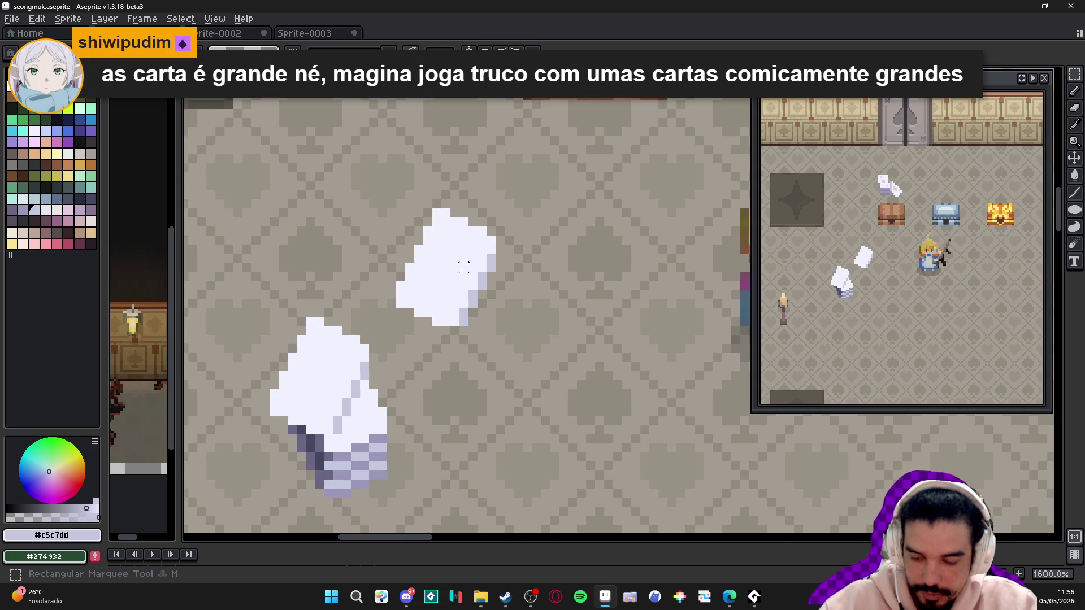
{"action": "left_click_drag", "start_coordinate": [389, 196], "coordinate": [502, 320]}
- Delete the loose single card from the room floor
{"action": "key", "text": "Delete"}
{"action": "scroll", "coordinate": [403, 343], "scroll_direction": "down", "scroll_amount": 1}
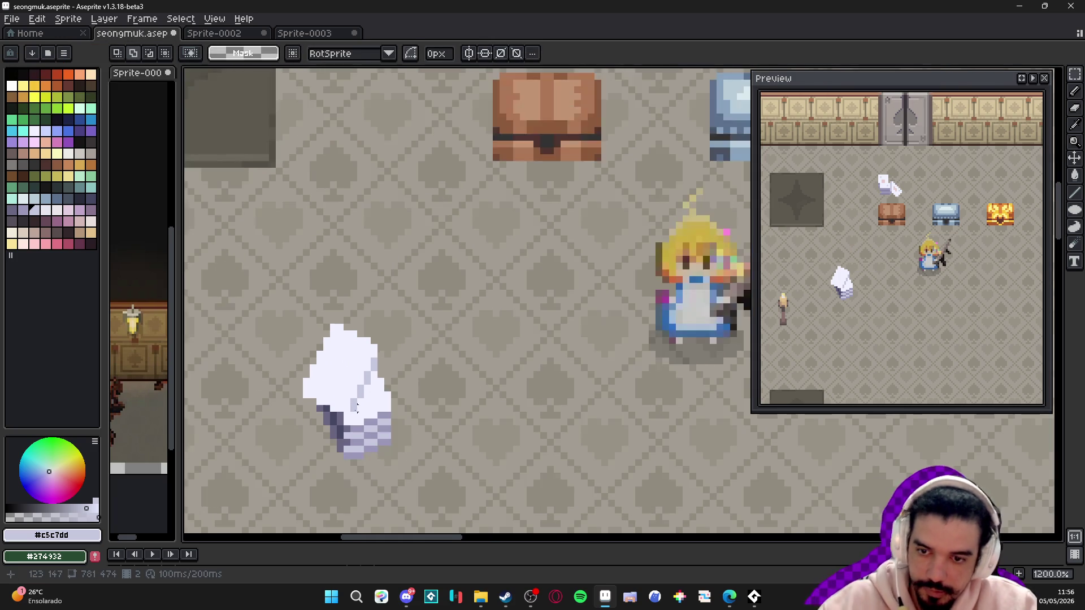
{"action": "scroll", "coordinate": [364, 391], "scroll_direction": "up", "scroll_amount": 3}
- Paint light lavender marks on the stack's top card, redoing one stroke
{"action": "key", "text": "b"}
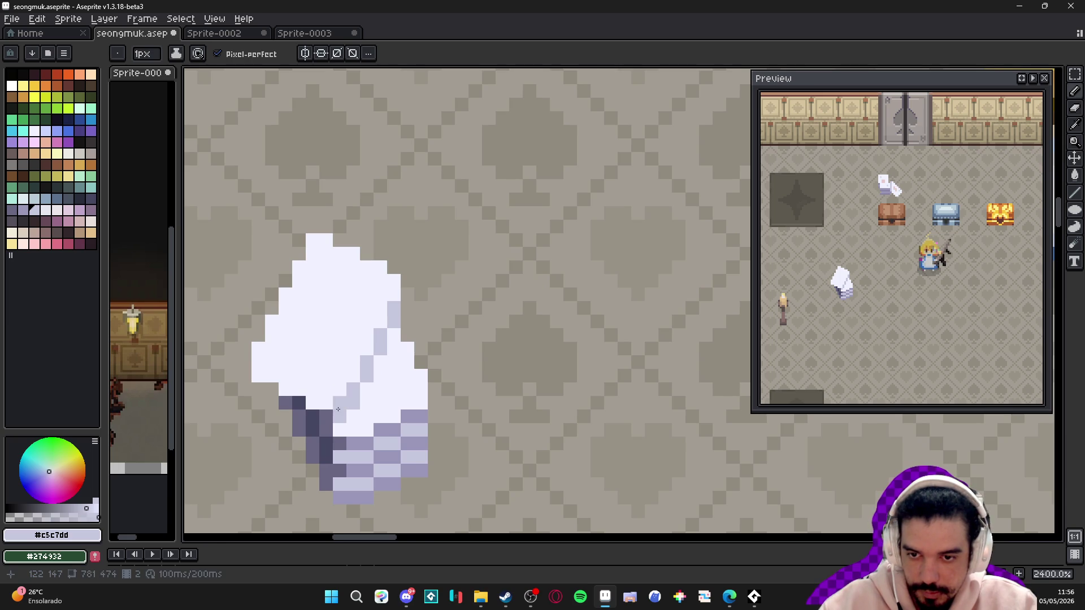
{"action": "scroll", "coordinate": [393, 408], "scroll_direction": "down", "scroll_amount": 3}
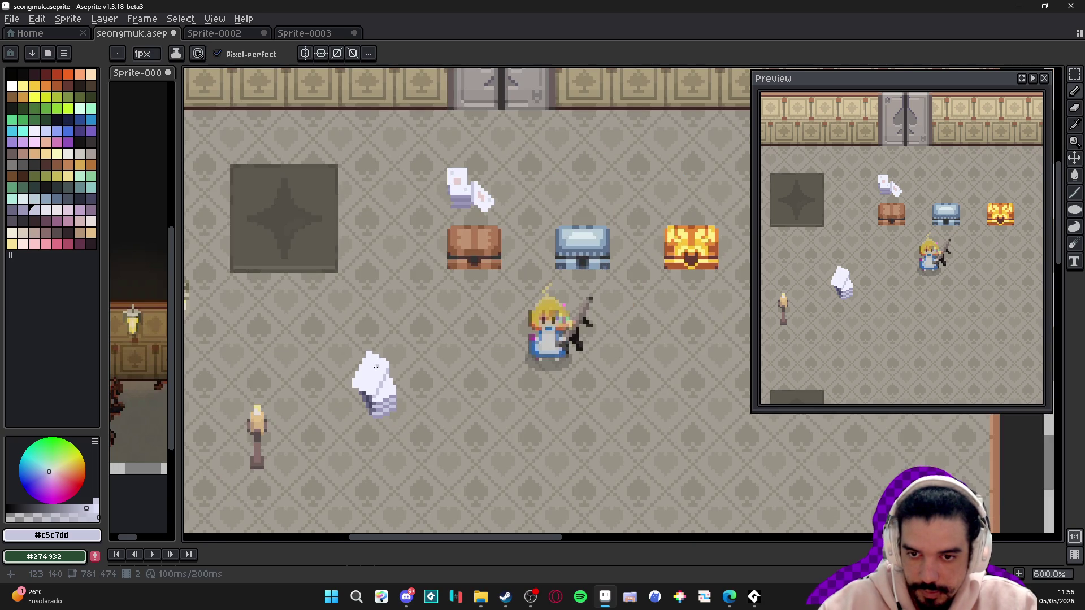
{"action": "scroll", "coordinate": [361, 362], "scroll_direction": "up", "scroll_amount": 2}
{"action": "scroll", "coordinate": [371, 351], "scroll_direction": "up", "scroll_amount": 1}
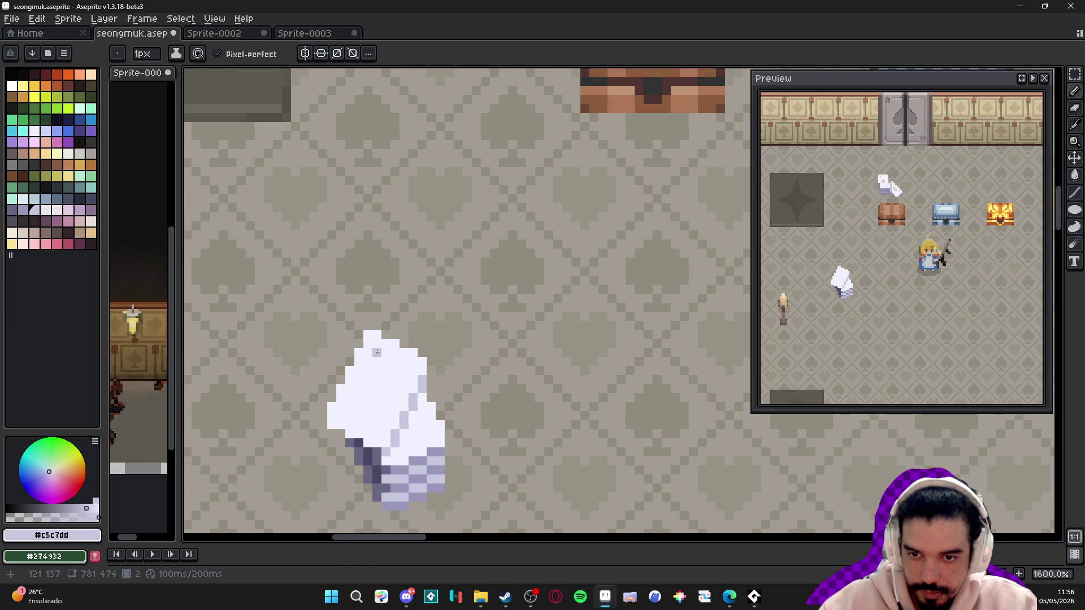
{"action": "left_click_drag", "start_coordinate": [368, 352], "coordinate": [371, 364]}
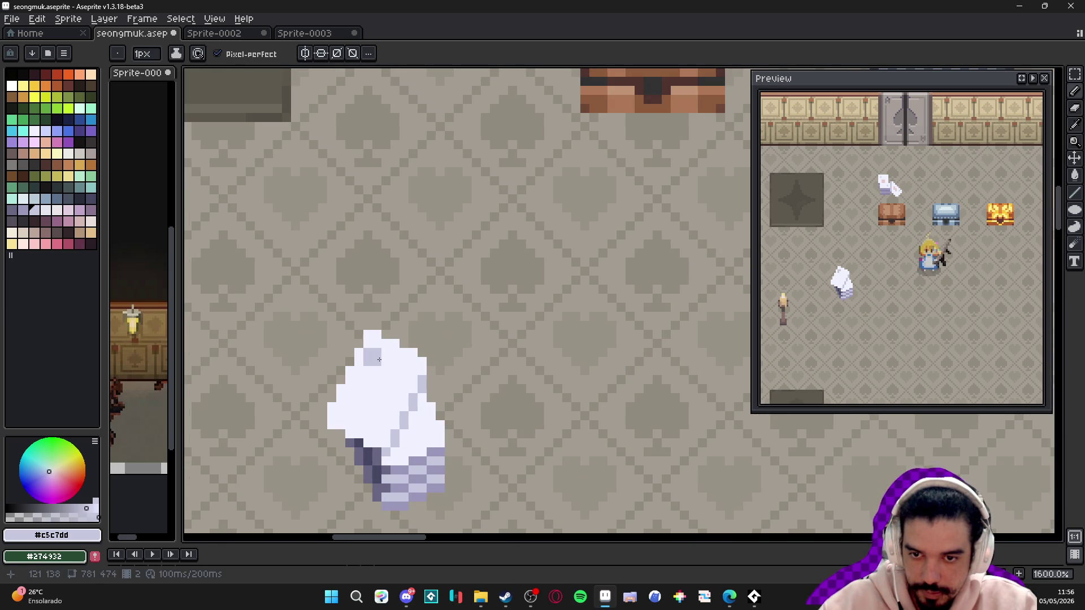
{"action": "key", "text": "ctrl+z"}
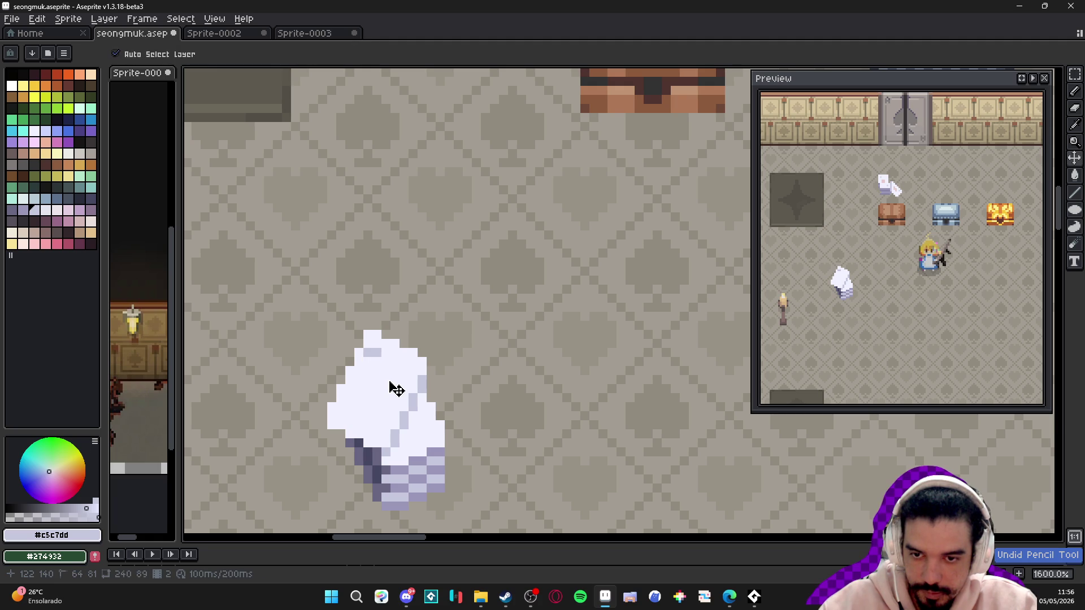
{"action": "left_click_drag", "start_coordinate": [368, 386], "coordinate": [384, 388]}
{"action": "scroll", "coordinate": [384, 388], "scroll_direction": "down", "scroll_amount": 3}
{"action": "mouse_move", "coordinate": [431, 276]}
{"action": "left_mouse_down"}
{"action": "mouse_move", "coordinate": [424, 361]}
{"action": "mouse_move", "coordinate": [416, 337]}
{"action": "left_mouse_up"}
{"action": "scroll", "coordinate": [384, 527], "scroll_direction": "up", "scroll_amount": 3}
{"action": "key", "text": "alt"}
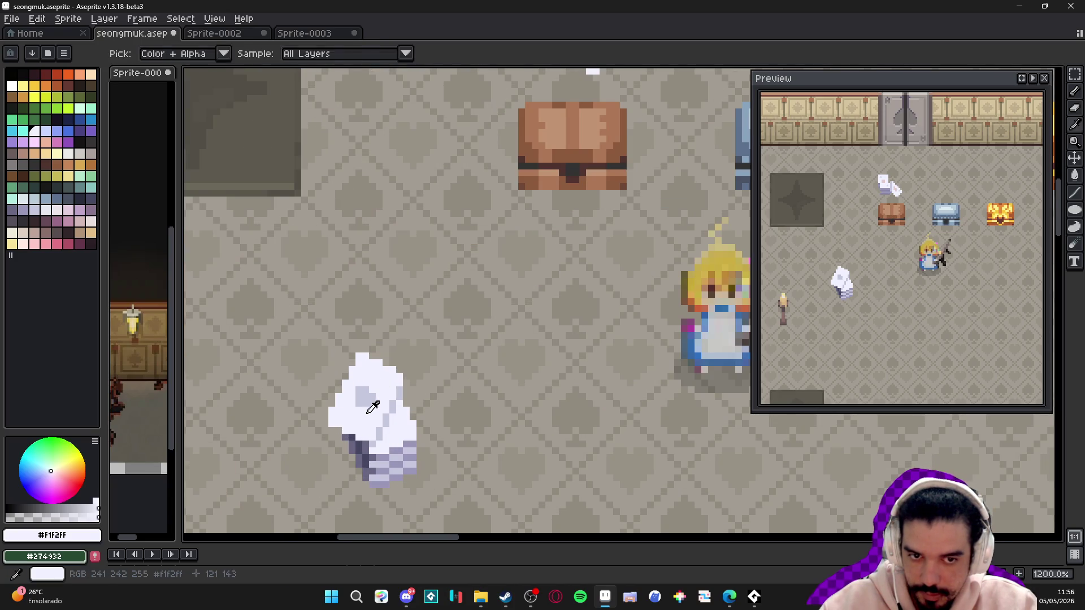
- Sample the character's magenta, test a dark pixel on the card, then undo it
{"action": "key", "text": "alt"}
{"action": "left_click", "coordinate": [707, 321], "text": "alt"}
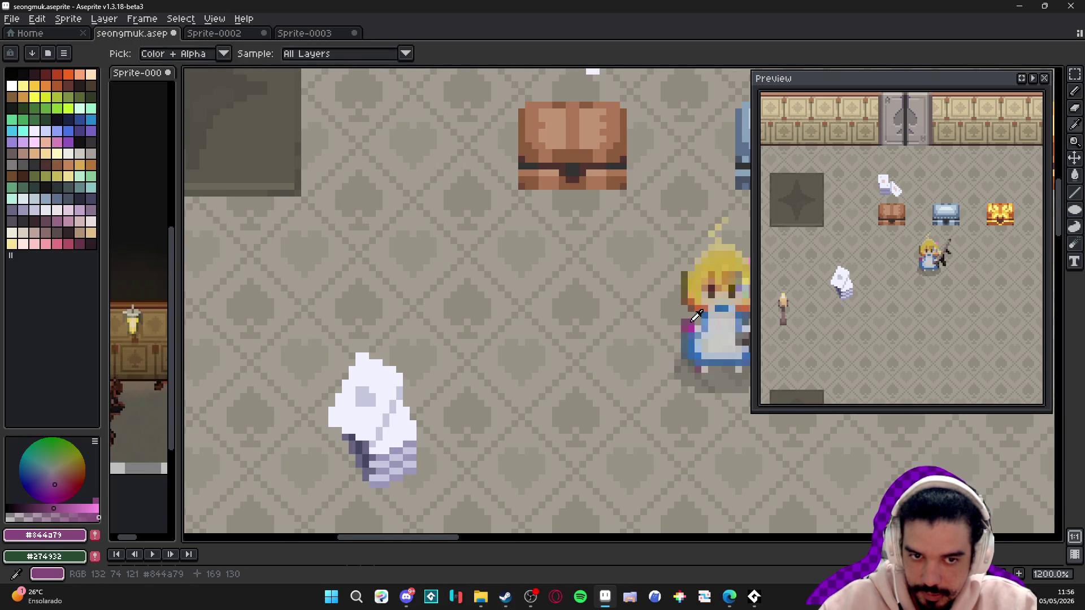
{"action": "left_click", "coordinate": [378, 376]}
{"action": "scroll", "coordinate": [378, 376], "scroll_direction": "up", "scroll_amount": 1}
{"action": "key", "text": "ctrl+z"}
- With a pink palette colour and a 2-pixel brush, paint a pink block at the card's centre
{"action": "left_click", "coordinate": [47, 244]}
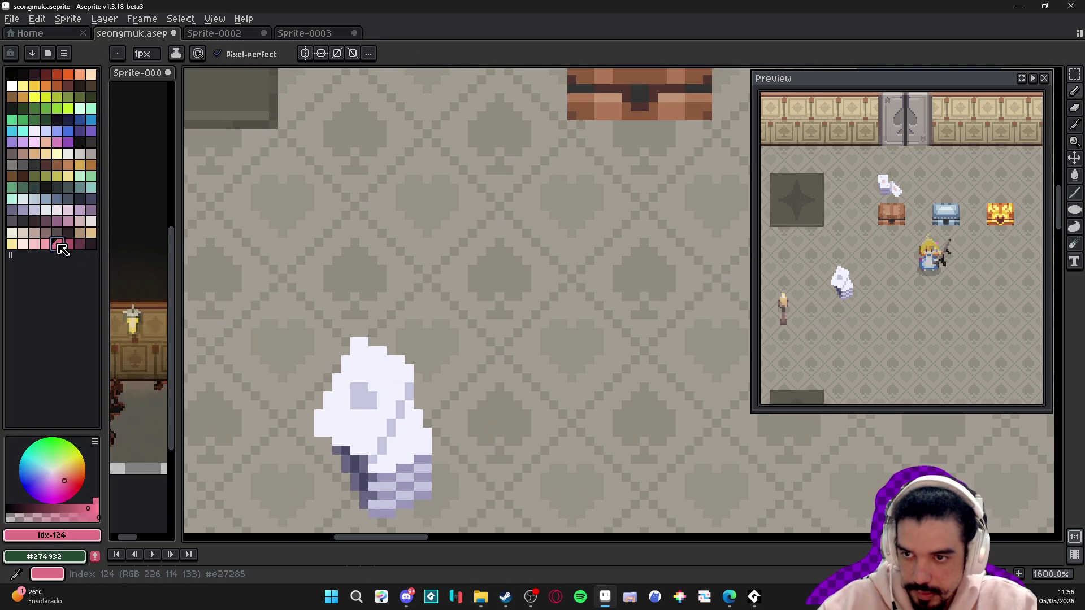
{"action": "scroll", "coordinate": [358, 392], "scroll_direction": "up", "scroll_amount": 1}
{"action": "key", "text": "plus"}
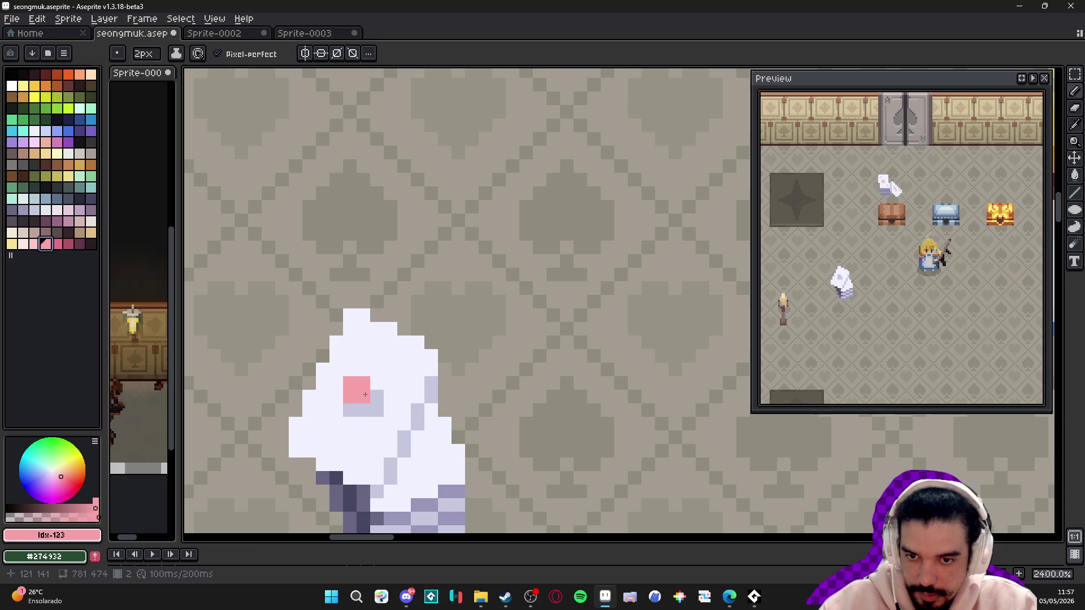
{"action": "left_click_drag", "start_coordinate": [362, 396], "coordinate": [377, 411]}
{"action": "scroll", "coordinate": [390, 399], "scroll_direction": "down", "scroll_amount": 5}
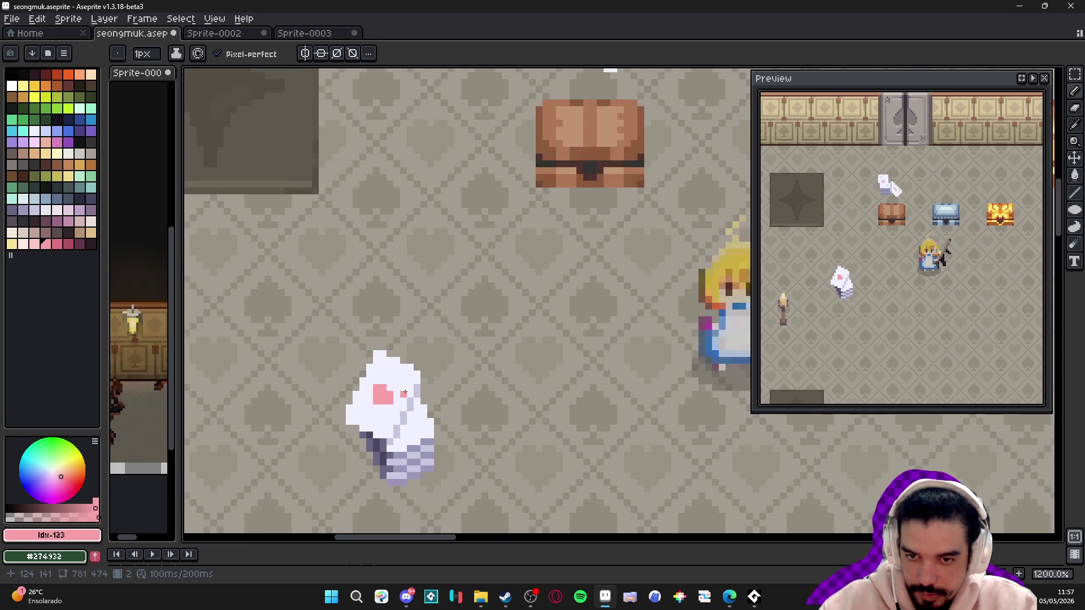
{"action": "scroll", "coordinate": [409, 421], "scroll_direction": "up", "scroll_amount": 3}
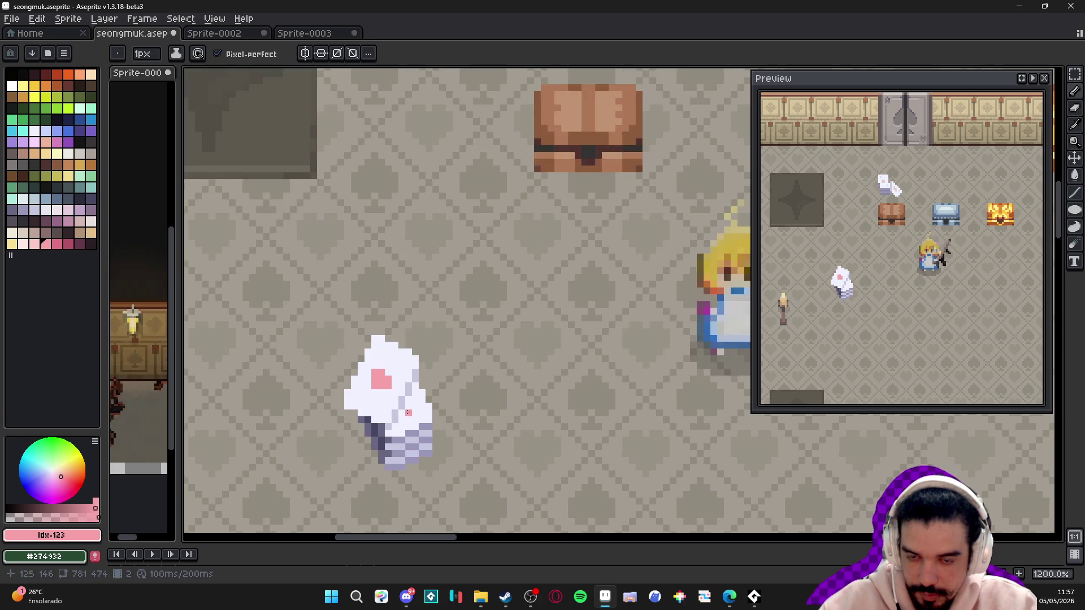
- Try pink pixels near the card's right edge, undoing the misplaced ones
{"action": "left_click", "coordinate": [400, 413]}
{"action": "key", "text": "ctrl+z"}
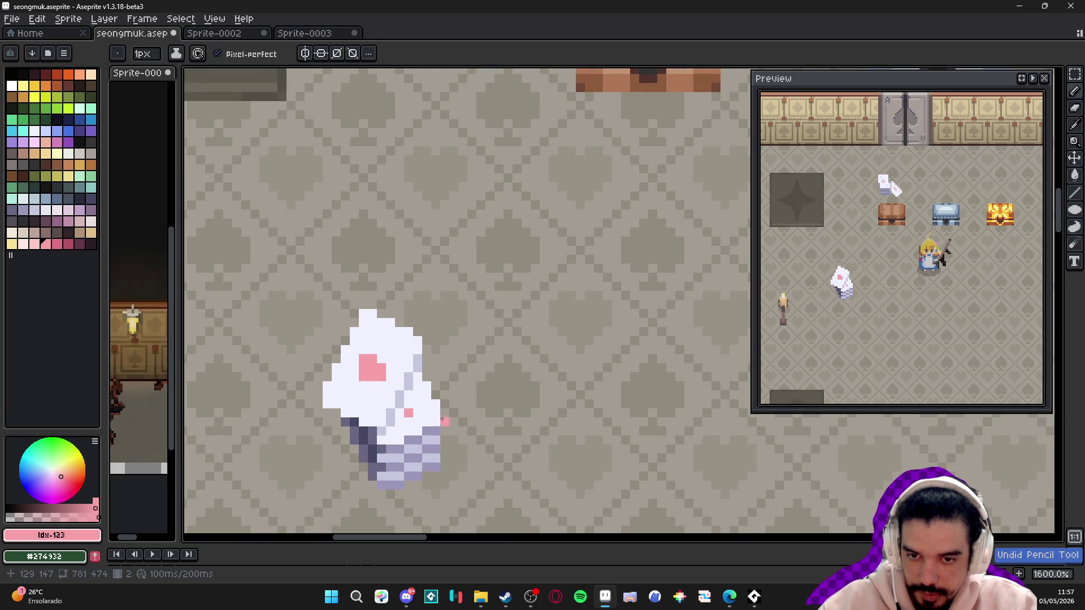
{"action": "left_click", "coordinate": [403, 412]}
{"action": "key", "text": "ctrl+z"}
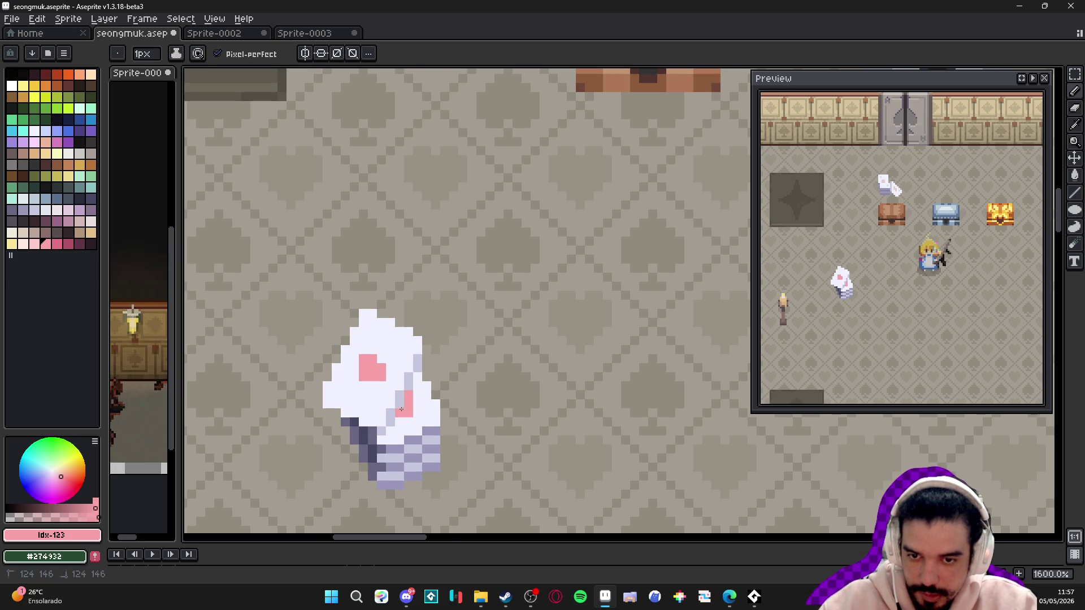
{"action": "scroll", "coordinate": [395, 401], "scroll_direction": "down", "scroll_amount": 1}
{"action": "scroll", "coordinate": [395, 401], "scroll_direction": "up", "scroll_amount": 1}
{"action": "scroll", "coordinate": [392, 395], "scroll_direction": "down", "scroll_amount": 1}
{"action": "scroll", "coordinate": [392, 395], "scroll_direction": "up", "scroll_amount": 1}
- Add a pink pip near the card's top, resample white and pink, and undo the last stroke
{"action": "left_click", "coordinate": [389, 343]}
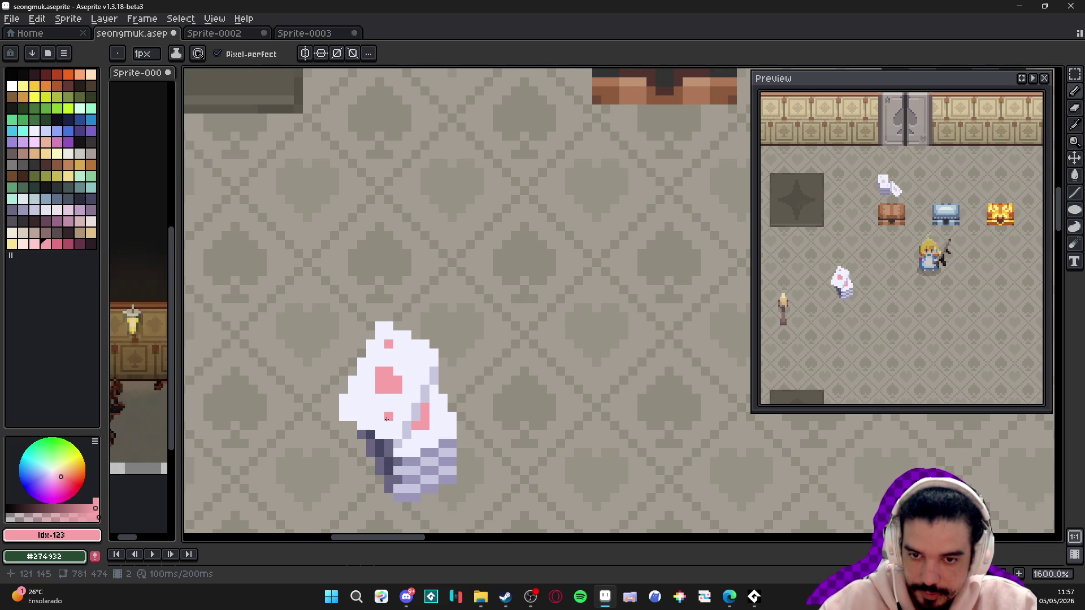
{"action": "scroll", "coordinate": [387, 419], "scroll_direction": "down", "scroll_amount": 5}
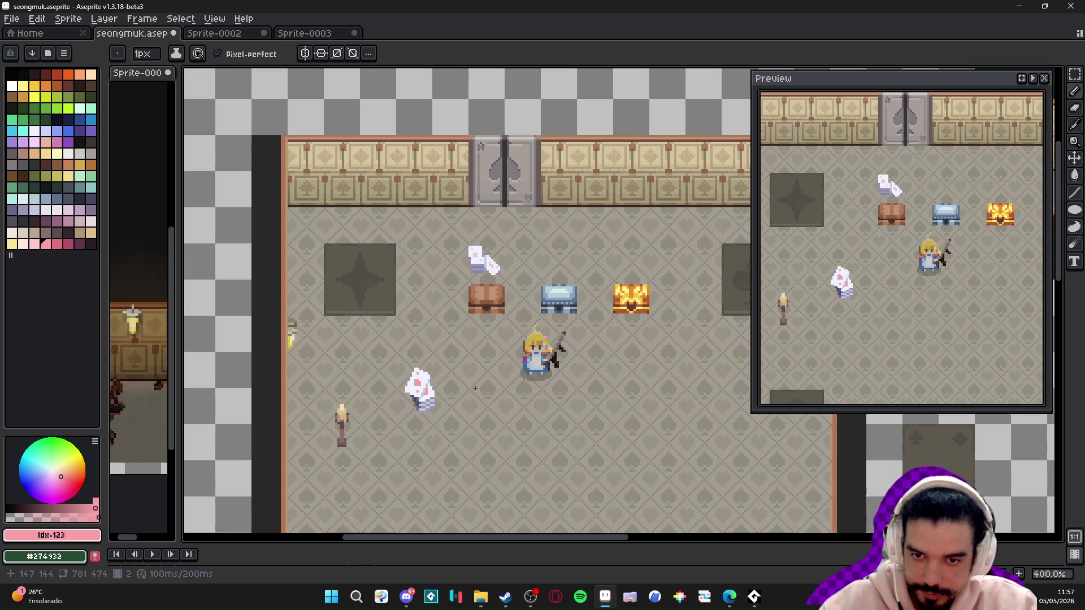
{"action": "scroll", "coordinate": [423, 392], "scroll_direction": "up", "scroll_amount": 5}
{"action": "left_click", "coordinate": [404, 339], "text": "alt"}
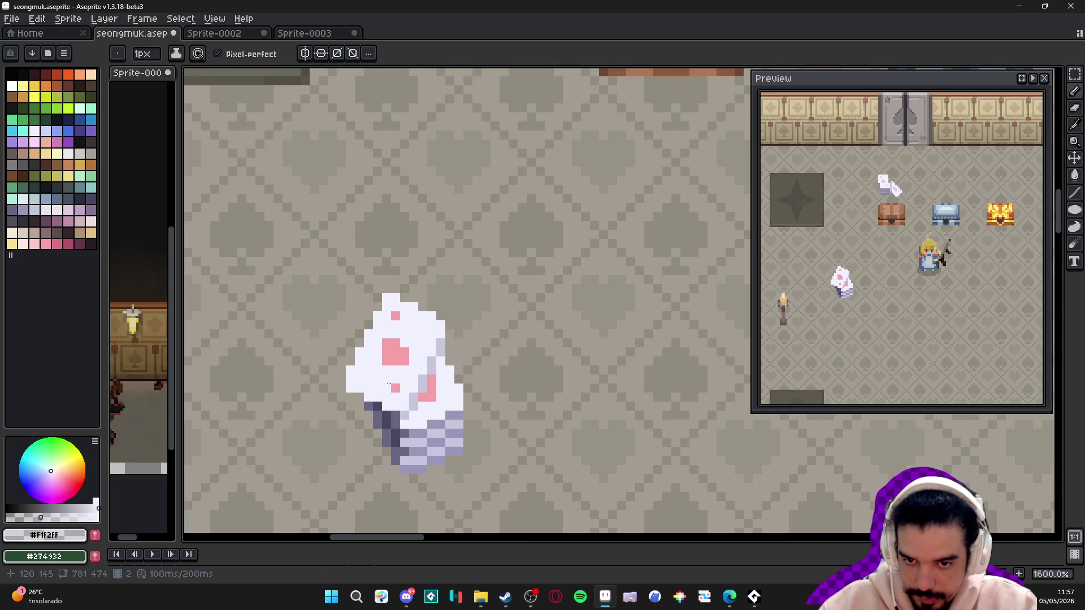
{"action": "left_click", "coordinate": [395, 351], "text": "alt"}
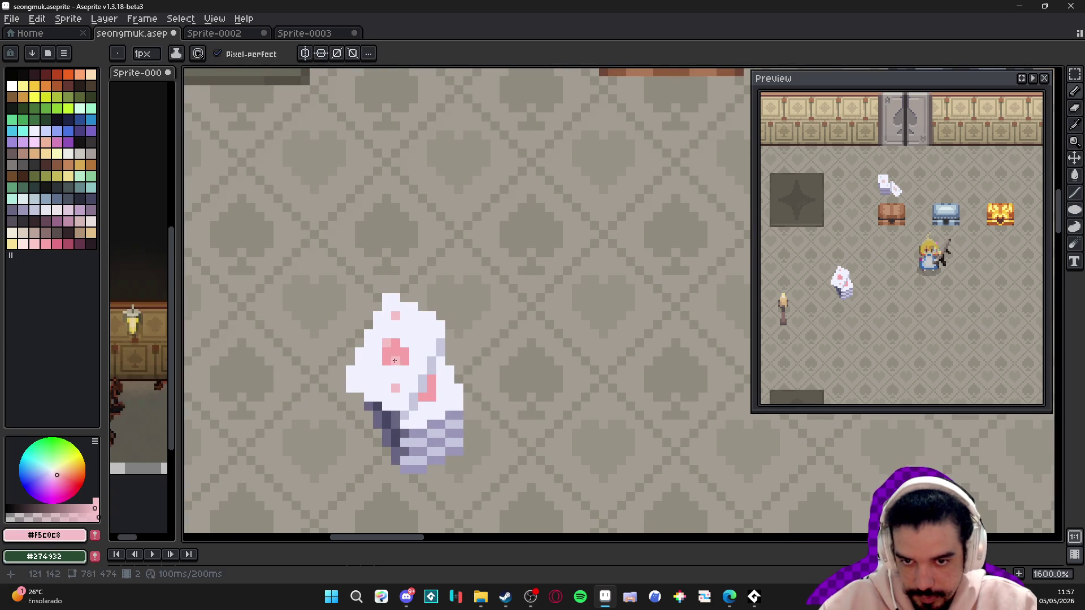
{"action": "scroll", "coordinate": [406, 362], "scroll_direction": "down", "scroll_amount": 1}
{"action": "key", "text": "ctrl+z"}
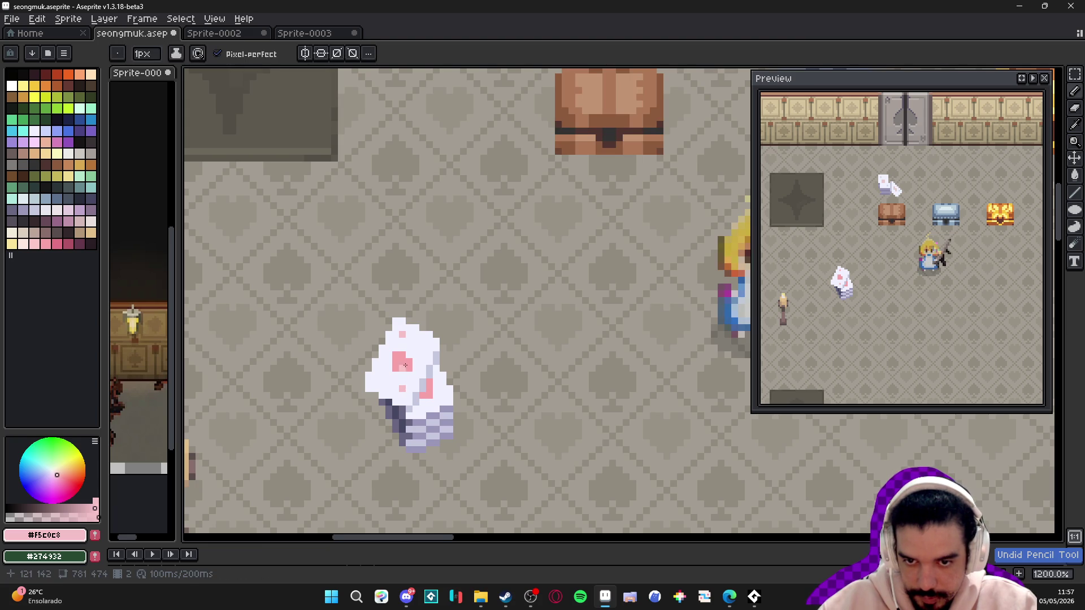
{"action": "scroll", "coordinate": [411, 352], "scroll_direction": "up", "scroll_amount": 1}
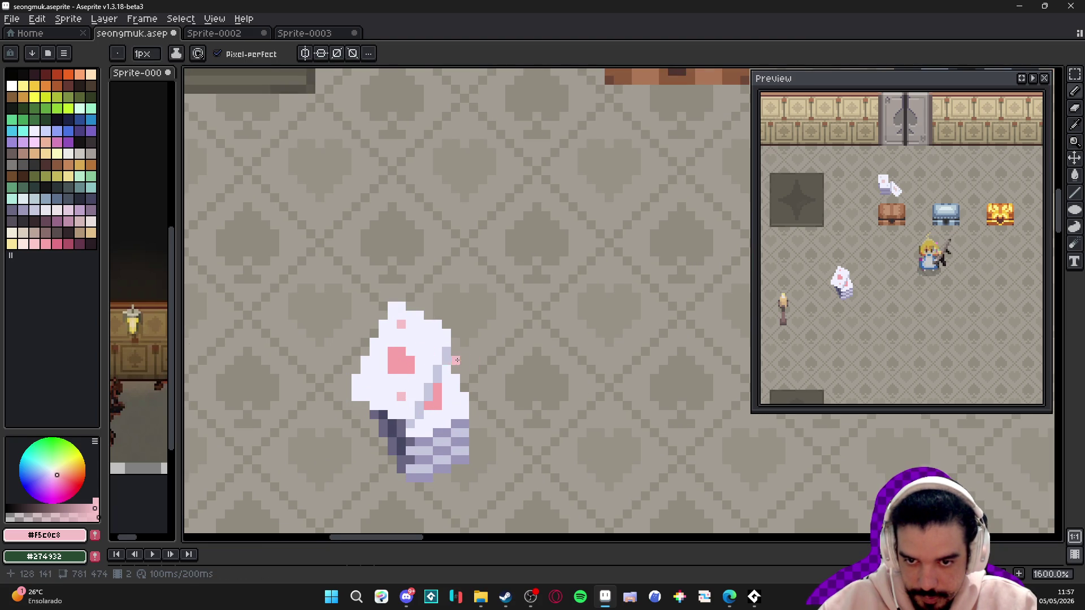
{"action": "scroll", "coordinate": [447, 355], "scroll_direction": "down", "scroll_amount": 5}
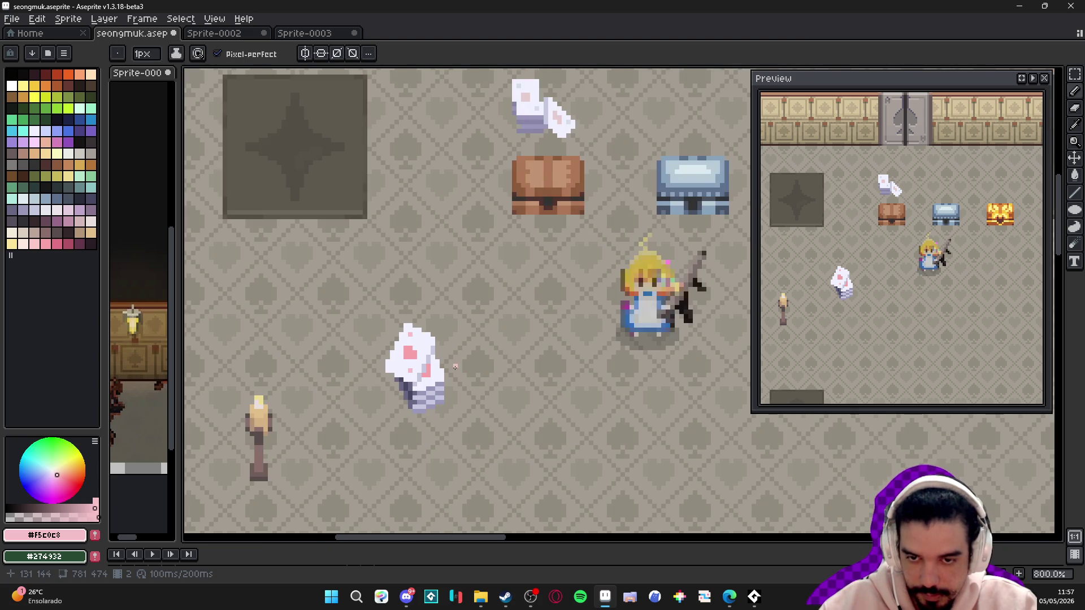
{"action": "scroll", "coordinate": [445, 381], "scroll_direction": "up", "scroll_amount": 5}
{"action": "left_click", "coordinate": [445, 380], "text": "alt"}
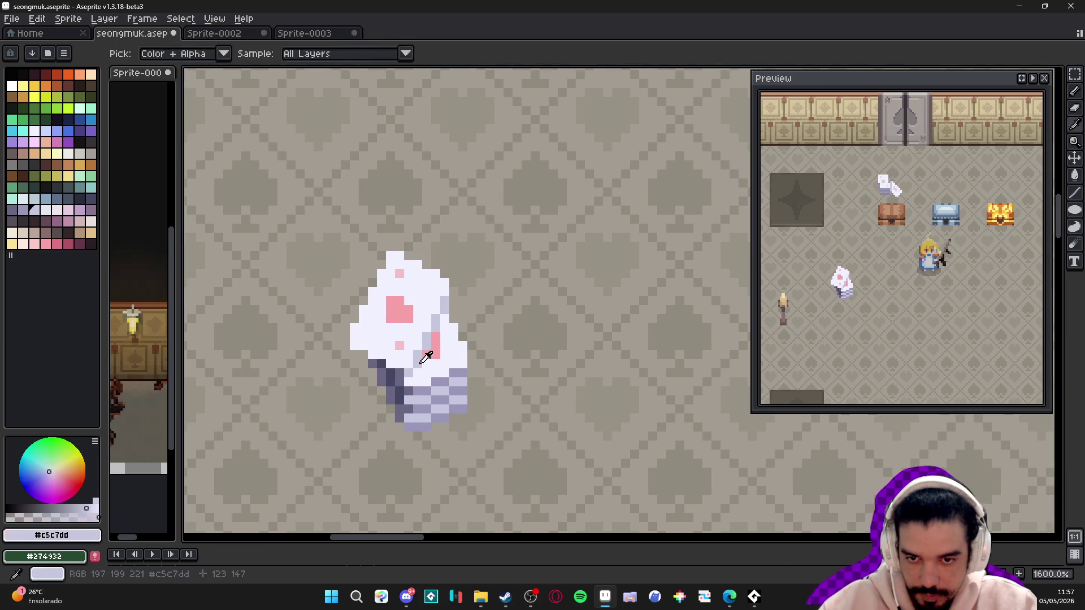
{"action": "scroll", "coordinate": [462, 398], "scroll_direction": "down", "scroll_amount": 4}
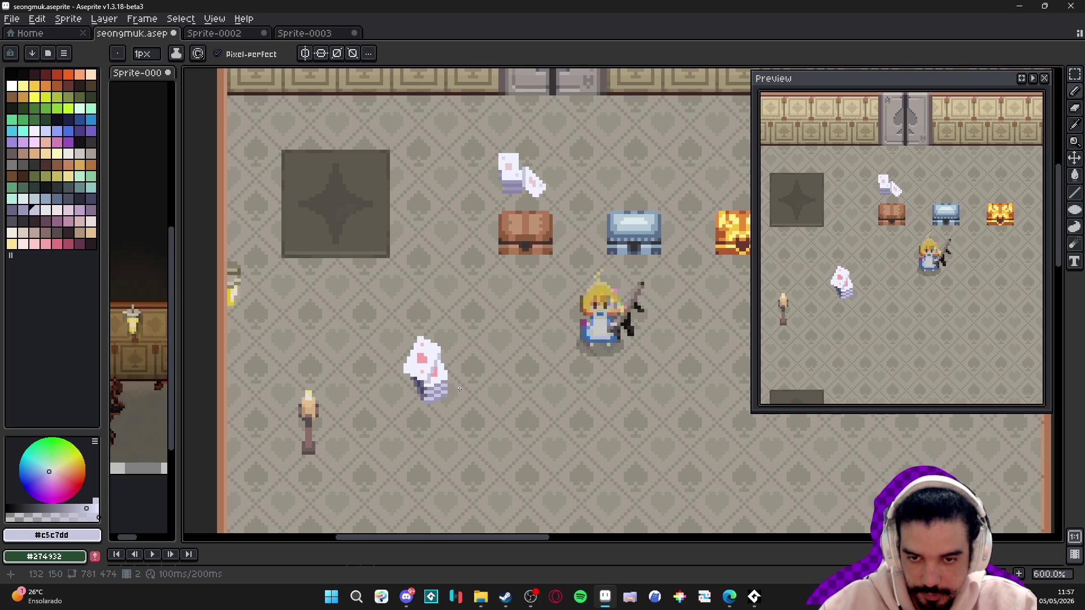
{"action": "scroll", "coordinate": [459, 390], "scroll_direction": "up", "scroll_amount": 3}
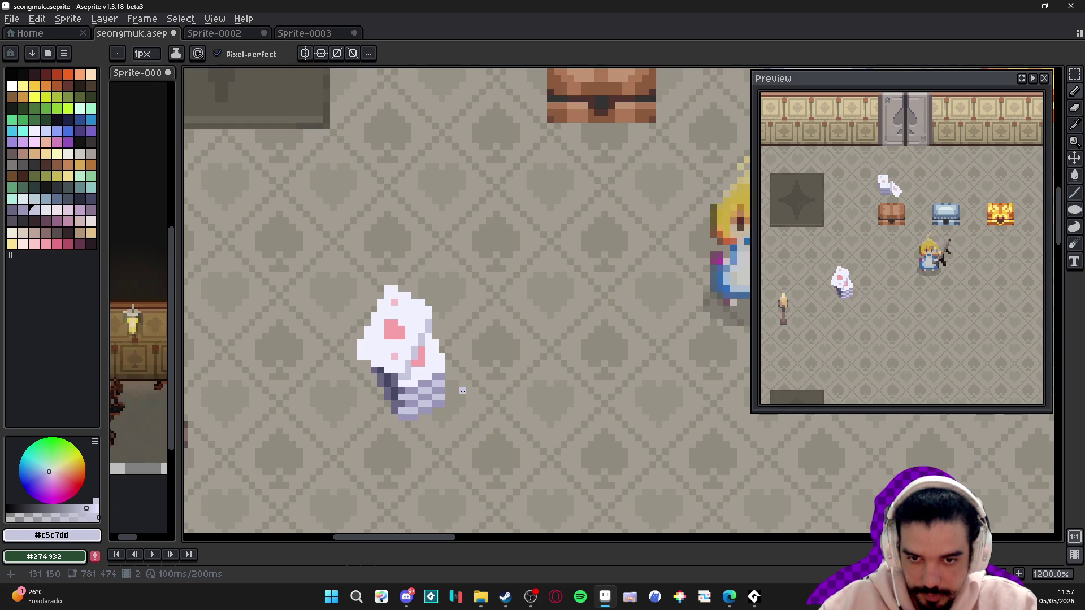
{"action": "scroll", "coordinate": [462, 390], "scroll_direction": "down", "scroll_amount": 4}
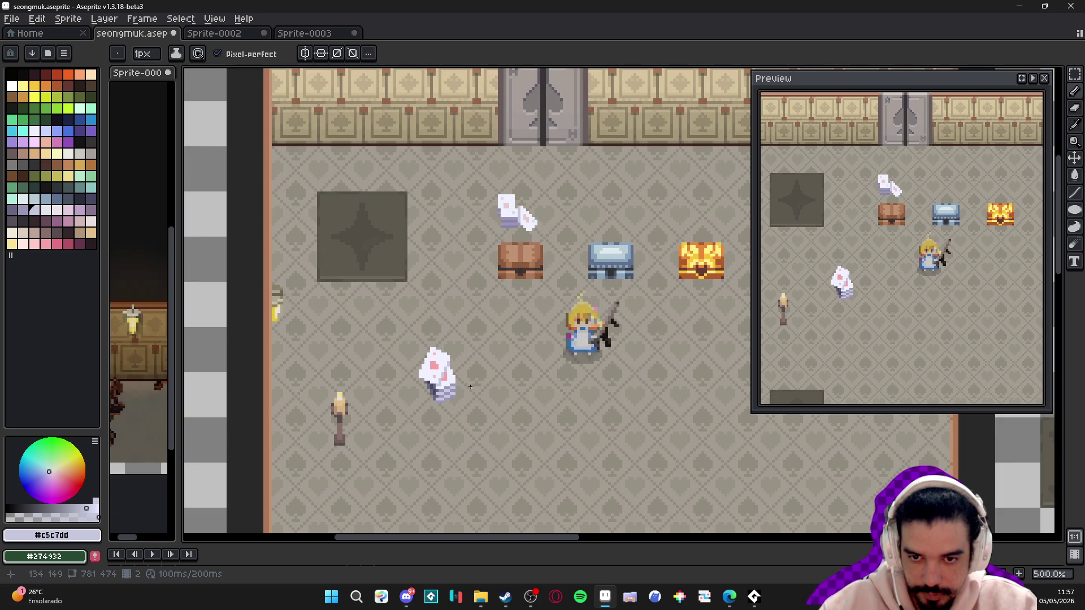
{"action": "scroll", "coordinate": [469, 389], "scroll_direction": "right", "scroll_amount": 1}
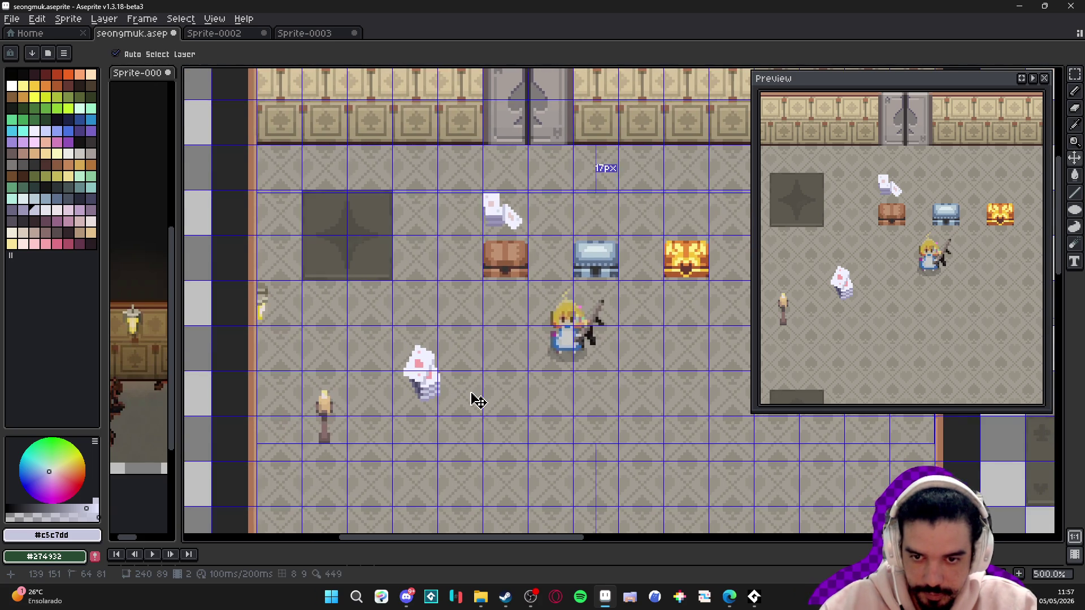
{"action": "scroll", "coordinate": [416, 382], "scroll_direction": "up", "scroll_amount": 5}
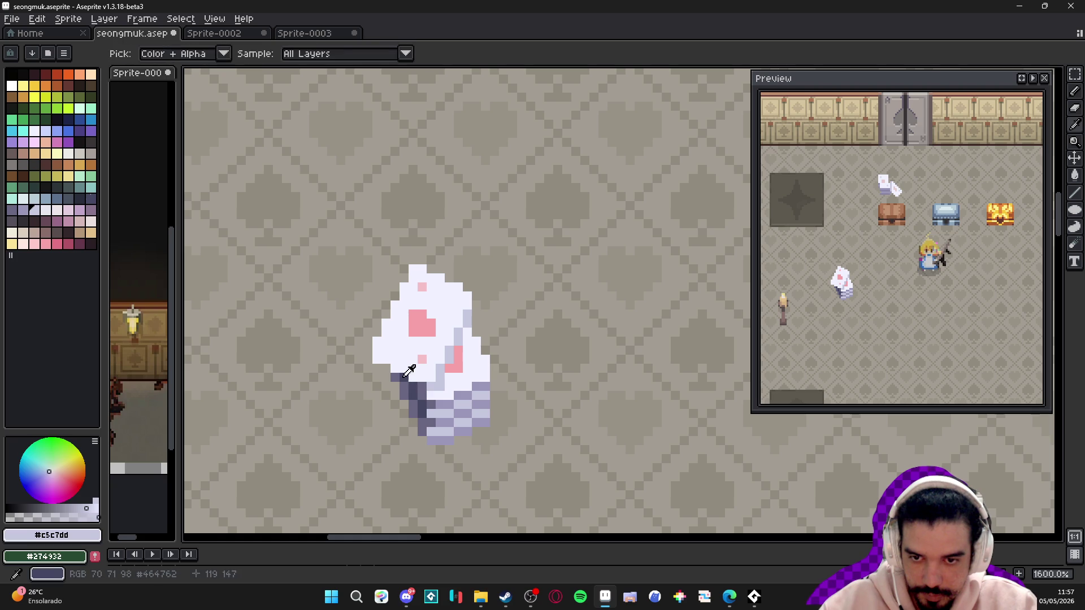
{"action": "left_click", "coordinate": [397, 383], "text": "alt"}
{"action": "left_click", "coordinate": [404, 387]}
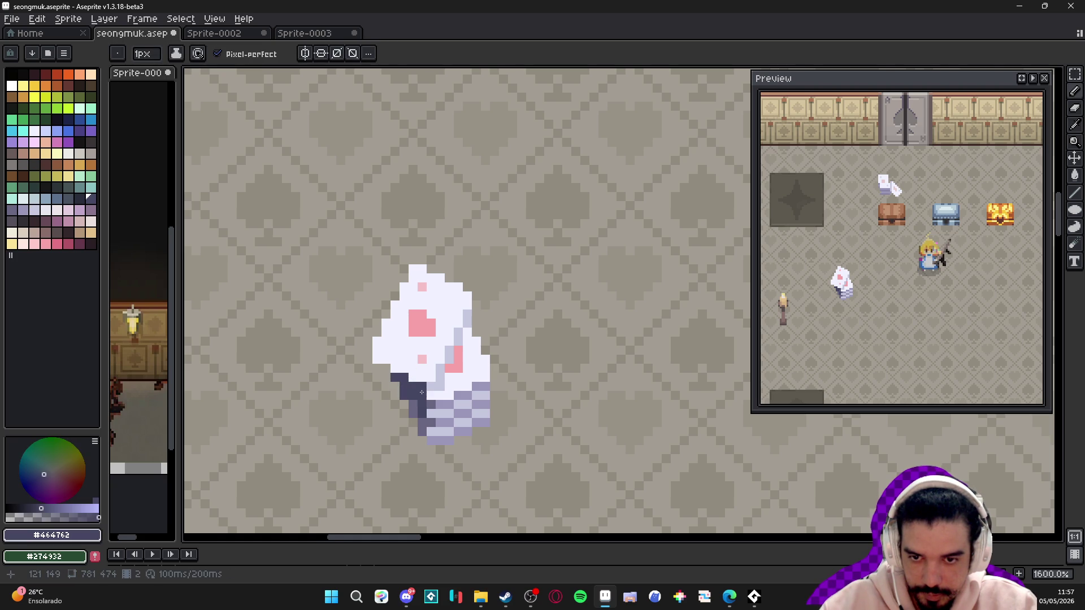
{"action": "scroll", "coordinate": [422, 392], "scroll_direction": "down", "scroll_amount": 5}
{"action": "scroll", "coordinate": [388, 400], "scroll_direction": "up", "scroll_amount": 5}
{"action": "left_click", "coordinate": [389, 400], "text": "alt"}
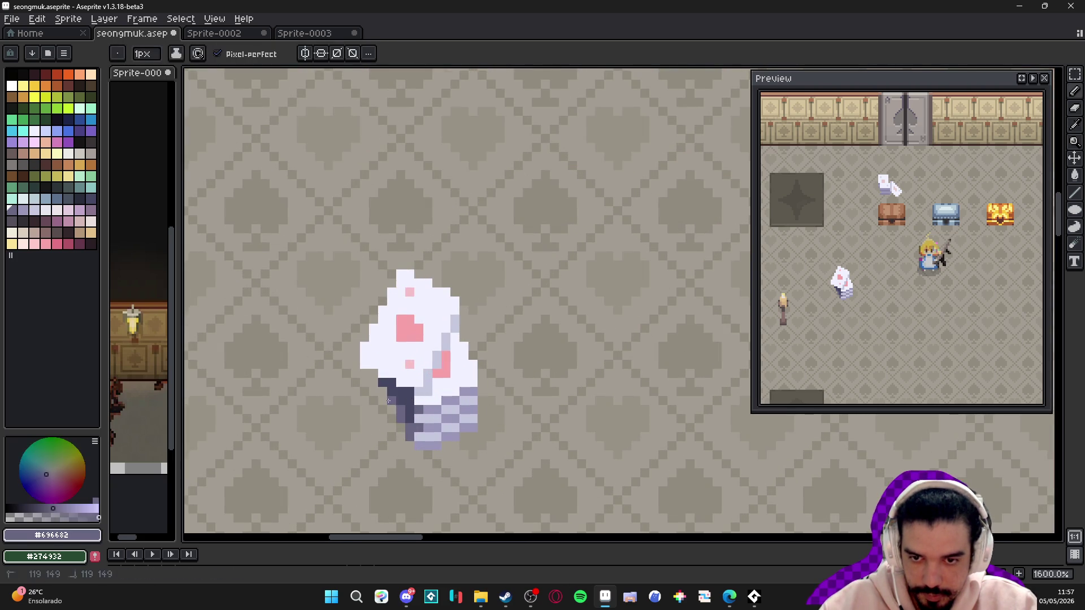
{"action": "scroll", "coordinate": [406, 407], "scroll_direction": "down", "scroll_amount": 5}
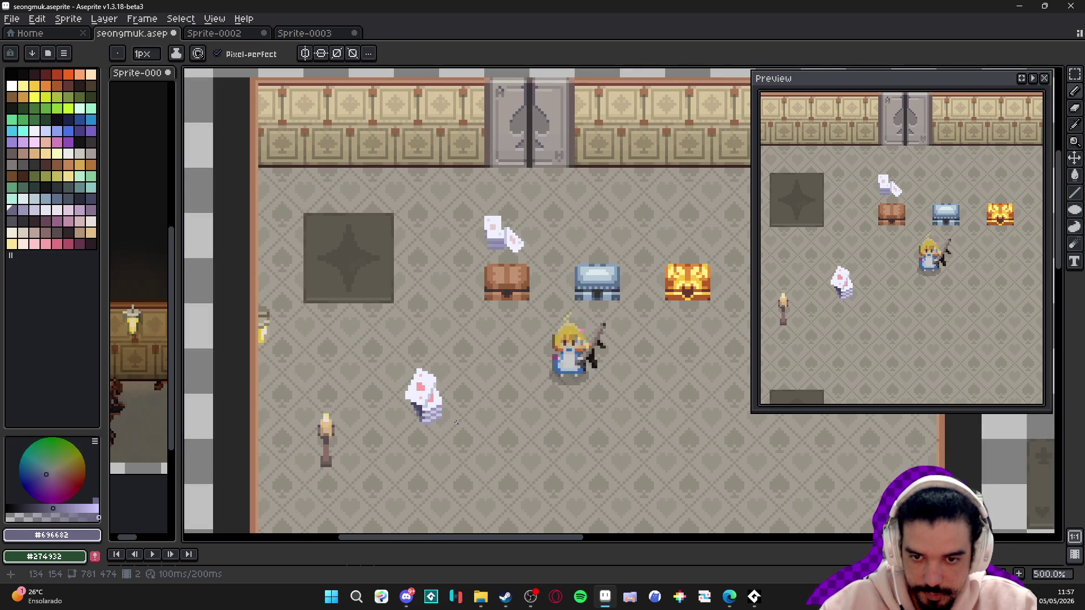
{"action": "scroll", "coordinate": [448, 422], "scroll_direction": "up", "scroll_amount": 5}
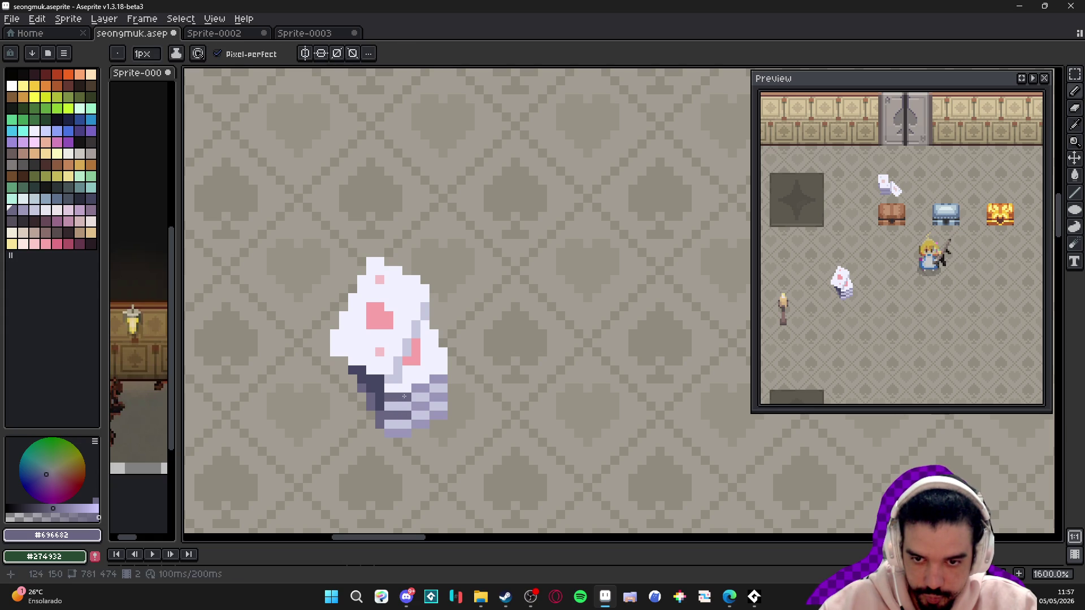
{"action": "scroll", "coordinate": [407, 418], "scroll_direction": "down", "scroll_amount": 3}
{"action": "scroll", "coordinate": [436, 423], "scroll_direction": "up", "scroll_amount": 4}
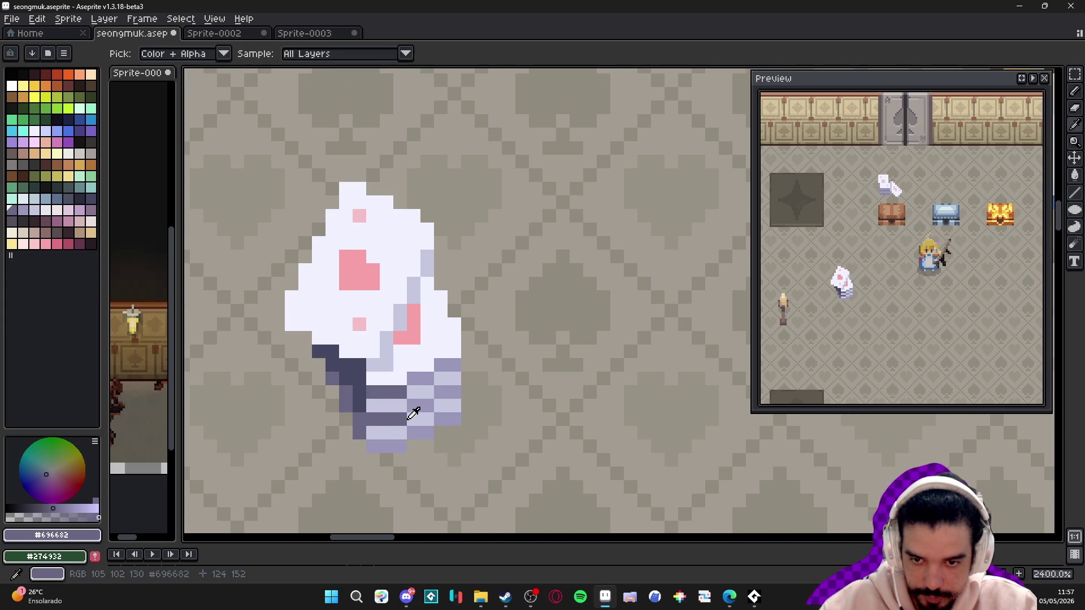
{"action": "left_click", "coordinate": [411, 411], "text": "alt"}
{"action": "scroll", "coordinate": [429, 435], "scroll_direction": "down", "scroll_amount": 2}
{"action": "scroll", "coordinate": [430, 435], "scroll_direction": "up", "scroll_amount": 2}
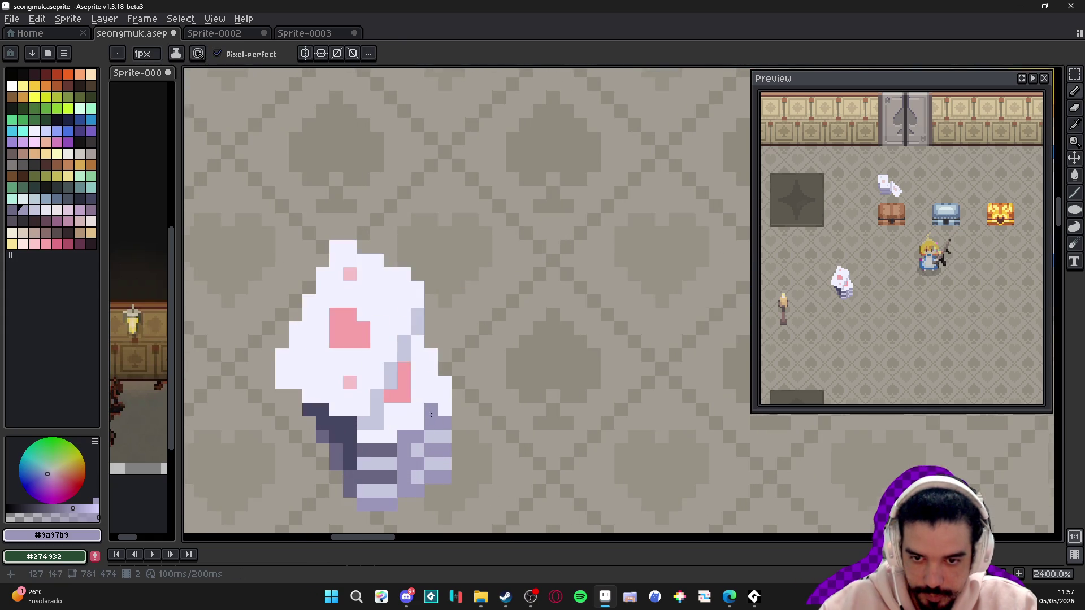
{"action": "scroll", "coordinate": [496, 422], "scroll_direction": "down", "scroll_amount": 3}
{"action": "scroll", "coordinate": [496, 422], "scroll_direction": "down", "scroll_amount": 2}
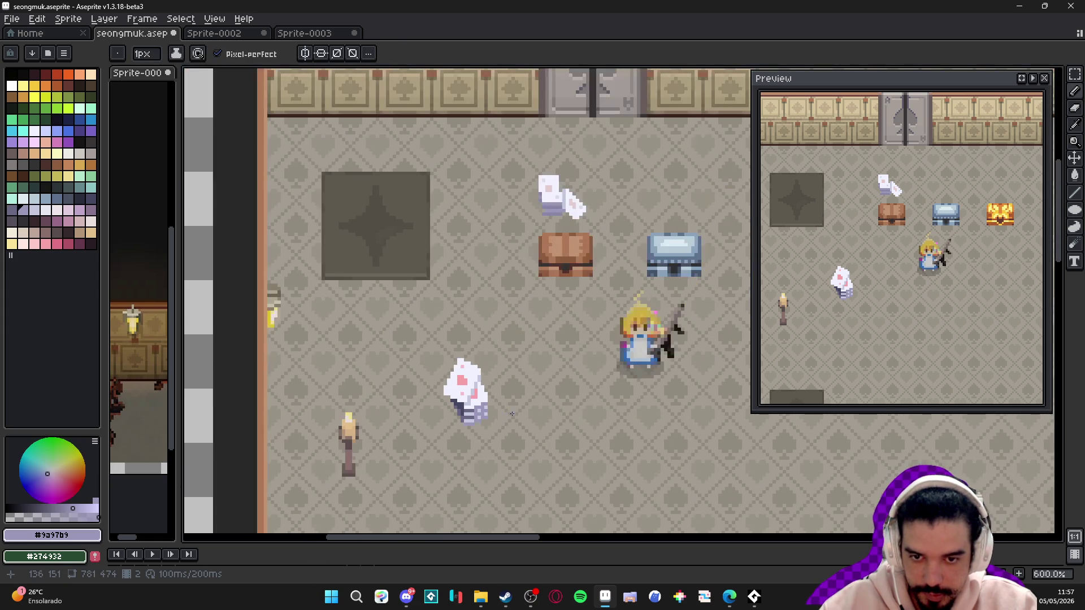
{"action": "key", "text": "ctrl+z"}
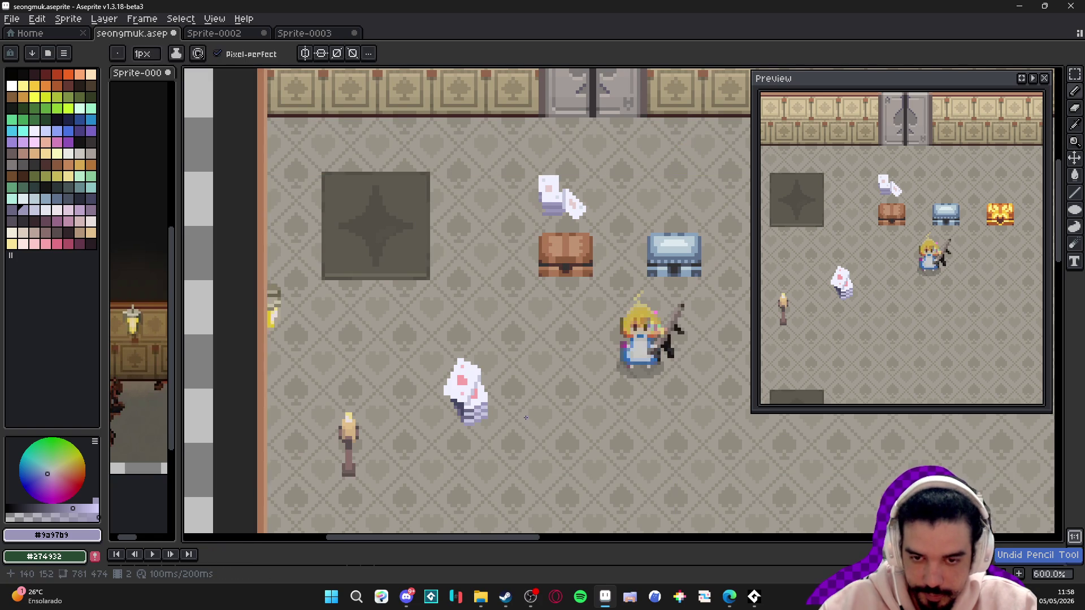
{"action": "scroll", "coordinate": [534, 426], "scroll_direction": "down", "scroll_amount": 1}
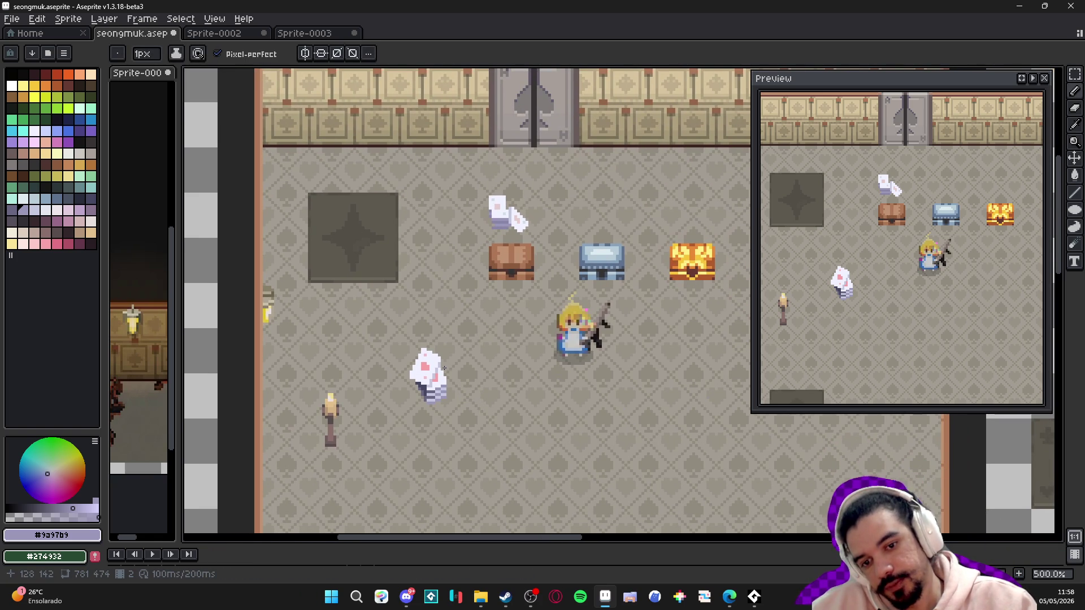
{"action": "scroll", "coordinate": [449, 388], "scroll_direction": "up", "scroll_amount": 5}
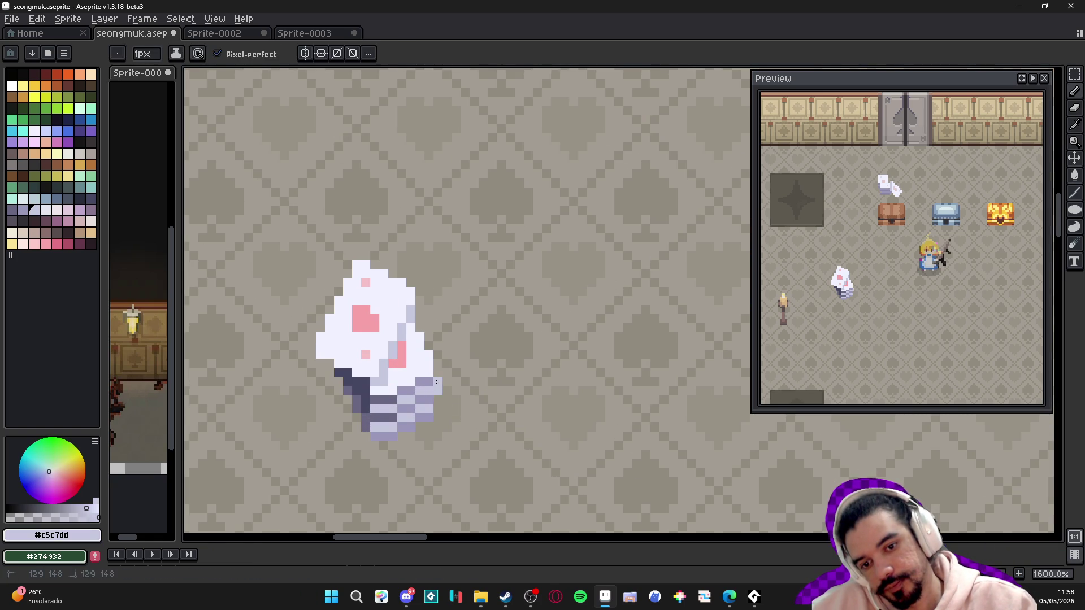
{"action": "scroll", "coordinate": [470, 393], "scroll_direction": "down", "scroll_amount": 3}
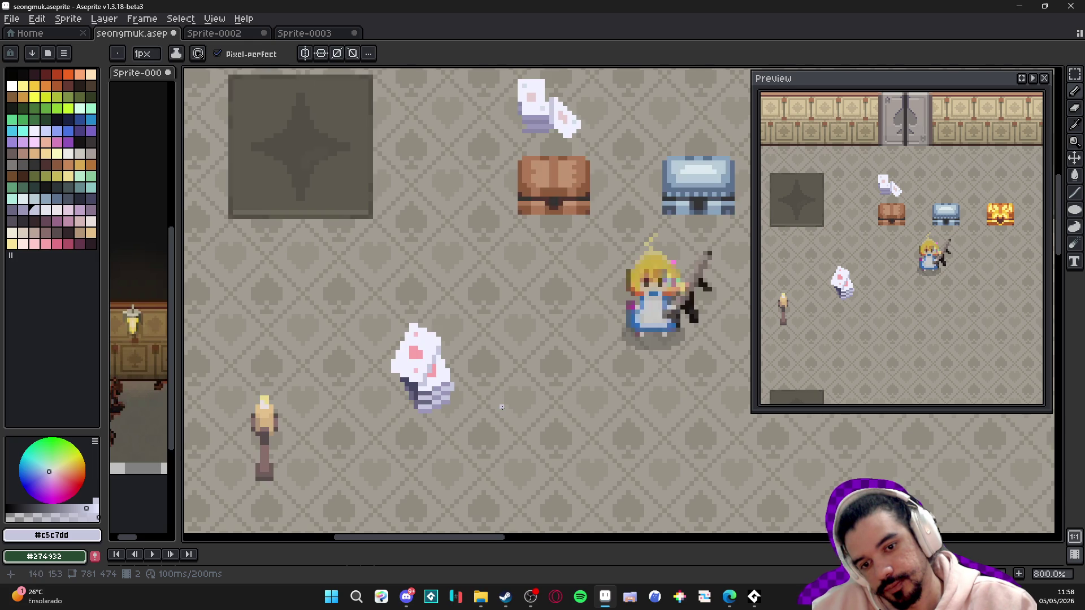
{"action": "scroll", "coordinate": [486, 398], "scroll_direction": "down", "scroll_amount": 2}
{"action": "scroll", "coordinate": [467, 407], "scroll_direction": "down", "scroll_amount": 1}
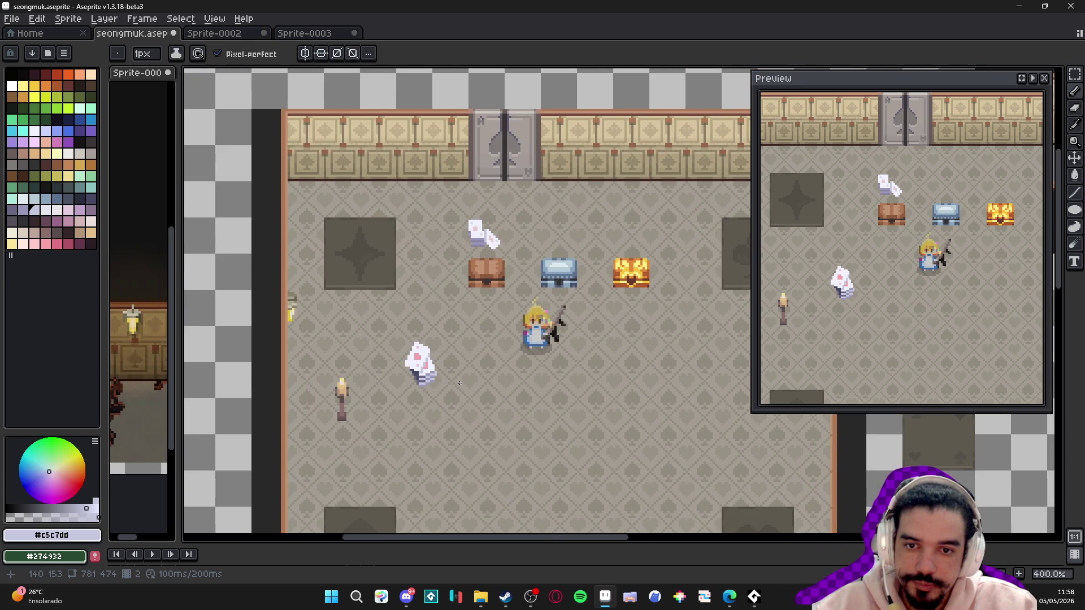
{"action": "key", "text": "ctrl+apostrophe"}
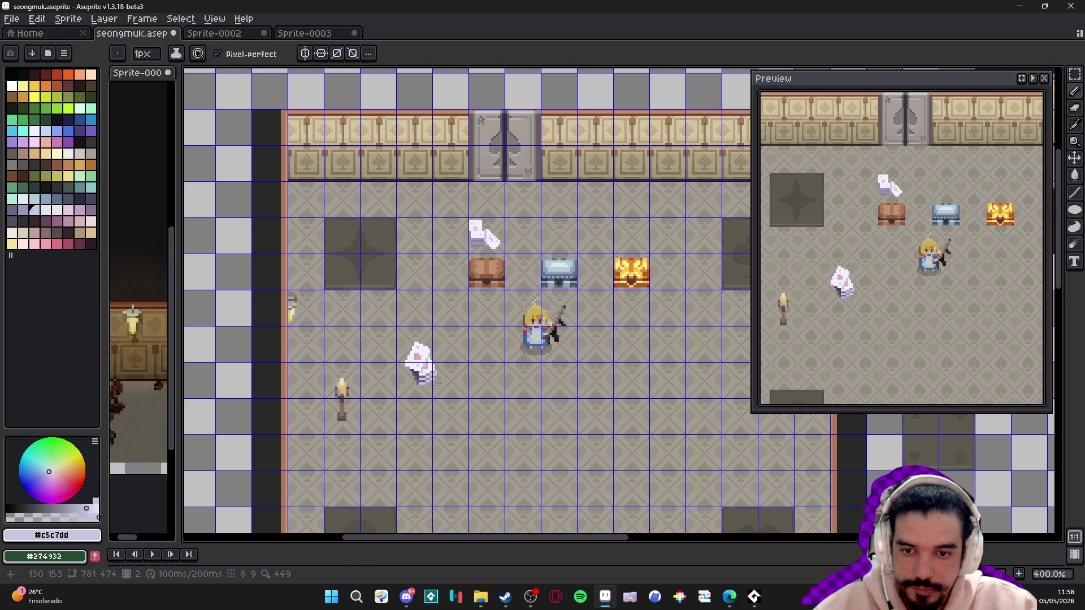
{"action": "scroll", "coordinate": [446, 384], "scroll_direction": "up", "scroll_amount": 2}
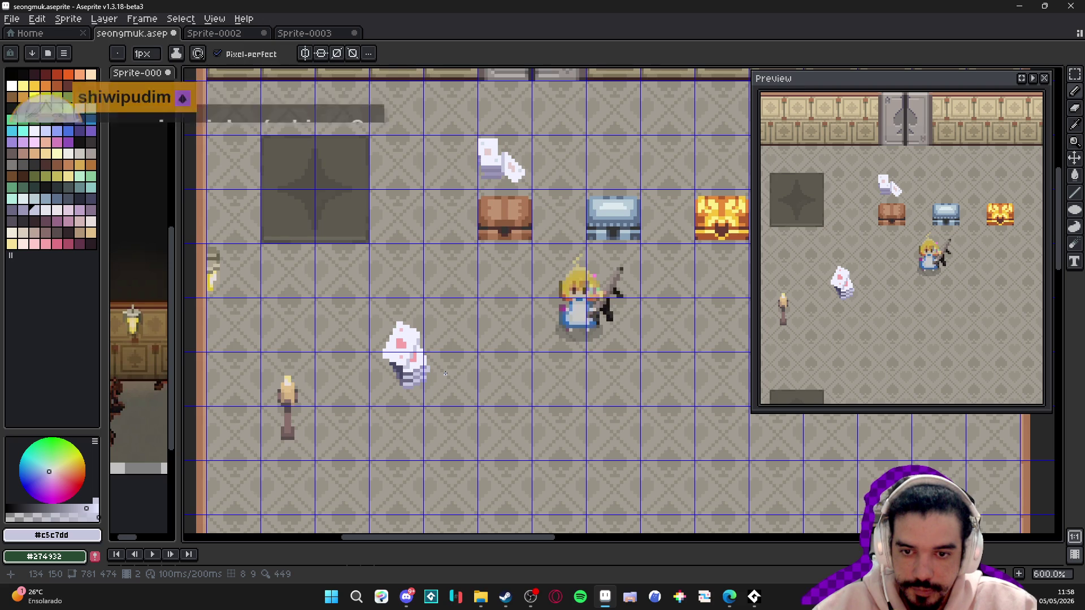
{"action": "scroll", "coordinate": [438, 388], "scroll_direction": "up", "scroll_amount": 3}
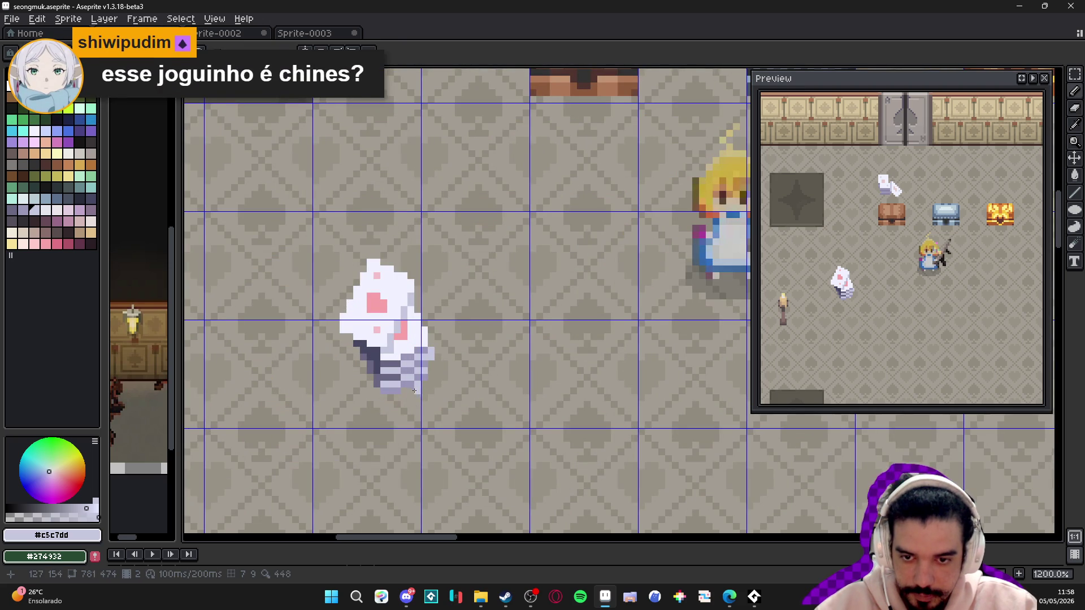
- Paint light stripes along the card stack's bottom edge and base
{"action": "mouse_move", "coordinate": [408, 396]}
{"action": "left_mouse_down"}
{"action": "mouse_move", "coordinate": [384, 399]}
{"action": "mouse_move", "coordinate": [411, 403]}
{"action": "left_mouse_up"}
{"action": "left_click", "coordinate": [390, 402], "text": "alt"}
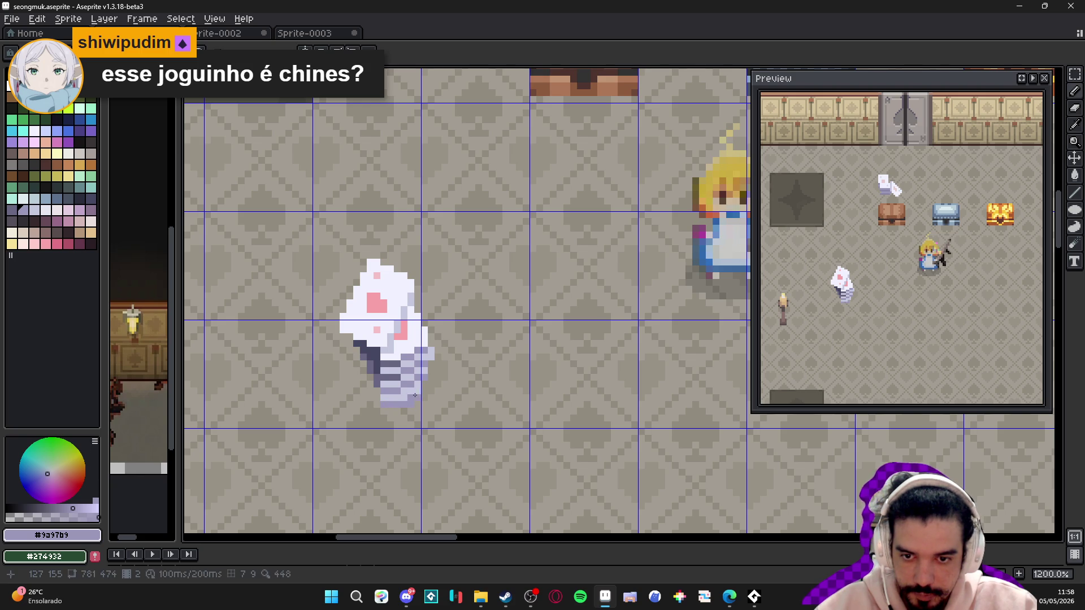
{"action": "left_click", "coordinate": [378, 394]}
{"action": "scroll", "coordinate": [378, 395], "scroll_direction": "down", "scroll_amount": 4}
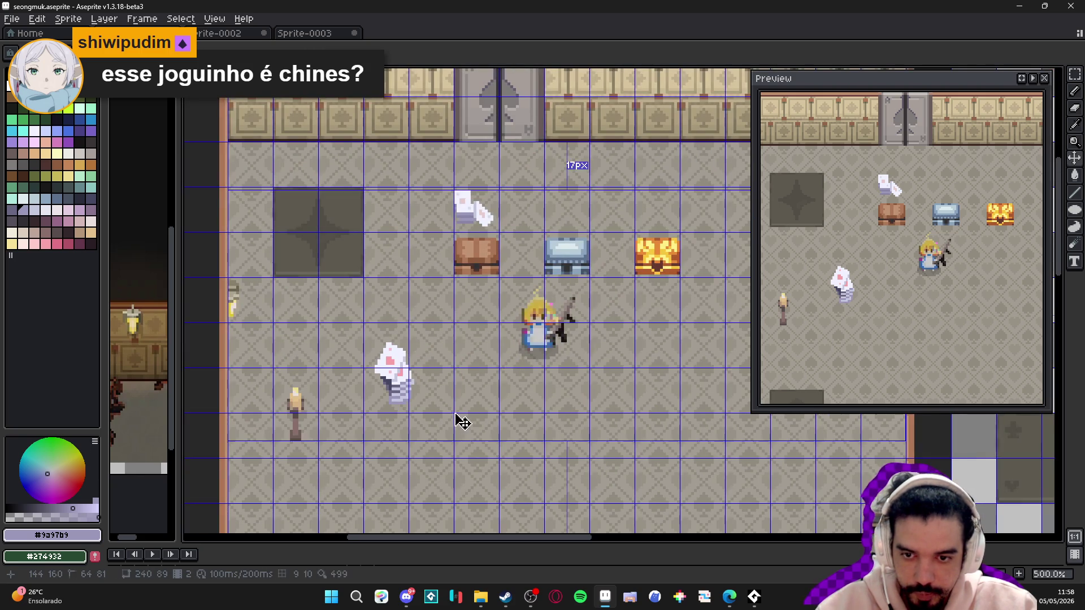
{"action": "scroll", "coordinate": [404, 402], "scroll_direction": "up", "scroll_amount": 4}
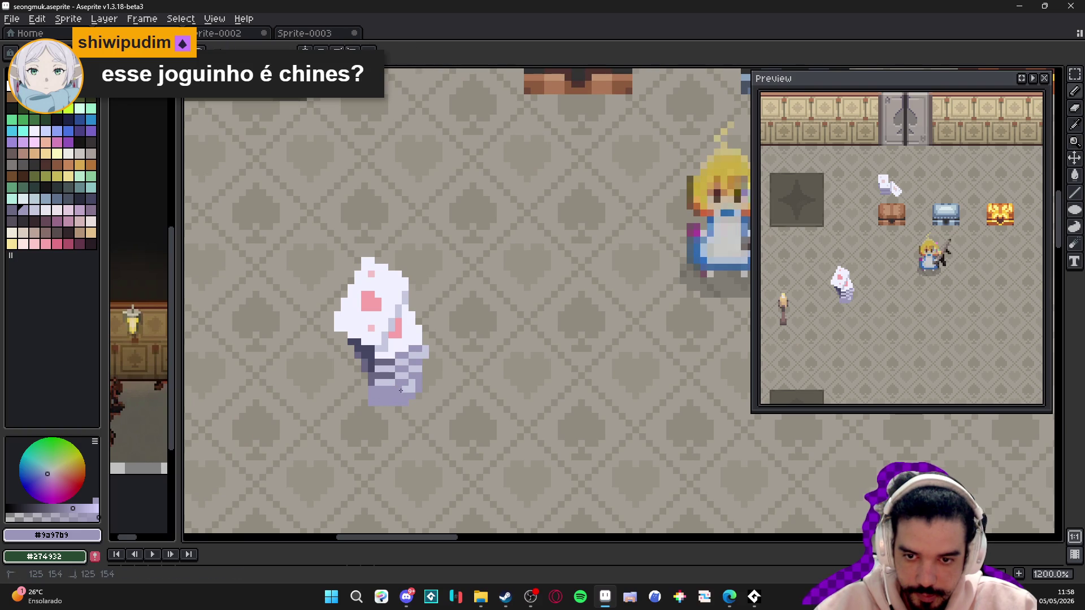
- Repaint the stack's bottom row in darker purple-grey, finishing the base with #464762
{"action": "left_click", "coordinate": [388, 382], "text": "alt"}
{"action": "left_click_drag", "start_coordinate": [370, 403], "coordinate": [407, 402]}
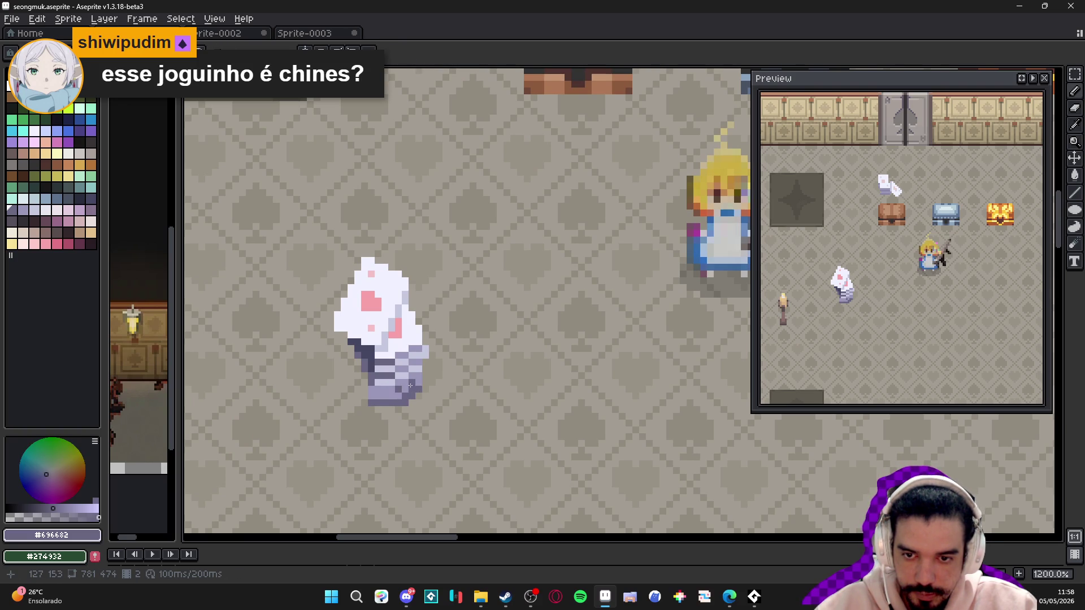
{"action": "key", "text": "shift"}
{"action": "left_click", "coordinate": [406, 403], "text": "alt"}
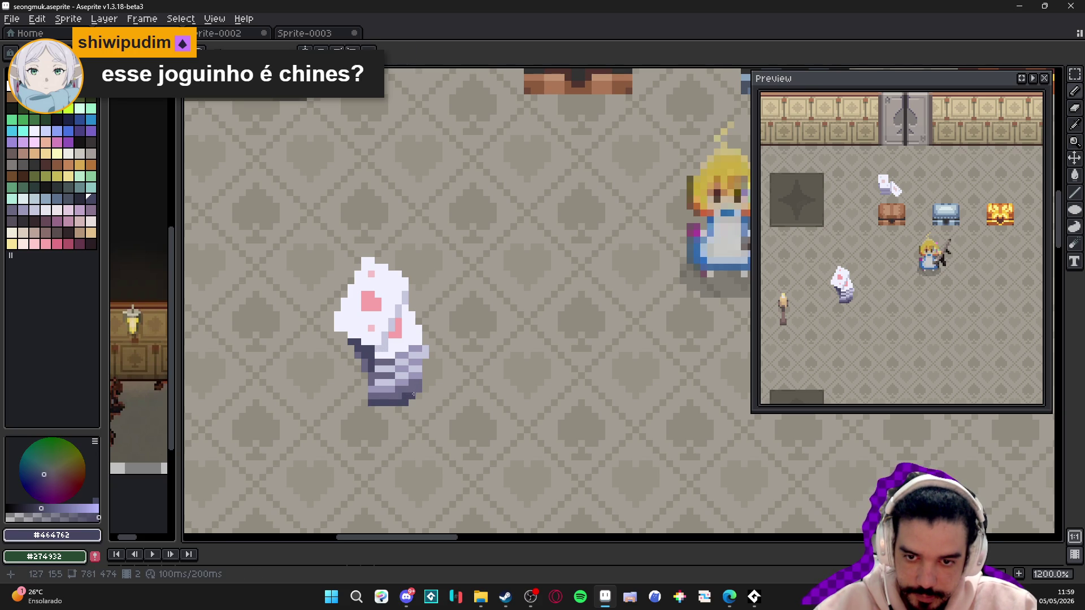
{"action": "scroll", "coordinate": [417, 391], "scroll_direction": "down", "scroll_amount": 6}
{"action": "scroll", "coordinate": [418, 395], "scroll_direction": "up", "scroll_amount": 4}
{"action": "scroll", "coordinate": [416, 411], "scroll_direction": "down", "scroll_amount": 3}
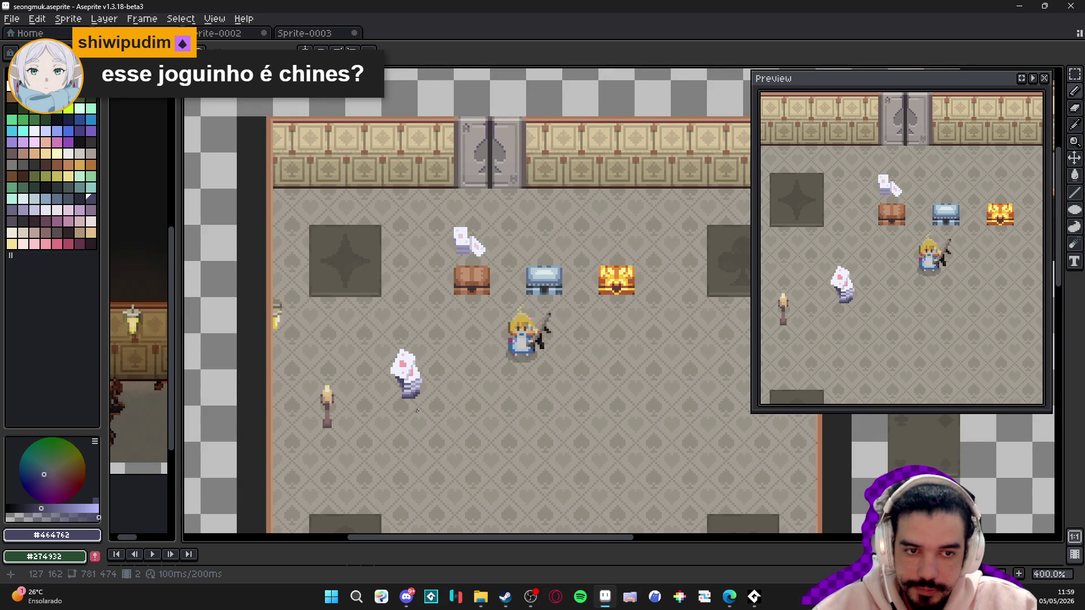
{"action": "scroll", "coordinate": [413, 407], "scroll_direction": "up", "scroll_amount": 2}
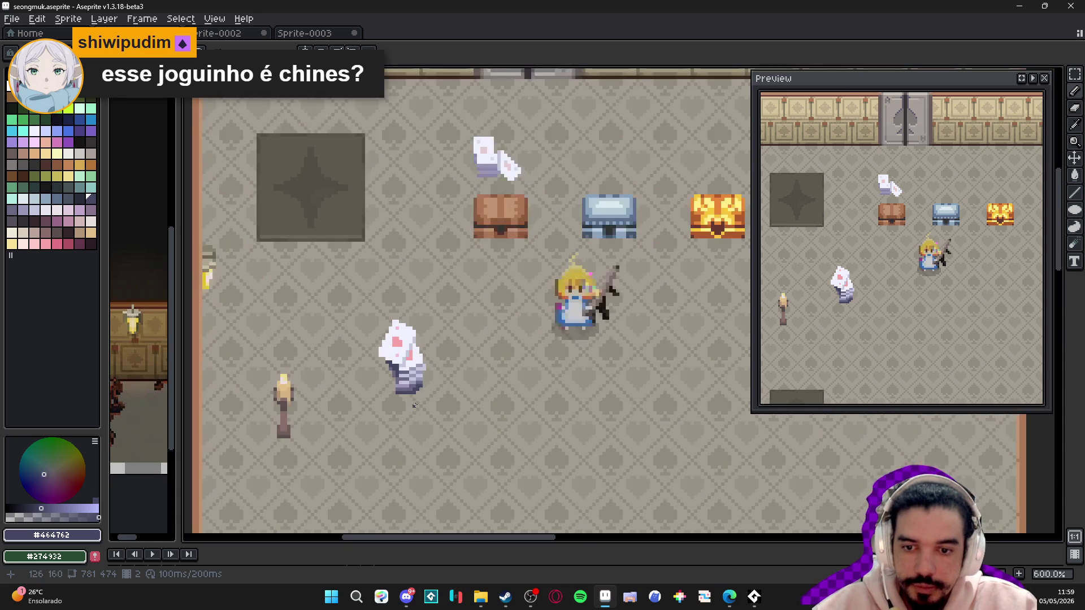
{"action": "scroll", "coordinate": [414, 403], "scroll_direction": "up", "scroll_amount": 4}
{"action": "scroll", "coordinate": [413, 395], "scroll_direction": "down", "scroll_amount": 3}
{"action": "scroll", "coordinate": [412, 396], "scroll_direction": "down", "scroll_amount": 2}
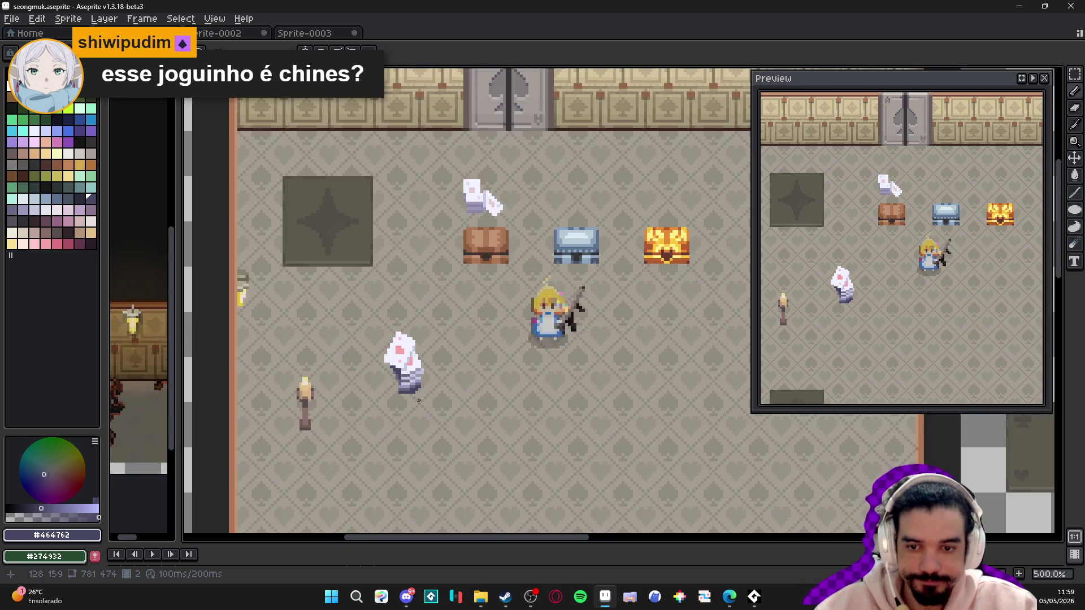
{"action": "scroll", "coordinate": [409, 382], "scroll_direction": "up", "scroll_amount": 5}
{"action": "scroll", "coordinate": [410, 382], "scroll_direction": "down", "scroll_amount": 1}
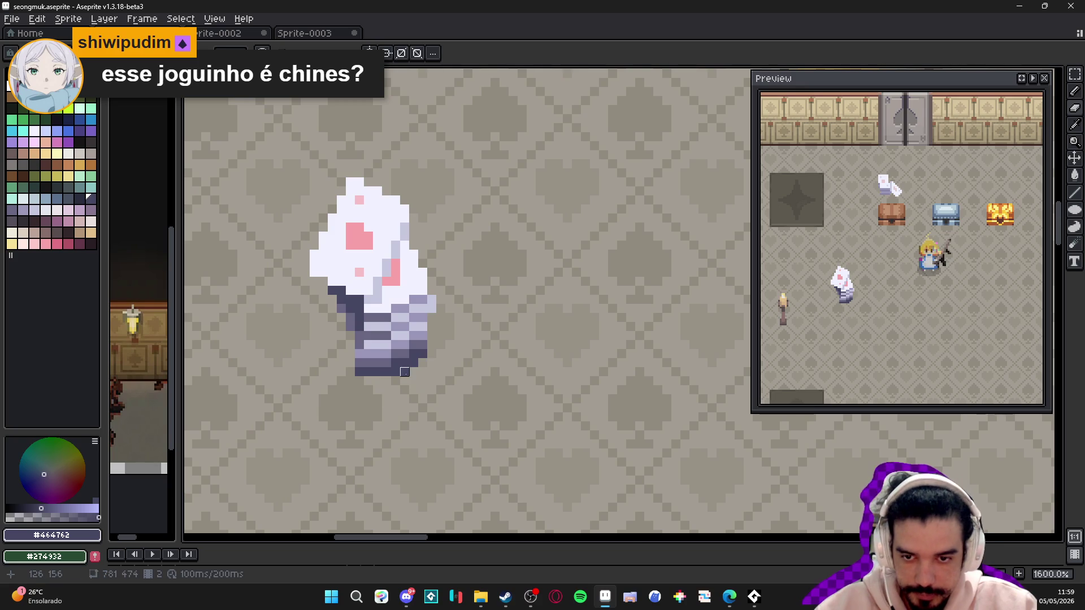
{"action": "scroll", "coordinate": [416, 400], "scroll_direction": "down", "scroll_amount": 4}
{"action": "scroll", "coordinate": [406, 375], "scroll_direction": "up", "scroll_amount": 6}
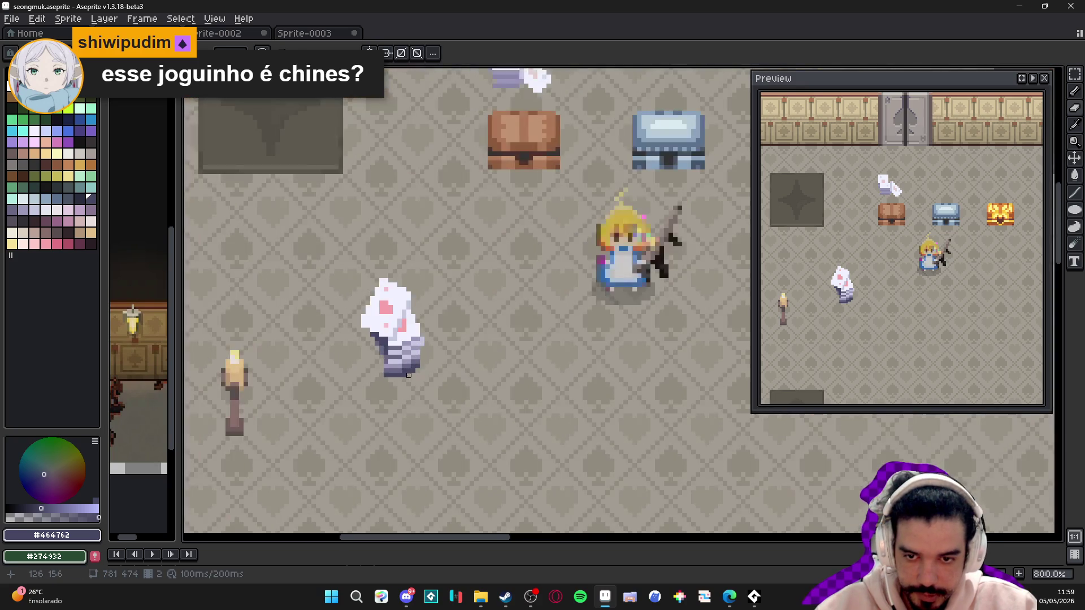
{"action": "scroll", "coordinate": [428, 386], "scroll_direction": "down", "scroll_amount": 4}
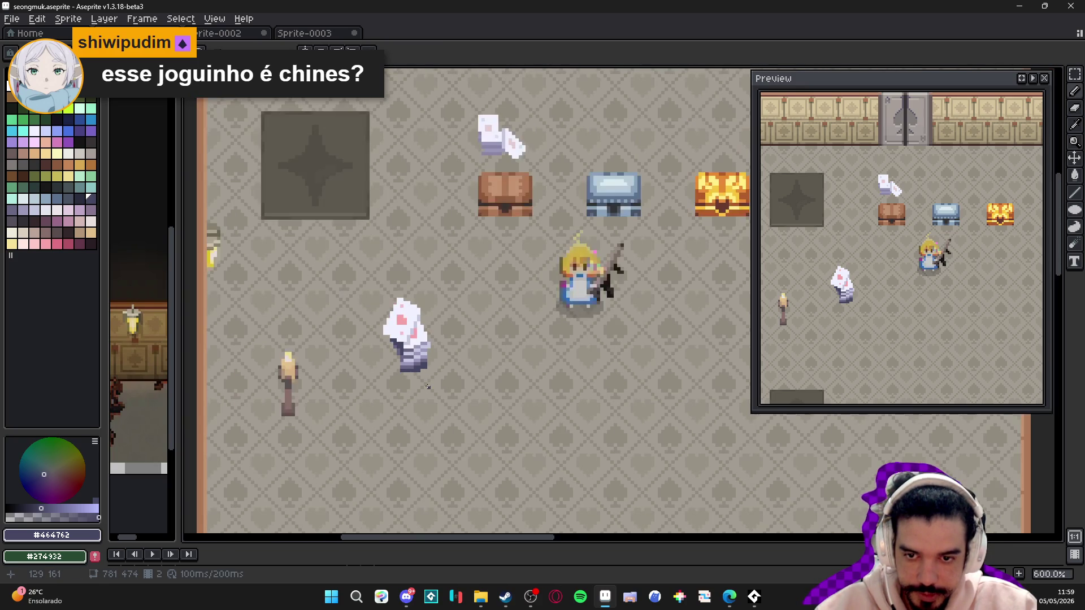
{"action": "scroll", "coordinate": [428, 385], "scroll_direction": "down", "scroll_amount": 1}
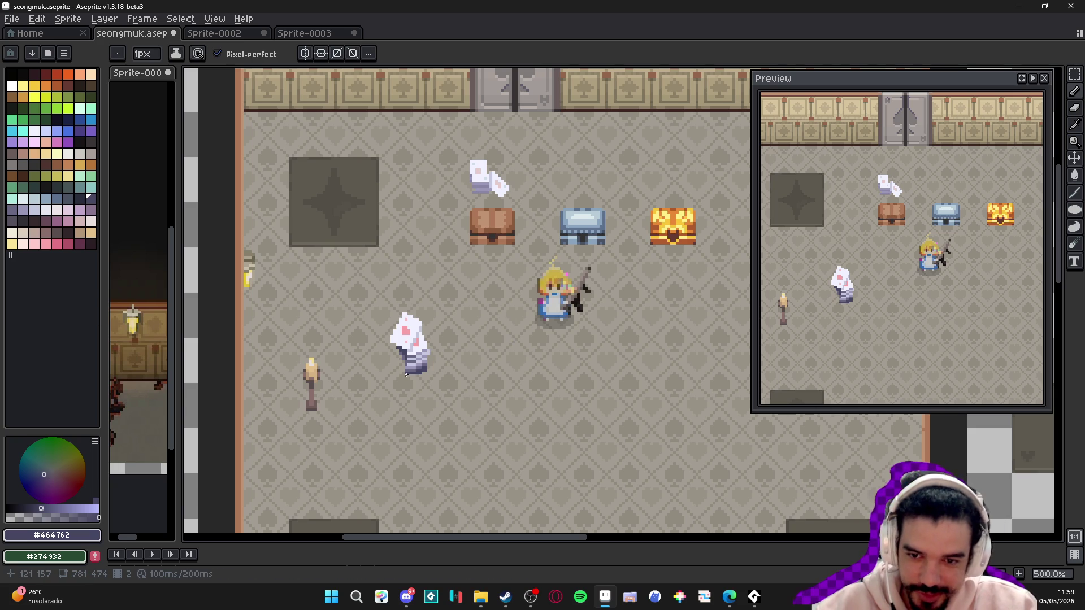
- Pick light lavender #c5c7dd from the stack and touch up two pixels of its shading
{"action": "scroll", "coordinate": [421, 368], "scroll_direction": "up", "scroll_amount": 2}
{"action": "scroll", "coordinate": [420, 375], "scroll_direction": "down", "scroll_amount": 1}
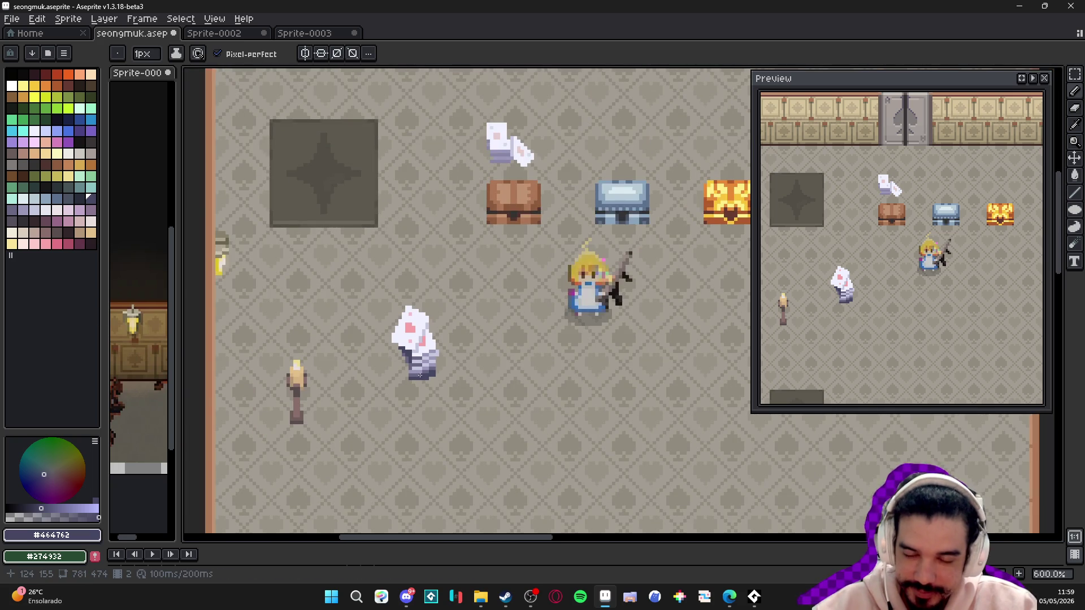
{"action": "scroll", "coordinate": [420, 375], "scroll_direction": "down", "scroll_amount": 1}
{"action": "scroll", "coordinate": [419, 390], "scroll_direction": "up", "scroll_amount": 5}
{"action": "key", "text": "alt"}
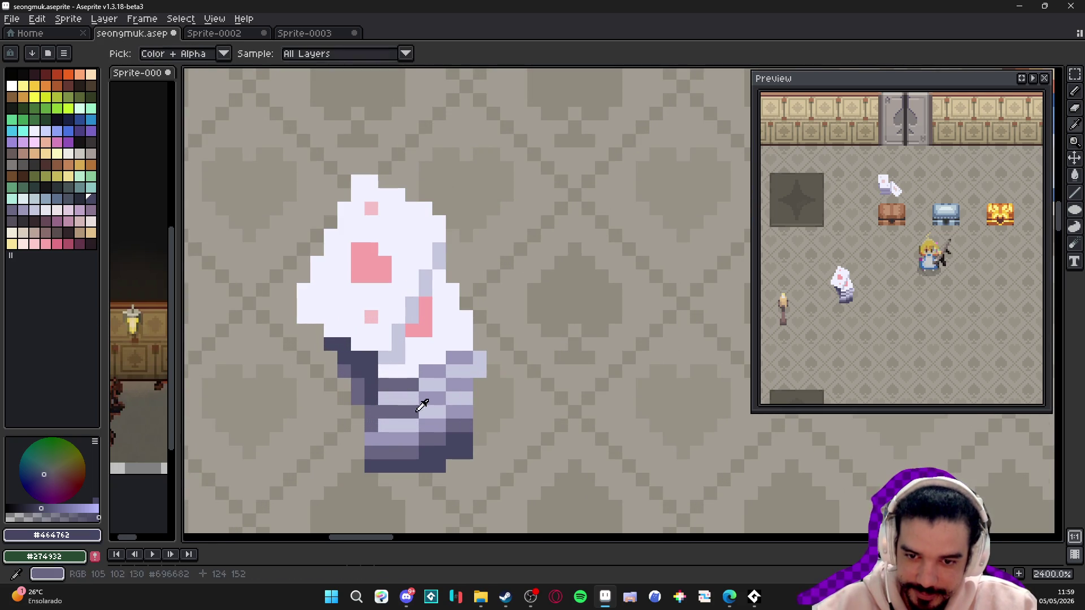
{"action": "left_click", "coordinate": [435, 382], "text": "alt"}
{"action": "left_click", "coordinate": [395, 351], "text": "alt"}
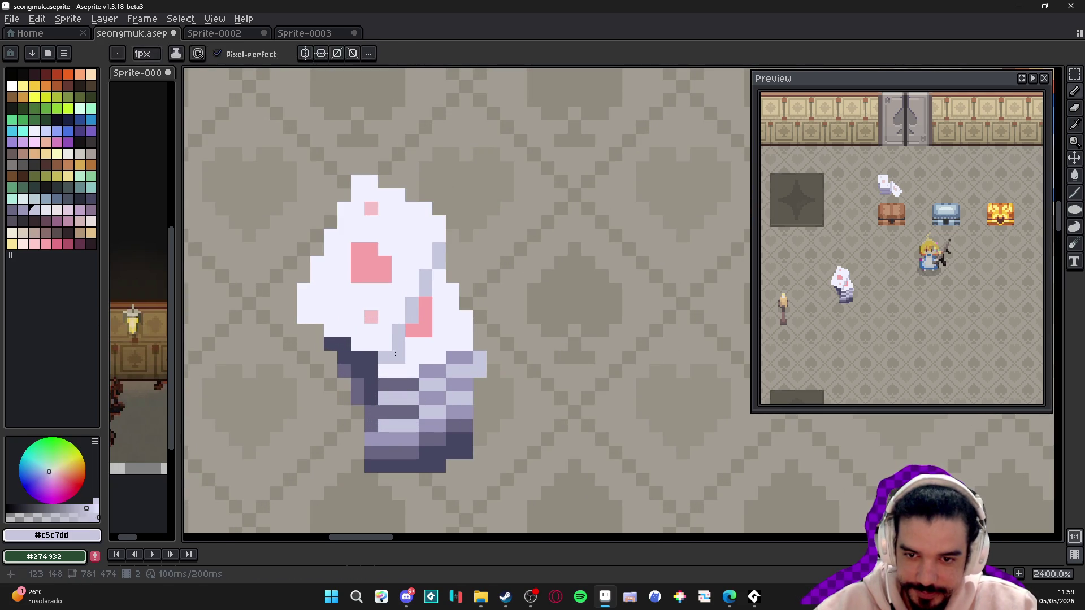
{"action": "left_click", "coordinate": [432, 372], "text": "alt"}
{"action": "left_click", "coordinate": [425, 358]}
- Pan and zoom the view to show more of the room
{"action": "scroll", "coordinate": [425, 358], "scroll_direction": "down", "scroll_amount": 3}
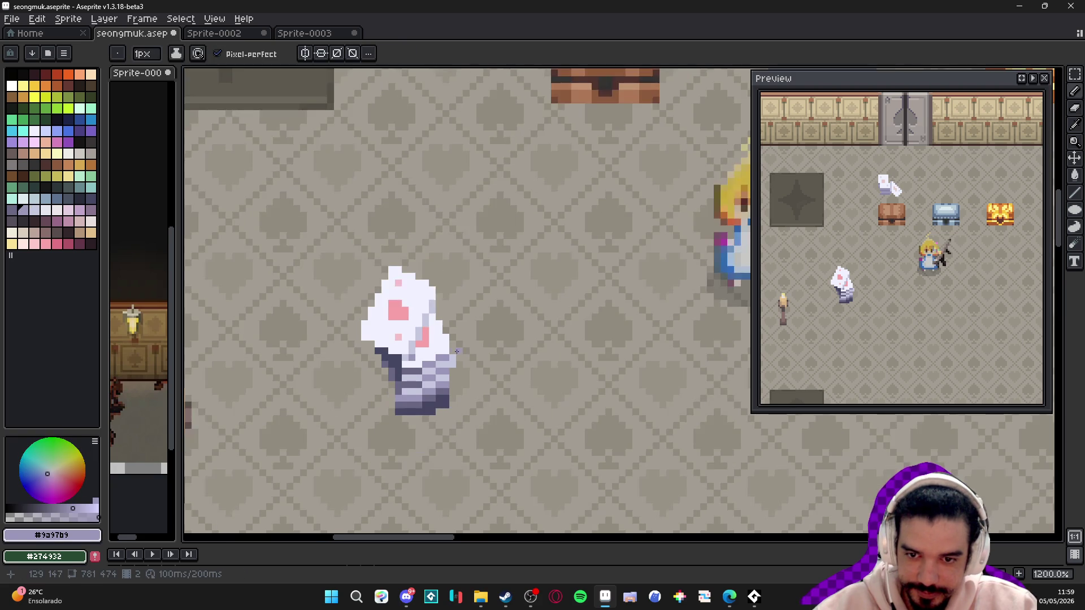
{"action": "scroll", "coordinate": [454, 352], "scroll_direction": "down", "scroll_amount": 3}
{"action": "scroll", "coordinate": [457, 342], "scroll_direction": "up", "scroll_amount": 3}
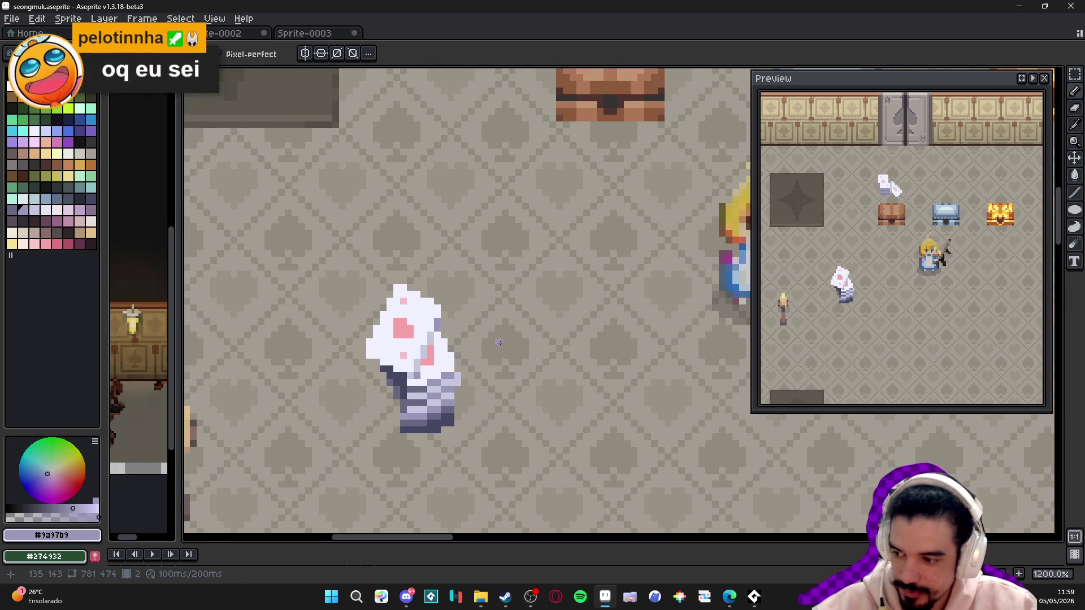
{"action": "scroll", "coordinate": [513, 352], "scroll_direction": "down", "scroll_amount": 1}
{"action": "left_click_drag", "start_coordinate": [513, 353], "coordinate": [453, 339]}
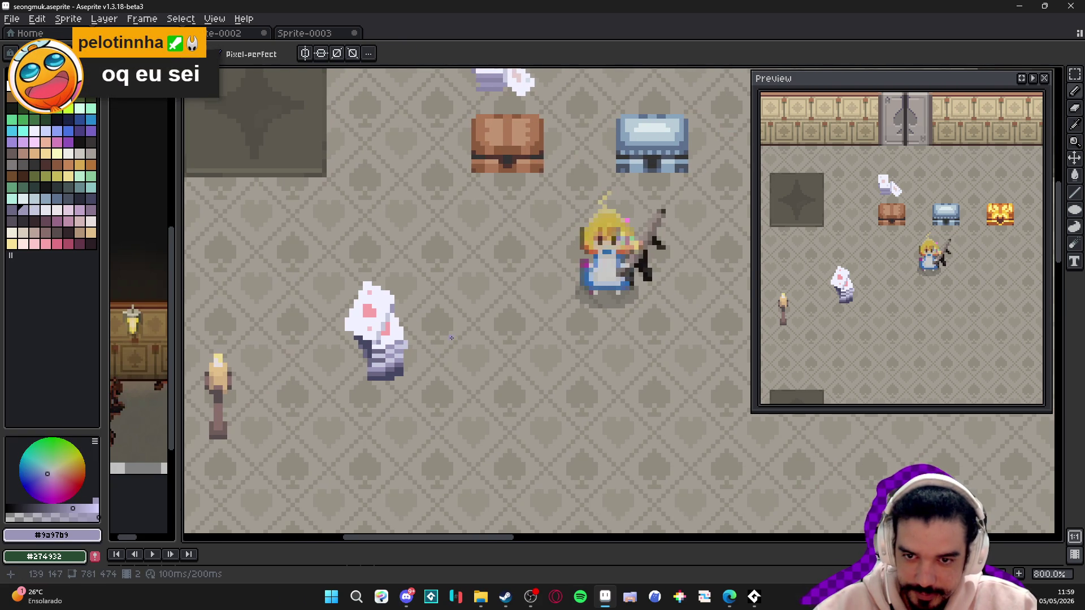
{"action": "scroll", "coordinate": [452, 338], "scroll_direction": "down", "scroll_amount": 1}
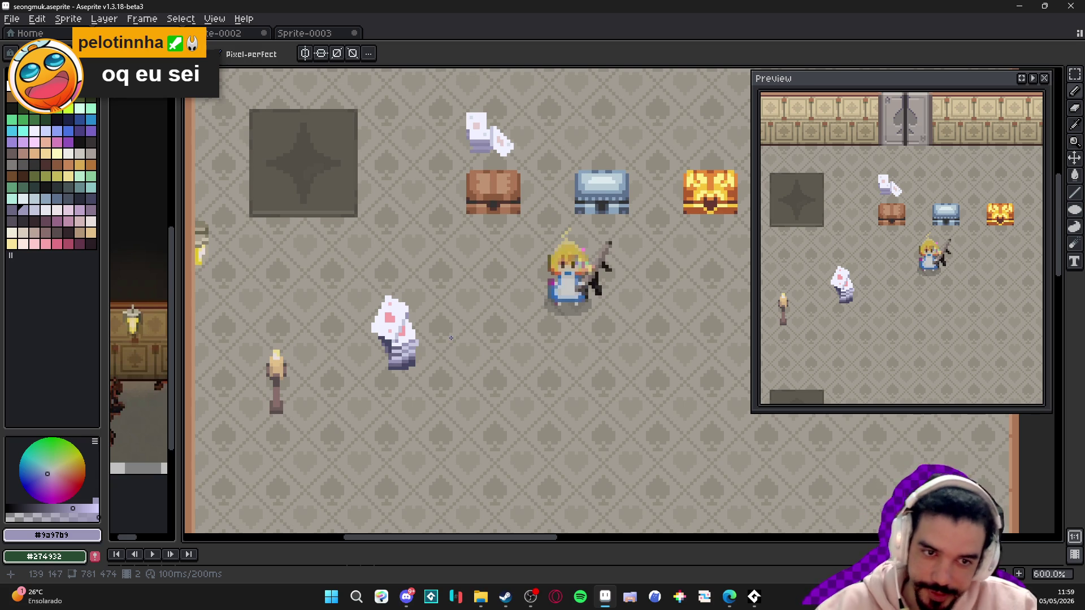
{"action": "left_click_drag", "start_coordinate": [451, 338], "coordinate": [429, 326]}
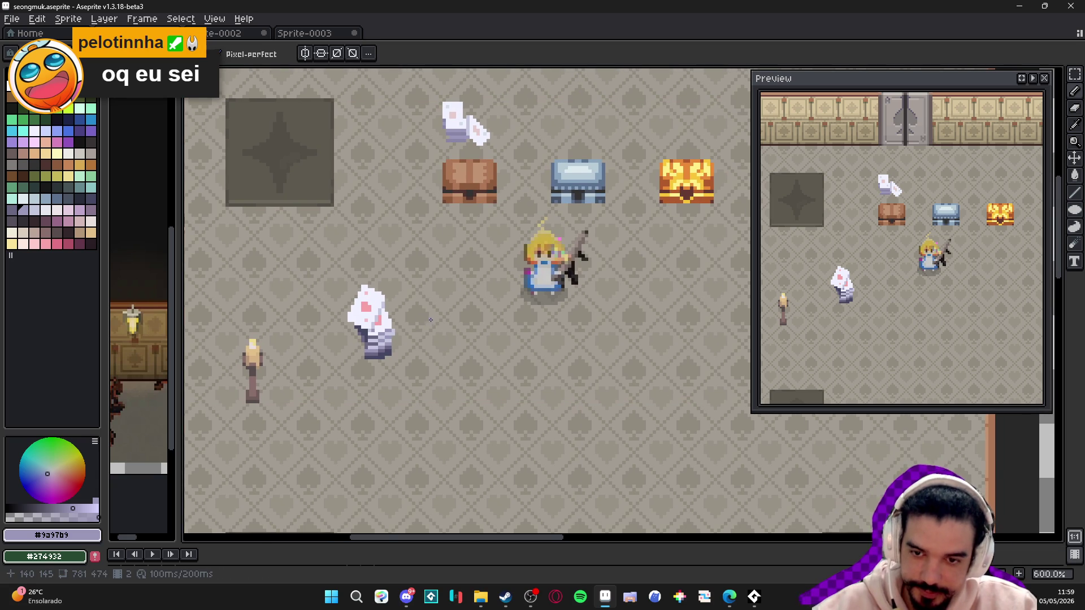
{"action": "scroll", "coordinate": [450, 355], "scroll_direction": "down", "scroll_amount": 2}
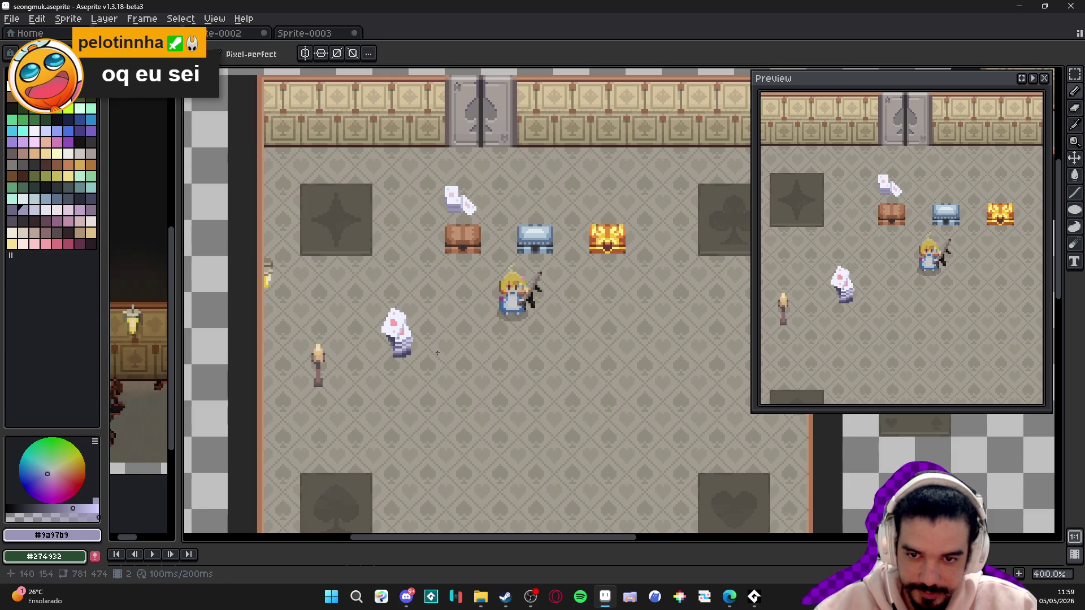
{"action": "scroll", "coordinate": [425, 346], "scroll_direction": "up", "scroll_amount": 3}
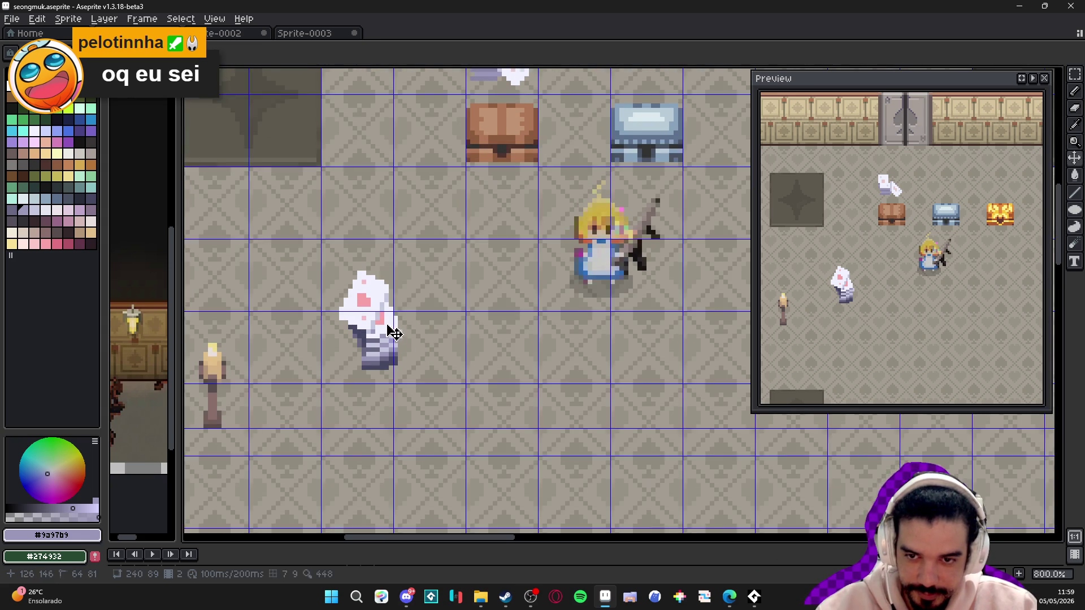
{"action": "scroll", "coordinate": [398, 293], "scroll_direction": "up", "scroll_amount": 3}
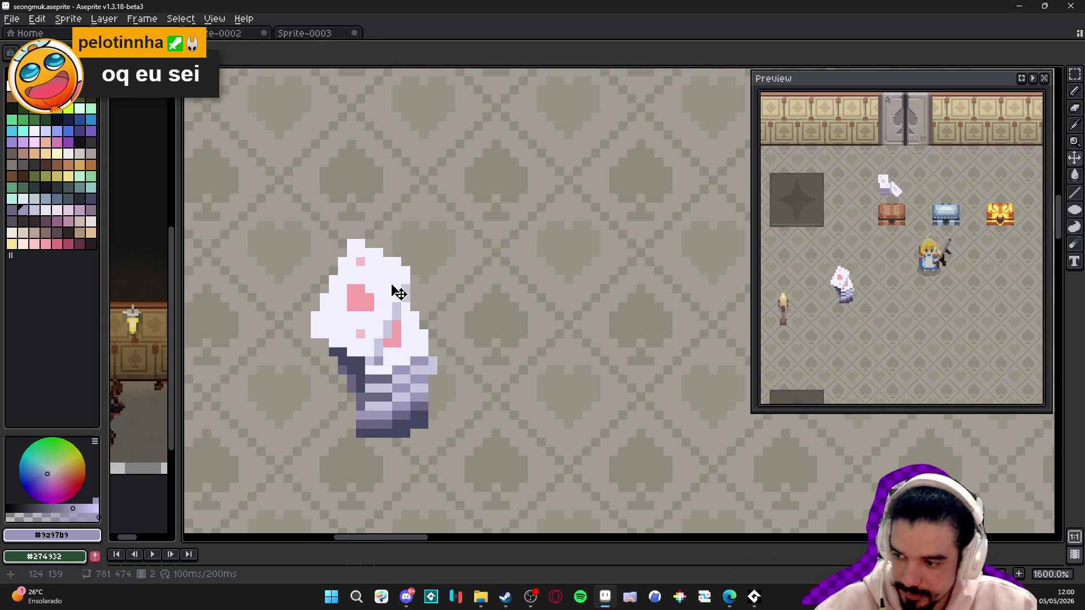
- With the pencil, near-white #F1F2FF and the pixel grid on, draw a new card's left edge
{"action": "key", "text": "b"}
{"action": "left_click", "coordinate": [402, 294], "text": "alt"}
{"action": "key", "text": "ctrl+apostrophe"}
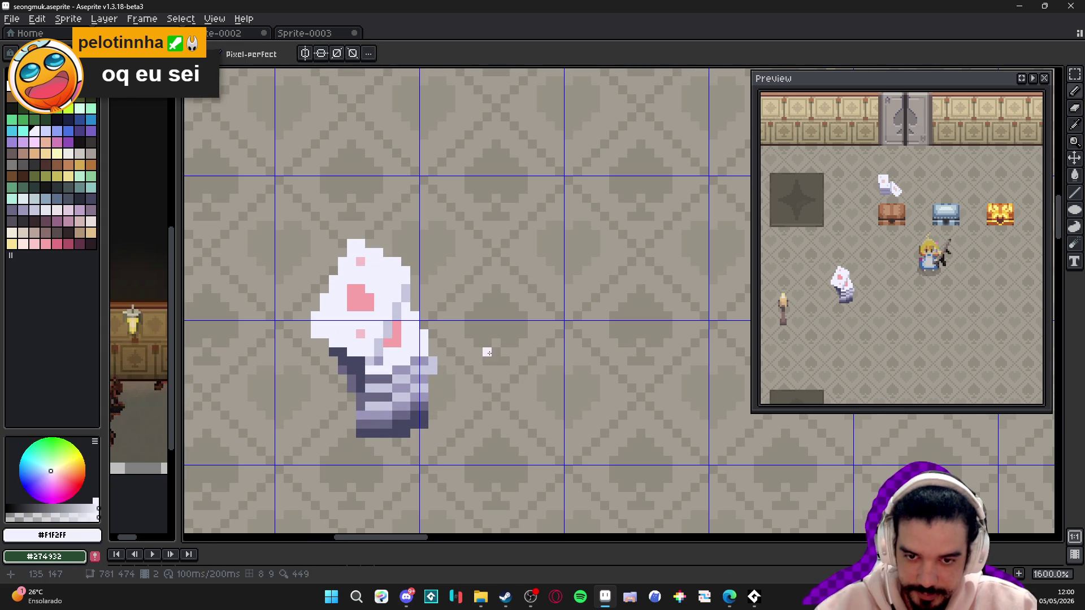
{"action": "scroll", "coordinate": [475, 339], "scroll_direction": "left", "scroll_amount": 2}
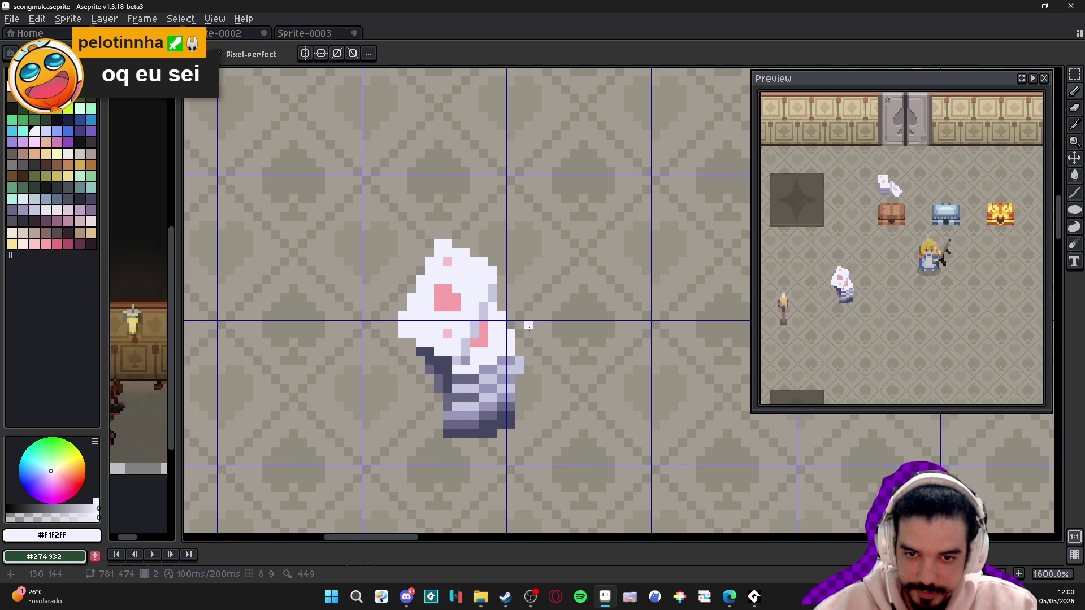
{"action": "scroll", "coordinate": [526, 328], "scroll_direction": "right", "scroll_amount": 3}
{"action": "mouse_move", "coordinate": [420, 293]}
{"action": "left_mouse_down"}
{"action": "mouse_move", "coordinate": [428, 369]}
{"action": "mouse_move", "coordinate": [465, 362]}
{"action": "mouse_move", "coordinate": [469, 303]}
{"action": "mouse_move", "coordinate": [447, 305]}
{"action": "mouse_move", "coordinate": [451, 339]}
{"action": "mouse_move", "coordinate": [451, 311]}
{"action": "left_mouse_up"}
- Fill the new white card into a solid rectangle, completing its bottom row
{"action": "left_click", "coordinate": [429, 376]}
{"action": "left_click_drag", "start_coordinate": [429, 376], "coordinate": [469, 376]}
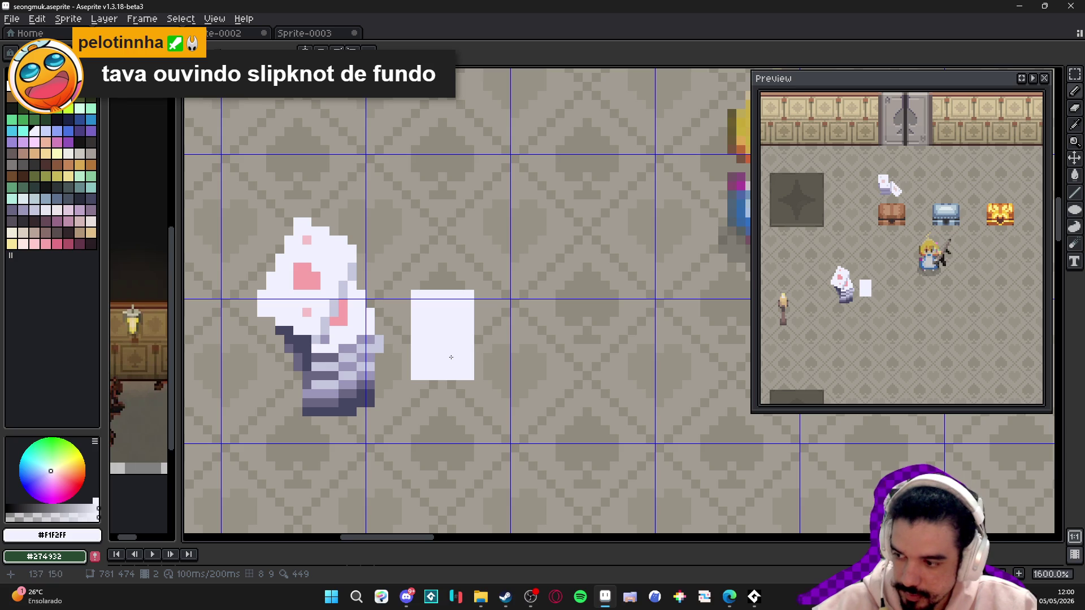
{"action": "scroll", "coordinate": [319, 275], "scroll_direction": "up", "scroll_amount": 1}
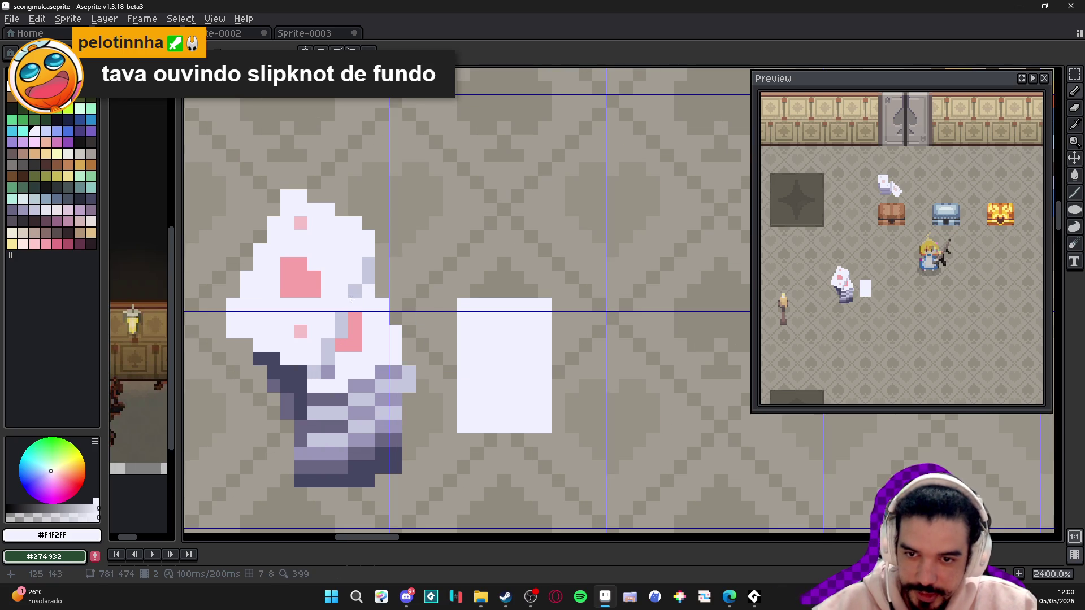
- Paint a heart at the card's centre in the stack's pink, then select it with the Magic Wand
{"action": "left_click", "coordinate": [303, 271], "text": "alt"}
{"action": "left_click", "coordinate": [438, 319]}
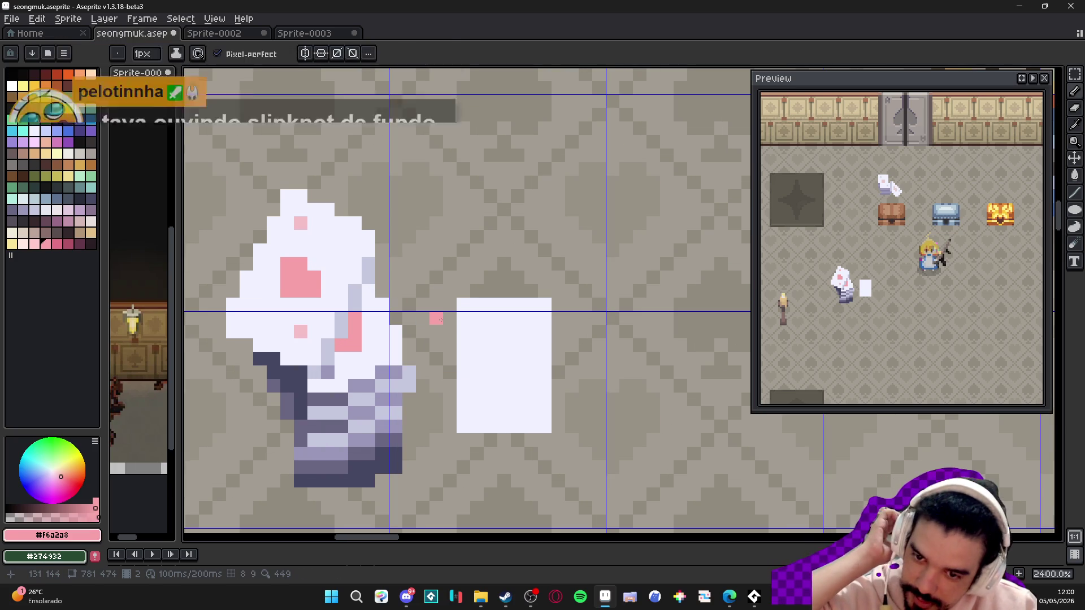
{"action": "mouse_move", "coordinate": [491, 360]}
{"action": "left_mouse_down"}
{"action": "mouse_move", "coordinate": [502, 346]}
{"action": "mouse_move", "coordinate": [491, 359]}
{"action": "mouse_move", "coordinate": [531, 359]}
{"action": "left_mouse_up"}
{"action": "left_click", "coordinate": [504, 359]}
{"action": "left_click", "coordinate": [490, 373]}
{"action": "left_click", "coordinate": [517, 372]}
{"action": "left_click", "coordinate": [503, 386]}
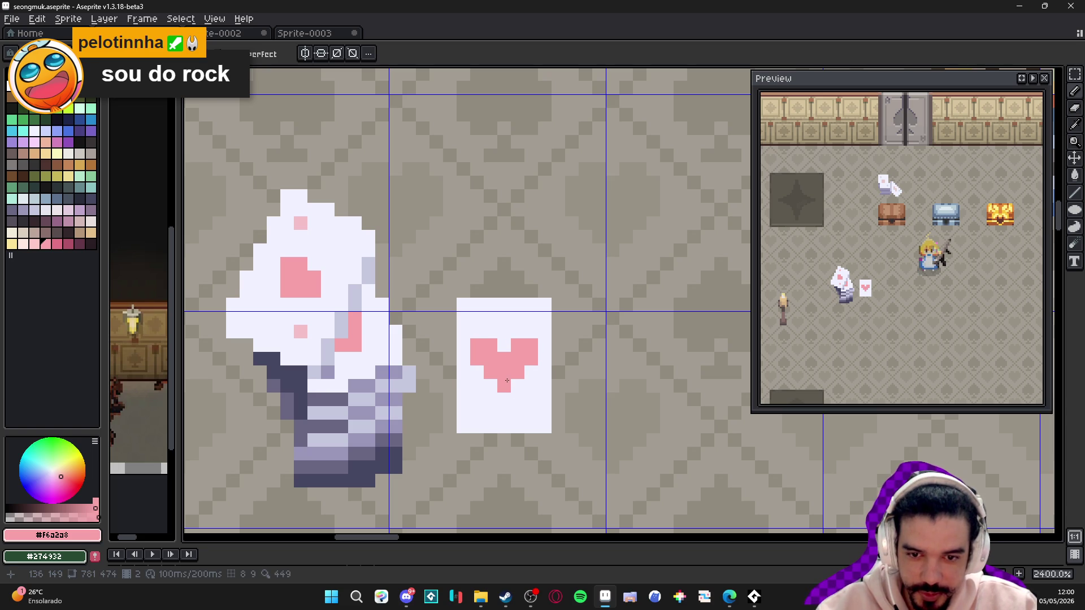
{"action": "key", "text": "w"}
{"action": "left_click", "coordinate": [507, 369]}
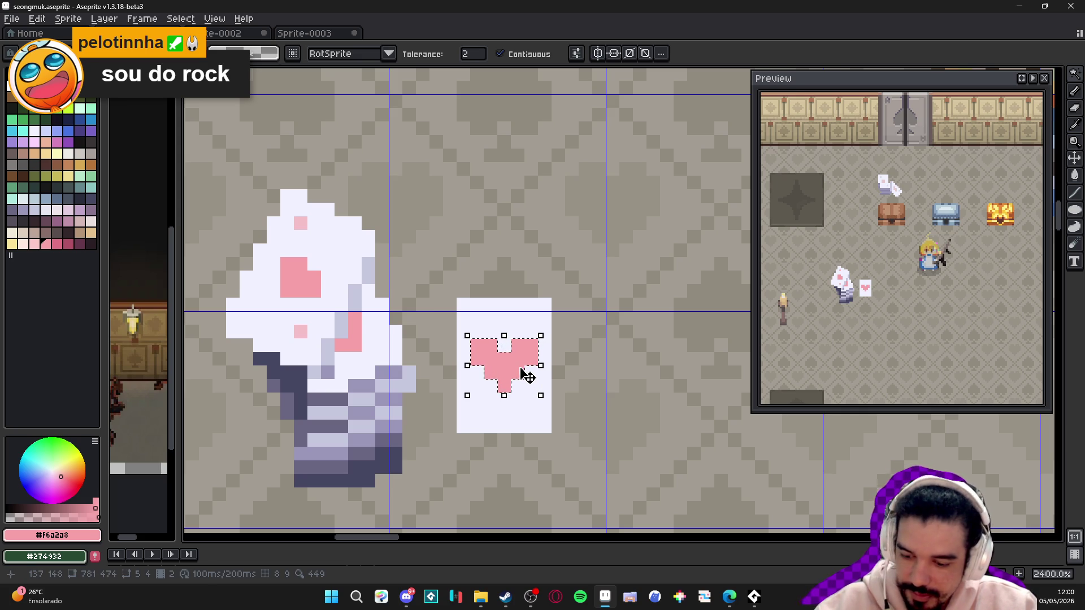
- Flip the heart vertically and paint the leftover grey pixels white
{"action": "key", "text": "shift+v"}
{"action": "key", "text": "b"}
{"action": "left_click", "coordinate": [547, 347], "text": "alt"}
{"action": "mouse_move", "coordinate": [532, 345]}
{"action": "left_mouse_down"}
{"action": "mouse_move", "coordinate": [475, 345]}
{"action": "mouse_move", "coordinate": [477, 359]}
{"action": "left_mouse_up"}
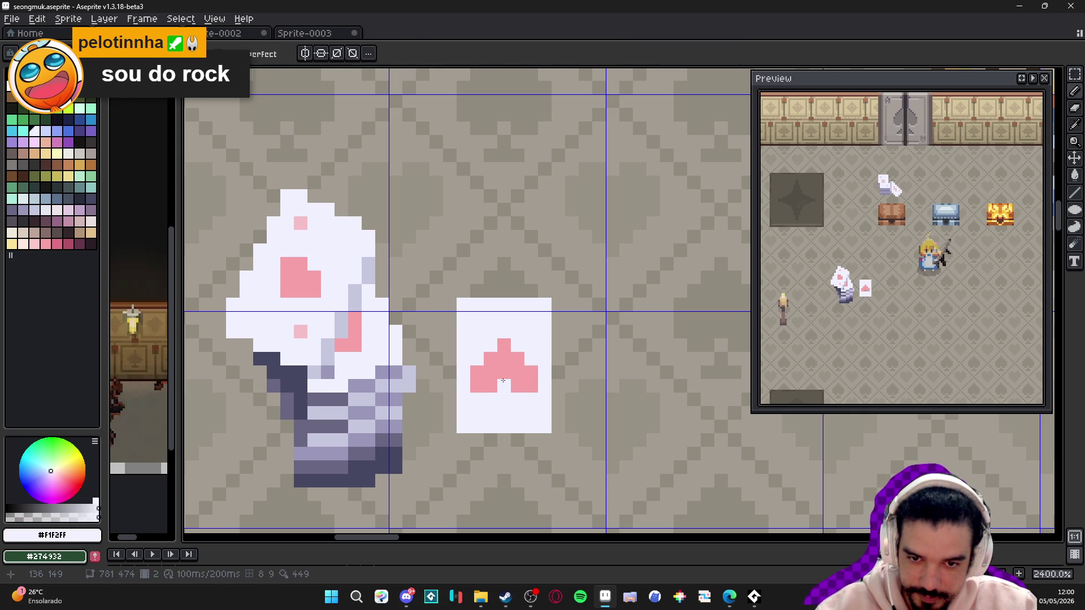
{"action": "left_click", "coordinate": [503, 358], "text": "alt"}
- Add pink pixels for a stem and a three-pixel base under the flipped heart
{"action": "left_click", "coordinate": [504, 345]}
{"action": "left_click", "coordinate": [507, 389]}
{"action": "left_click", "coordinate": [504, 413]}
{"action": "left_click", "coordinate": [517, 413]}
{"action": "left_click", "coordinate": [491, 413]}
{"action": "scroll", "coordinate": [531, 410], "scroll_direction": "down", "scroll_amount": 3}
{"action": "scroll", "coordinate": [532, 407], "scroll_direction": "down", "scroll_amount": 1}
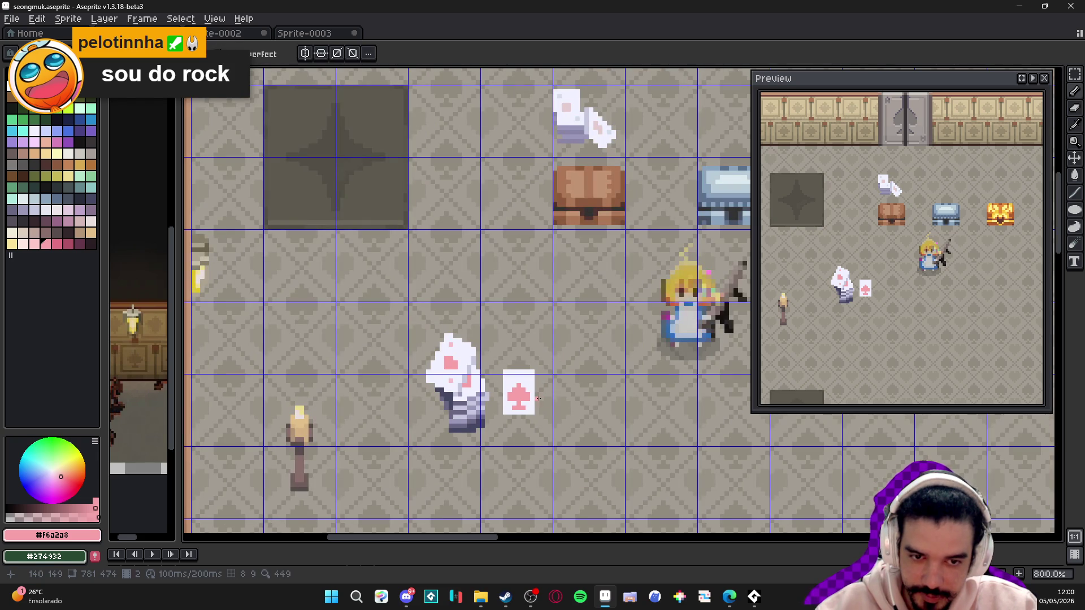
{"action": "scroll", "coordinate": [529, 398], "scroll_direction": "up", "scroll_amount": 1}
{"action": "scroll", "coordinate": [528, 394], "scroll_direction": "up", "scroll_amount": 3}
- Select the pink spade with the Magic Wand, move it up one pixel, and deselect
{"action": "key", "text": "w"}
{"action": "left_click", "coordinate": [499, 414]}
{"action": "left_click_drag", "start_coordinate": [499, 414], "coordinate": [499, 383]}
{"action": "key", "text": "ctrl+d"}
{"action": "key", "text": "b"}
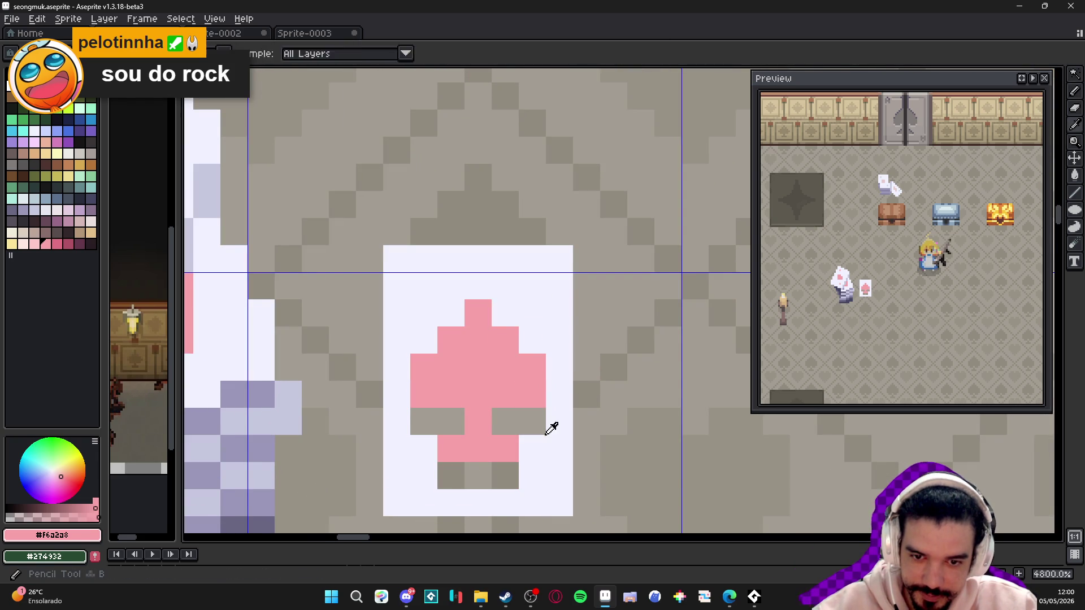
- Whiten the grey gaps and row around the spade's stem
{"action": "left_click", "coordinate": [533, 443], "text": "alt"}
{"action": "mouse_move", "coordinate": [532, 421]}
{"action": "left_mouse_down"}
{"action": "mouse_move", "coordinate": [485, 418]}
{"action": "mouse_move", "coordinate": [442, 461]}
{"action": "mouse_move", "coordinate": [478, 476]}
{"action": "left_mouse_up"}
{"action": "left_click", "coordinate": [451, 421]}
{"action": "left_click", "coordinate": [509, 440], "text": "alt"}
{"action": "left_click", "coordinate": [478, 421]}
{"action": "left_click", "coordinate": [451, 422], "text": "alt"}
{"action": "left_click", "coordinate": [451, 449]}
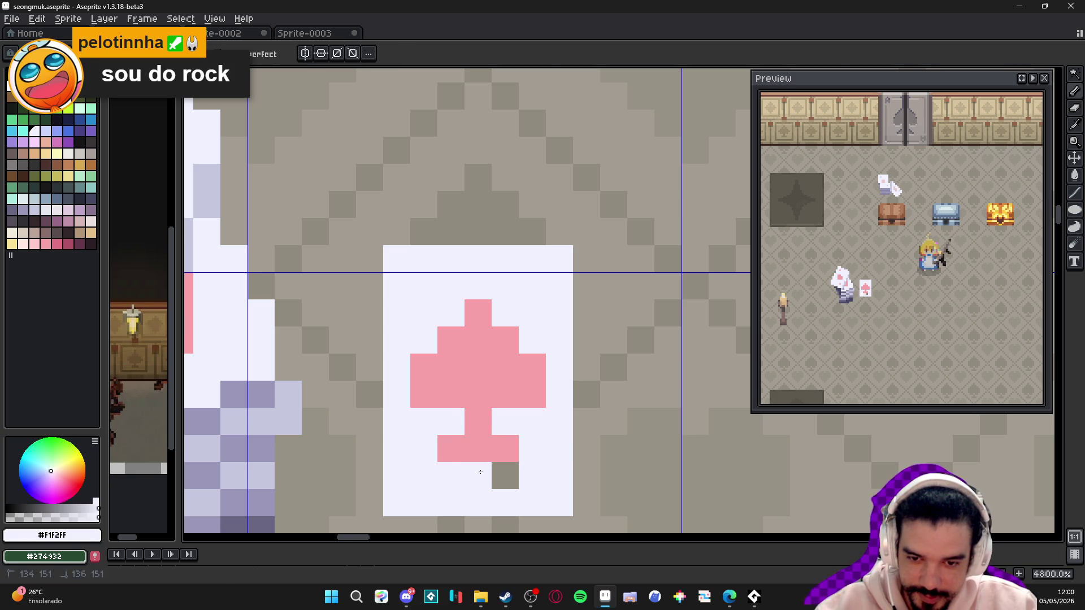
{"action": "left_click", "coordinate": [505, 476]}
{"action": "scroll", "coordinate": [474, 461], "scroll_direction": "down", "scroll_amount": 2}
{"action": "scroll", "coordinate": [474, 461], "scroll_direction": "down", "scroll_amount": 1}
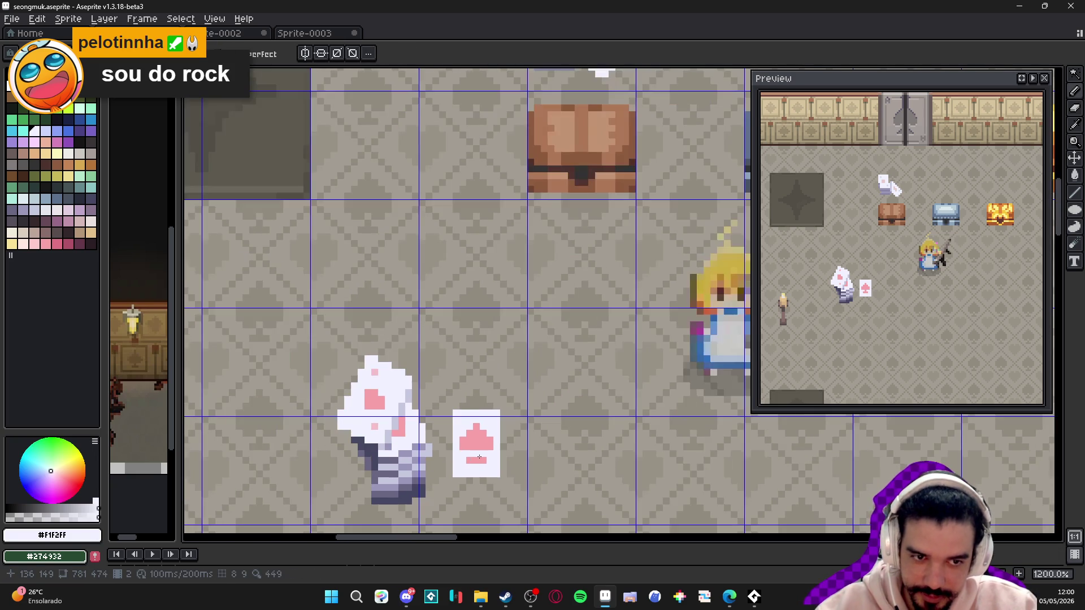
{"action": "scroll", "coordinate": [480, 455], "scroll_direction": "up", "scroll_amount": 3}
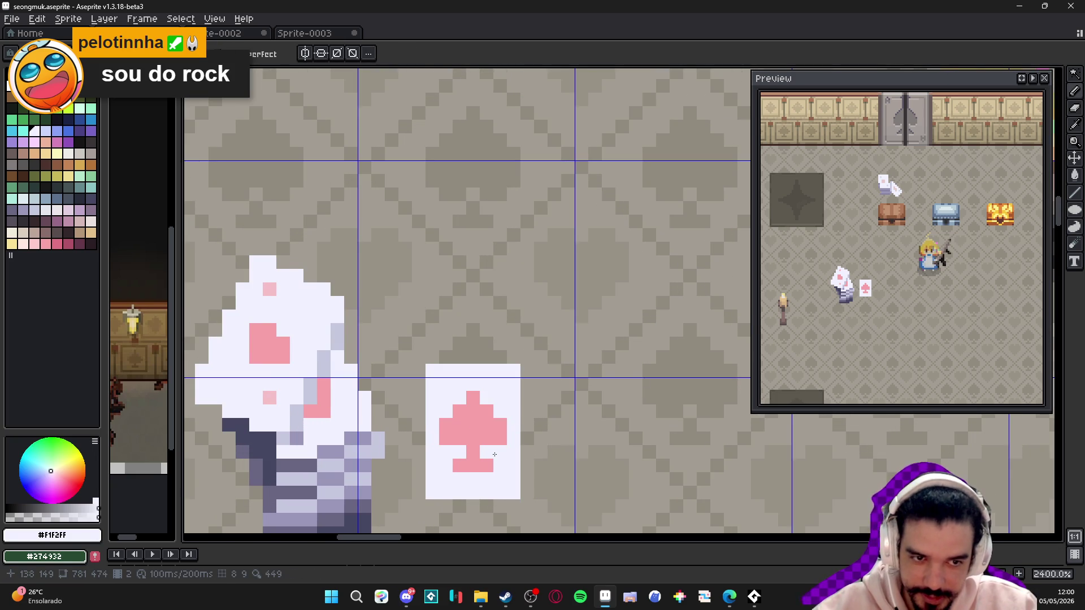
{"action": "scroll", "coordinate": [496, 457], "scroll_direction": "up", "scroll_amount": 1}
- Narrow the spade's arms and paint its lower sides and bottom bar white
{"action": "left_click_drag", "start_coordinate": [503, 439], "coordinate": [502, 421]}
{"action": "left_click_drag", "start_coordinate": [429, 421], "coordinate": [429, 439]}
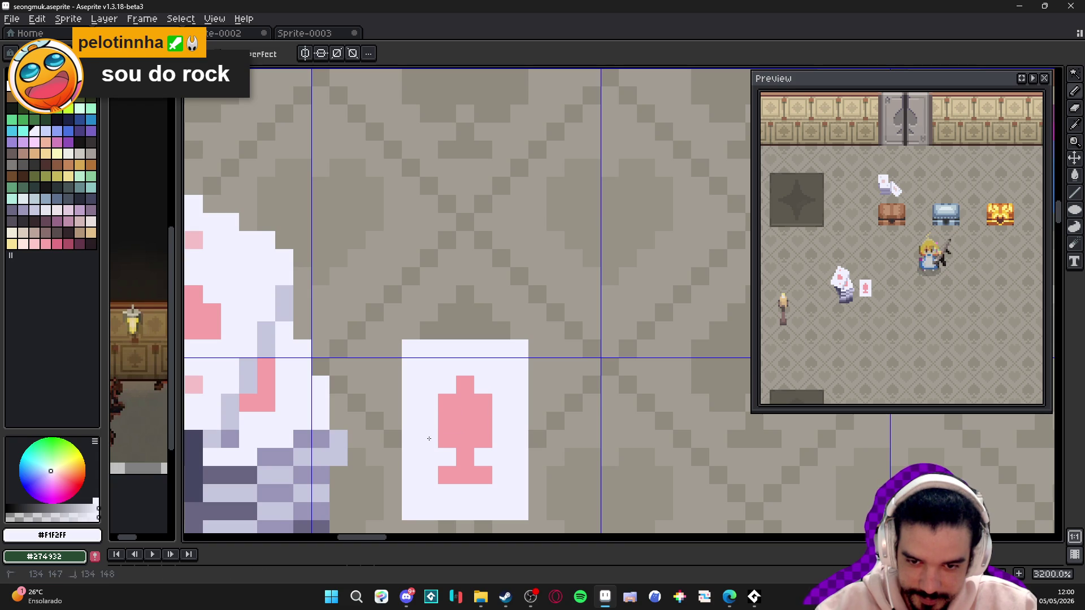
{"action": "left_click", "coordinate": [448, 439]}
{"action": "left_click", "coordinate": [490, 440]}
{"action": "mouse_move", "coordinate": [483, 476]}
{"action": "left_mouse_down"}
{"action": "mouse_move", "coordinate": [446, 476]}
{"action": "mouse_move", "coordinate": [454, 450]}
{"action": "mouse_move", "coordinate": [492, 450]}
{"action": "mouse_move", "coordinate": [501, 438]}
{"action": "mouse_move", "coordinate": [479, 438]}
{"action": "left_mouse_up"}
- Add pink pixels to reshape the symbol, filling the gap on its left
{"action": "left_click", "coordinate": [465, 456]}
{"action": "left_click", "coordinate": [470, 436], "text": "alt"}
{"action": "left_click", "coordinate": [479, 454]}
{"action": "scroll", "coordinate": [503, 437], "scroll_direction": "up", "scroll_amount": 2}
{"action": "left_click", "coordinate": [431, 433]}
- Whiten the top-right pixels and bottom corners so a pink cross remains
{"action": "left_click", "coordinate": [380, 412], "text": "alt"}
{"action": "mouse_move", "coordinate": [418, 386]}
{"action": "left_mouse_down"}
{"action": "mouse_move", "coordinate": [480, 383]}
{"action": "mouse_move", "coordinate": [478, 404]}
{"action": "left_mouse_up"}
{"action": "left_click", "coordinate": [475, 468]}
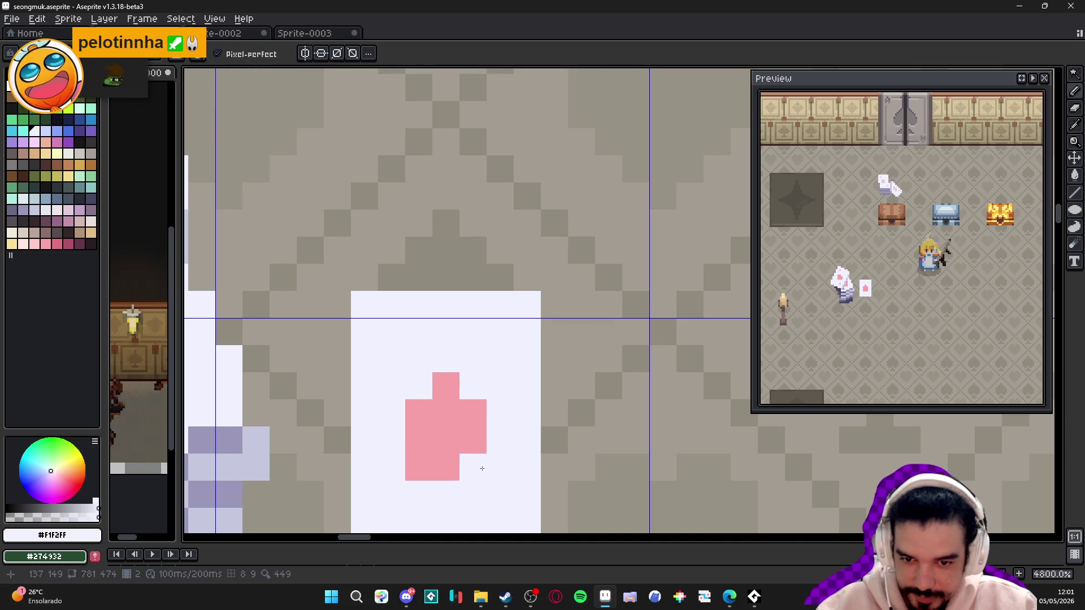
{"action": "left_click", "coordinate": [415, 468]}
{"action": "scroll", "coordinate": [429, 446], "scroll_direction": "down", "scroll_amount": 2}
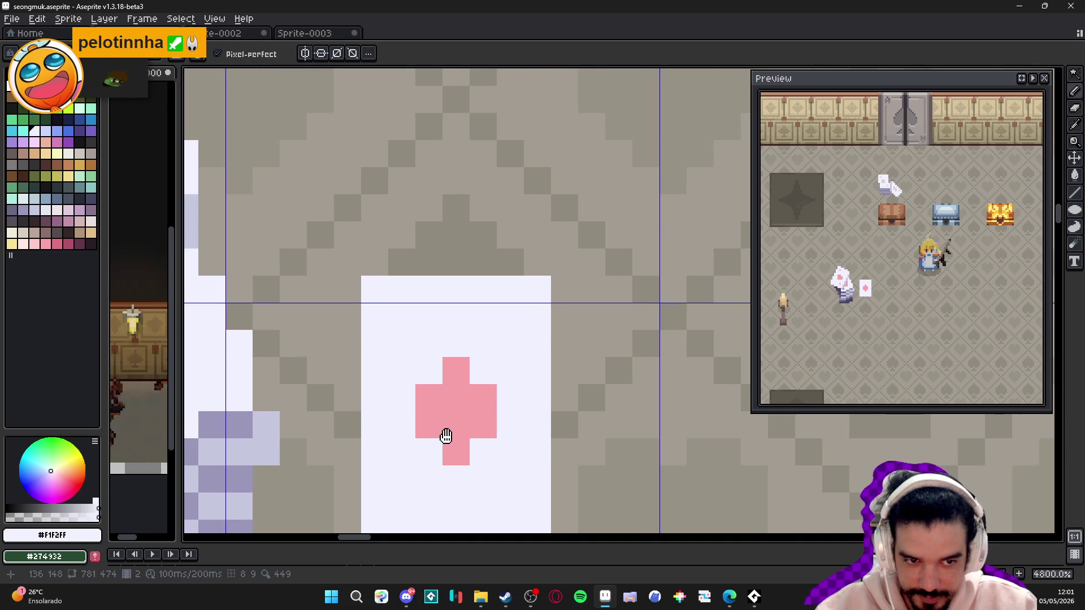
{"action": "left_click_drag", "start_coordinate": [456, 406], "coordinate": [440, 404]}
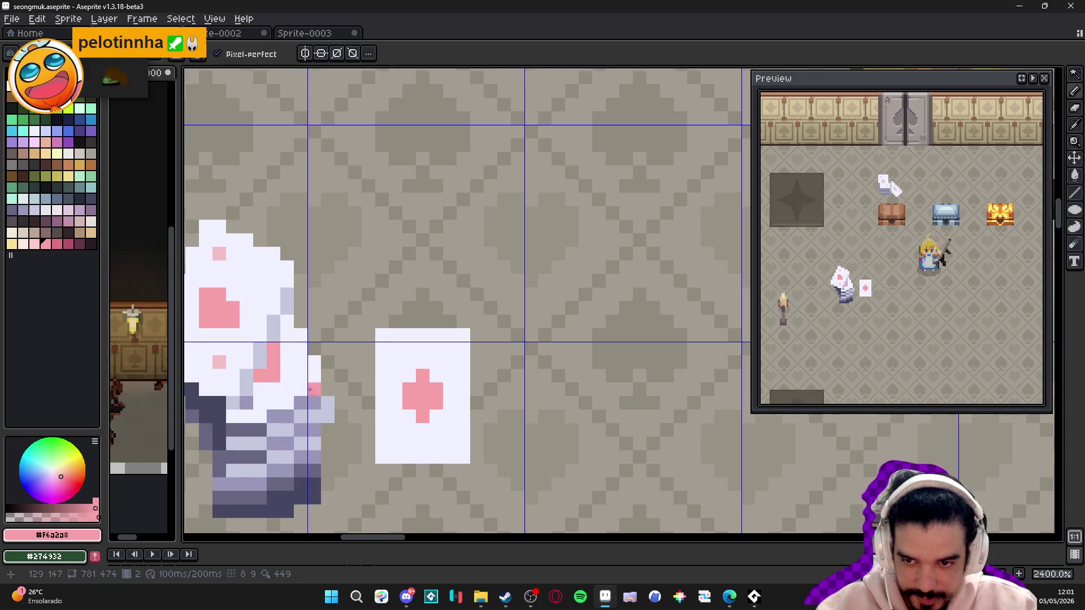
{"action": "left_click", "coordinate": [221, 252], "text": "alt"}
- Place pink pips at the card's top-left and bottom-right corners, undoing stray pixels
{"action": "left_click", "coordinate": [396, 348]}
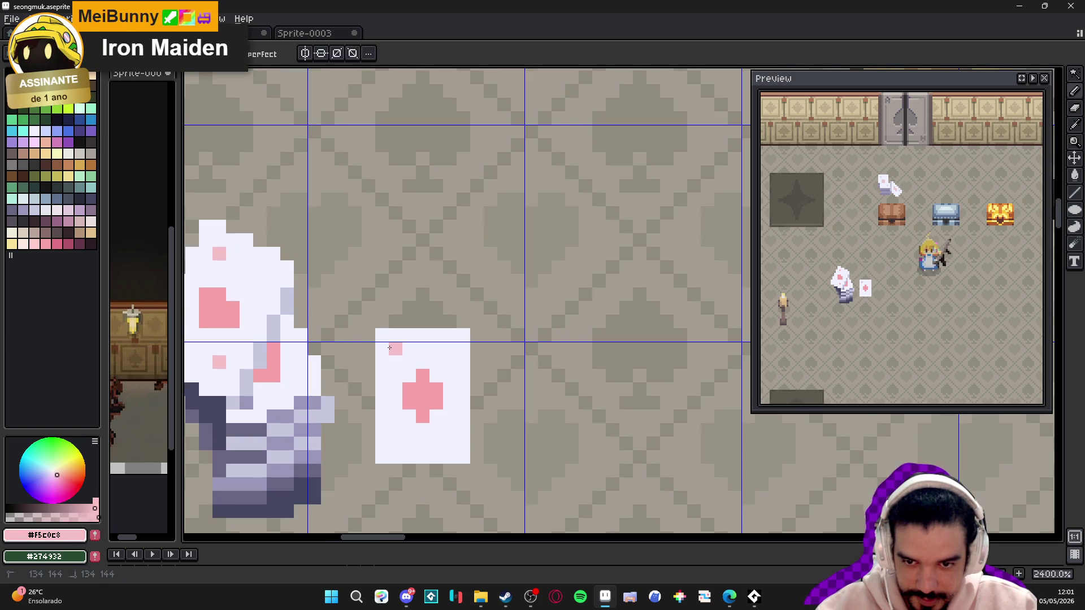
{"action": "left_click", "coordinate": [450, 444]}
{"action": "left_click", "coordinate": [440, 443]}
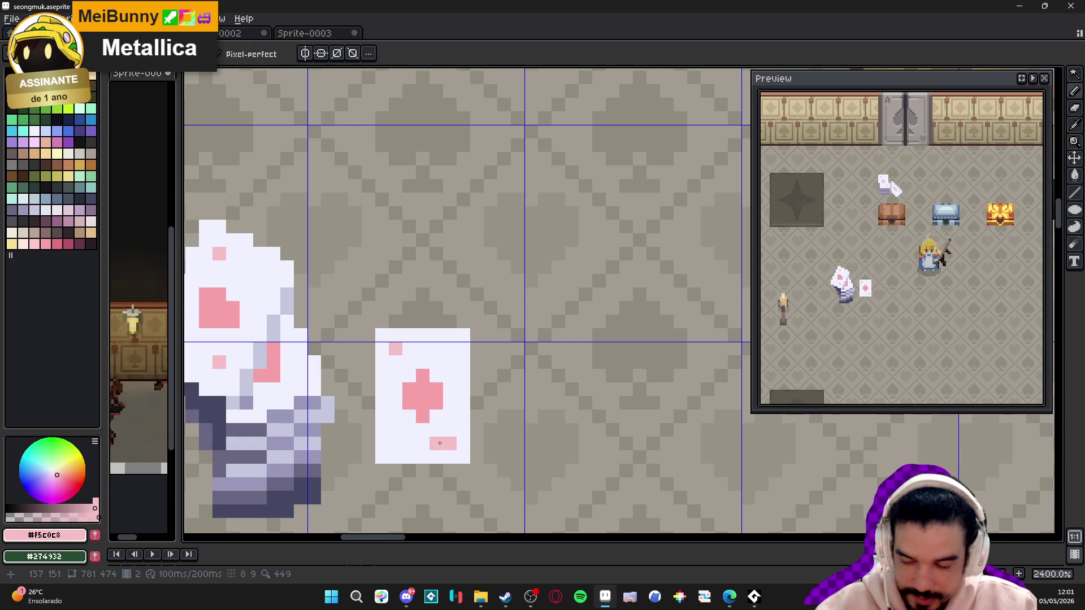
{"action": "key", "text": "ctrl+z"}
{"action": "left_click", "coordinate": [409, 362]}
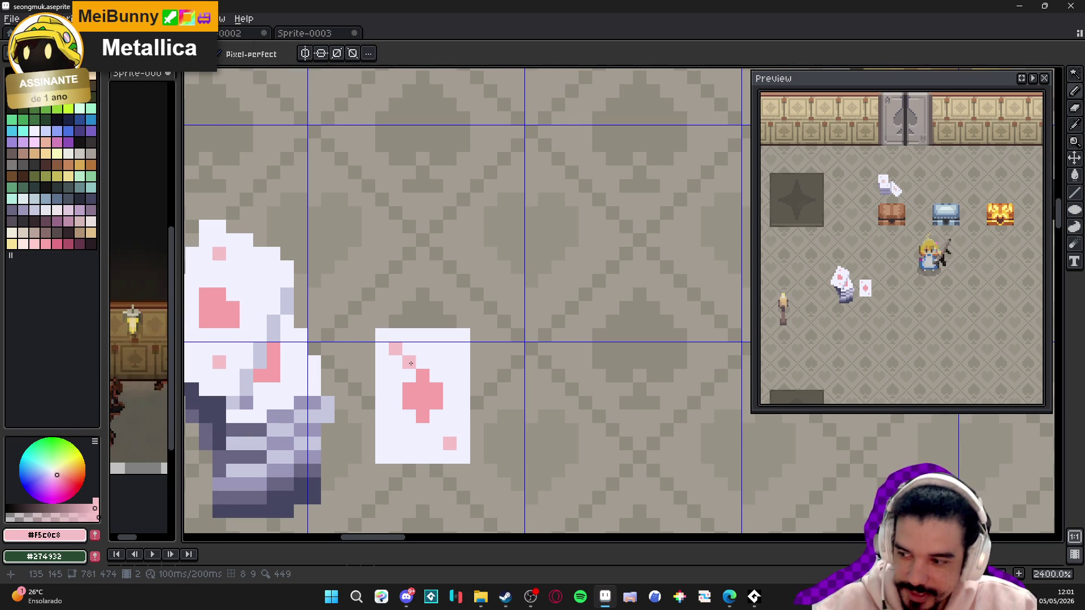
{"action": "scroll", "coordinate": [411, 363], "scroll_direction": "down", "scroll_amount": 2}
{"action": "left_click", "coordinate": [446, 411]}
{"action": "scroll", "coordinate": [446, 410], "scroll_direction": "down", "scroll_amount": 1}
{"action": "key", "text": "ctrl+z"}
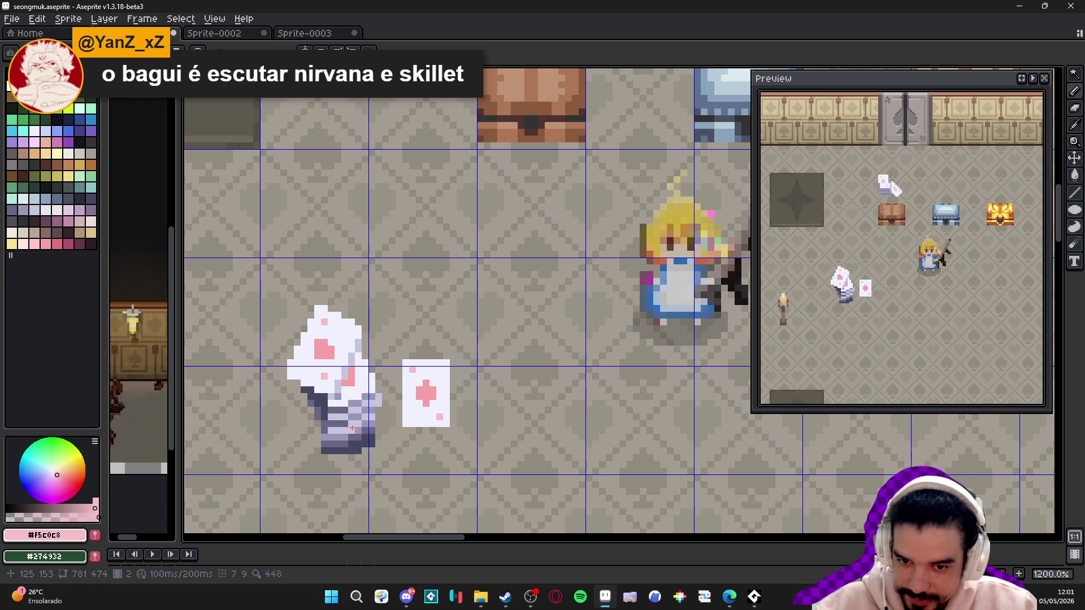
- In white, extend the card's bottom-left edge and add a row along its top edge
{"action": "scroll", "coordinate": [393, 425], "scroll_direction": "up", "scroll_amount": 1}
{"action": "left_click", "coordinate": [447, 418], "text": "alt"}
{"action": "left_click_drag", "start_coordinate": [402, 433], "coordinate": [420, 432]}
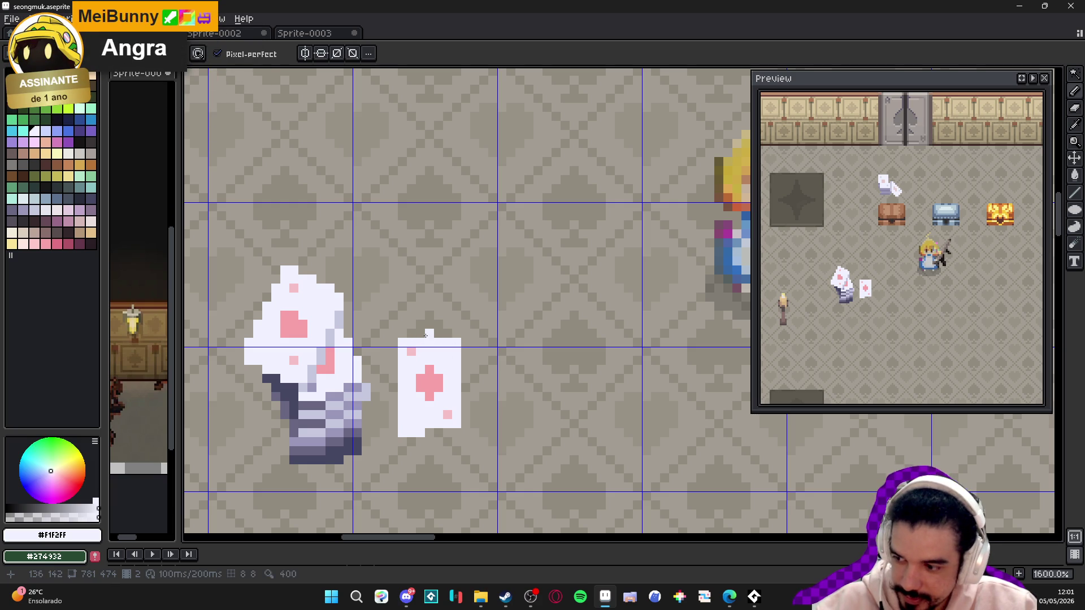
{"action": "left_click_drag", "start_coordinate": [428, 334], "coordinate": [455, 333]}
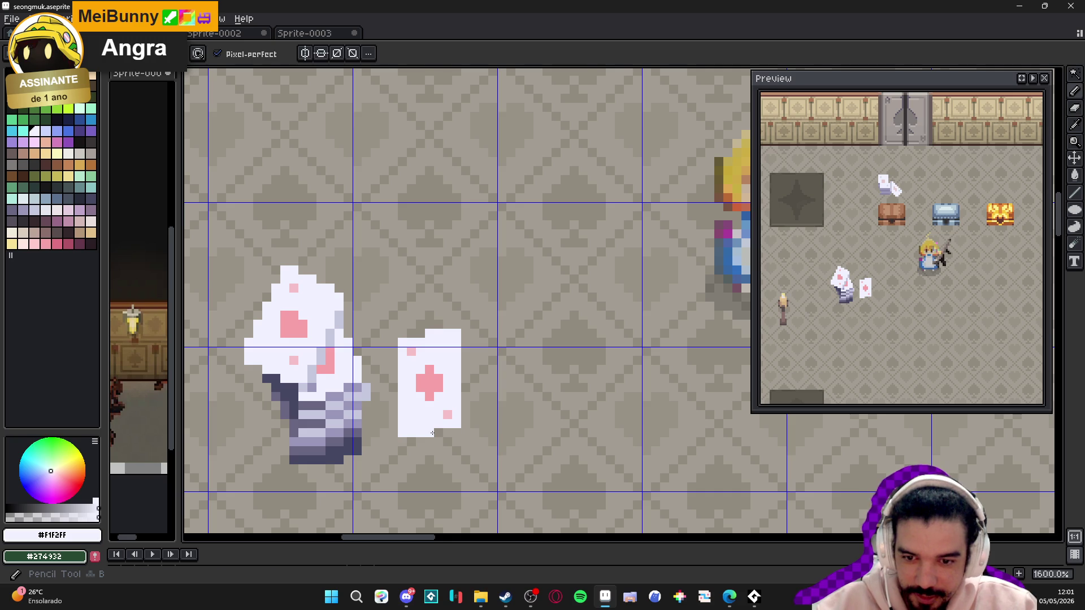
{"action": "scroll", "coordinate": [429, 440], "scroll_direction": "down", "scroll_amount": 2}
{"action": "scroll", "coordinate": [430, 440], "scroll_direction": "up", "scroll_amount": 3}
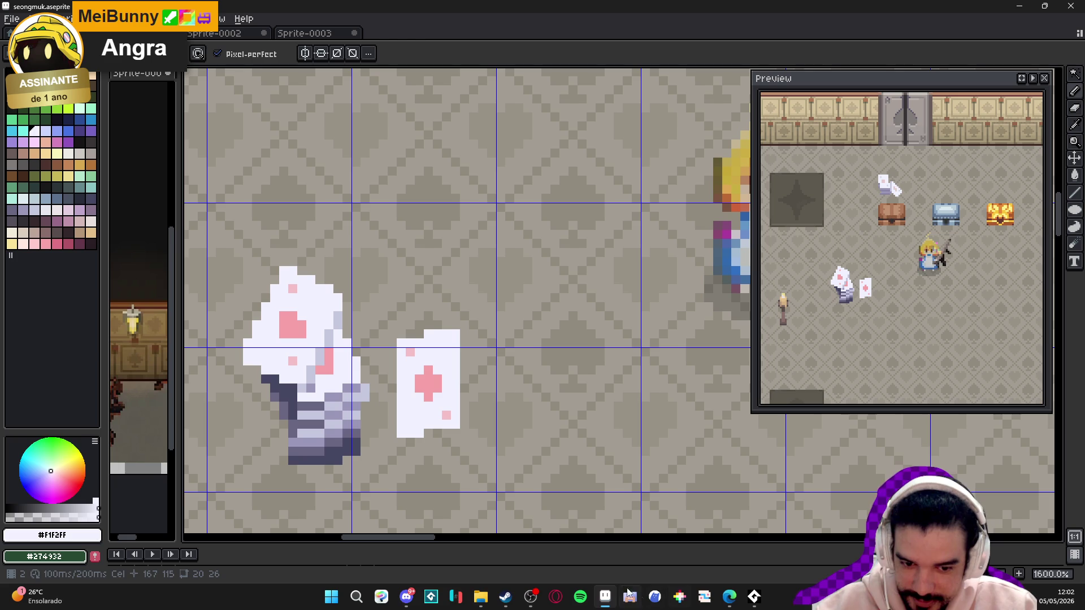
{"action": "left_click", "coordinate": [729, 598]}
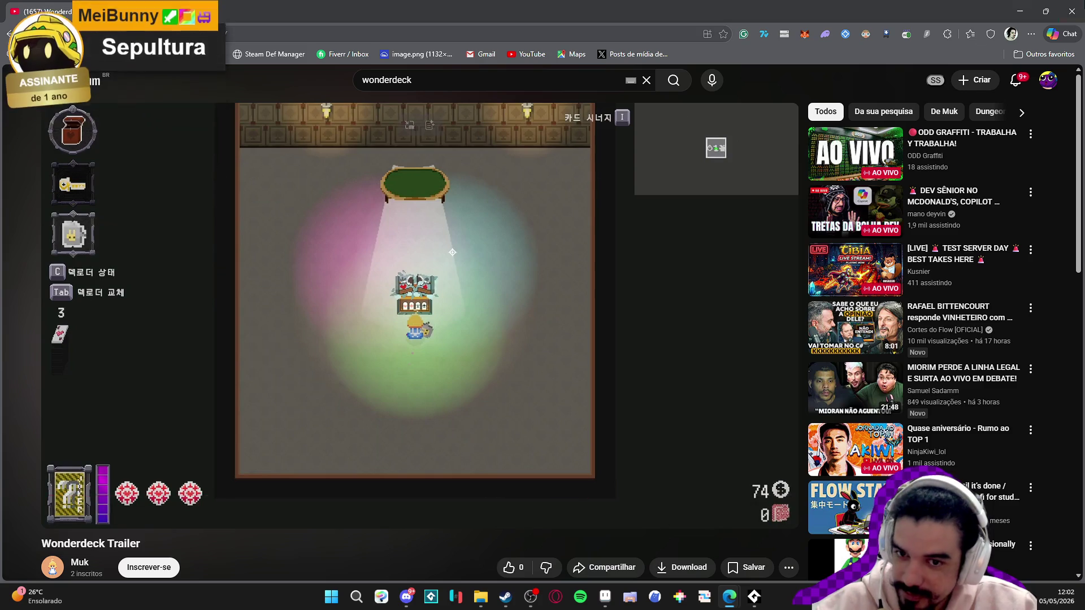
{"action": "key", "text": "alt+Tab"}
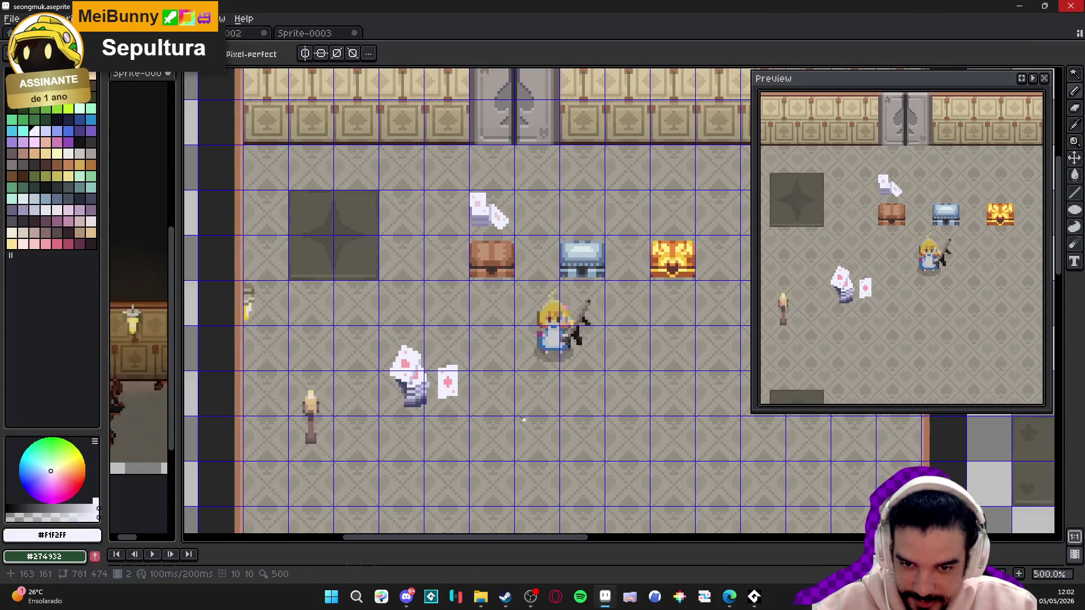
{"action": "key", "text": "ctrl"}
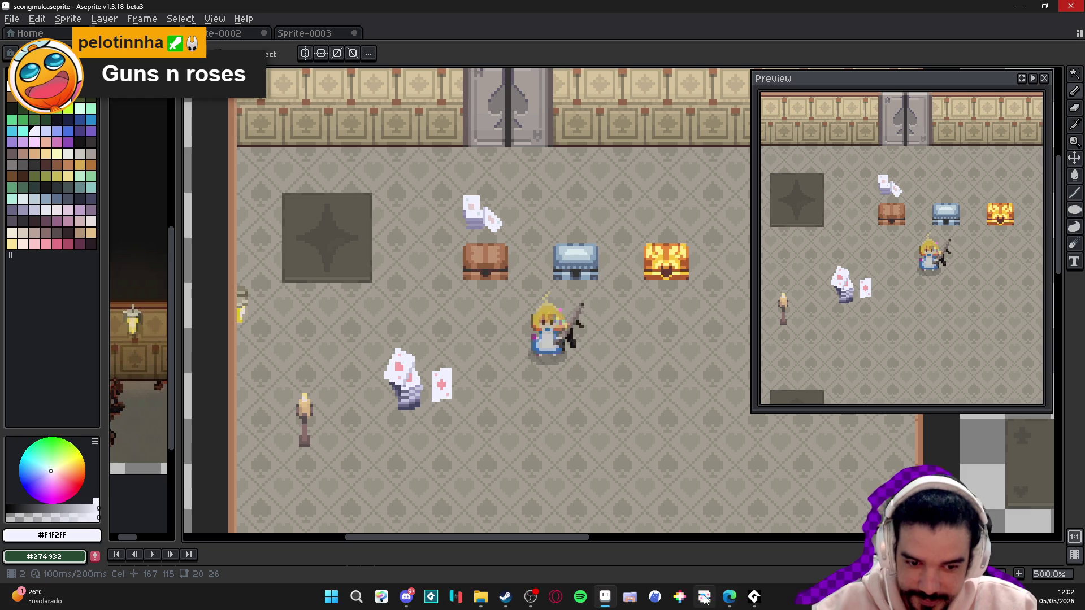
{"action": "left_click", "coordinate": [754, 597]}
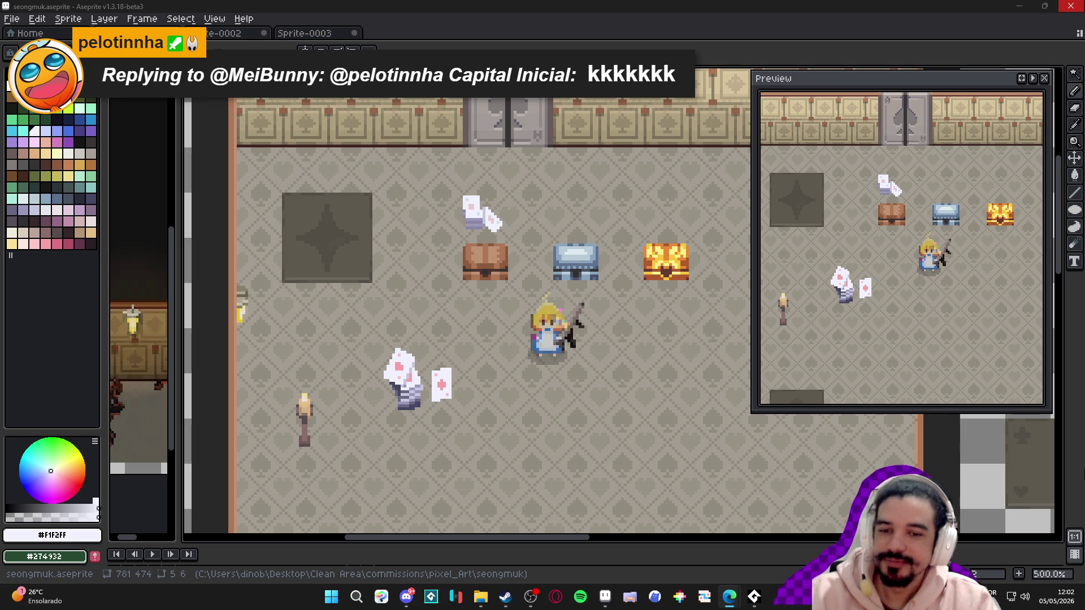
{"action": "scroll", "coordinate": [445, 398], "scroll_direction": "down", "scroll_amount": 2}
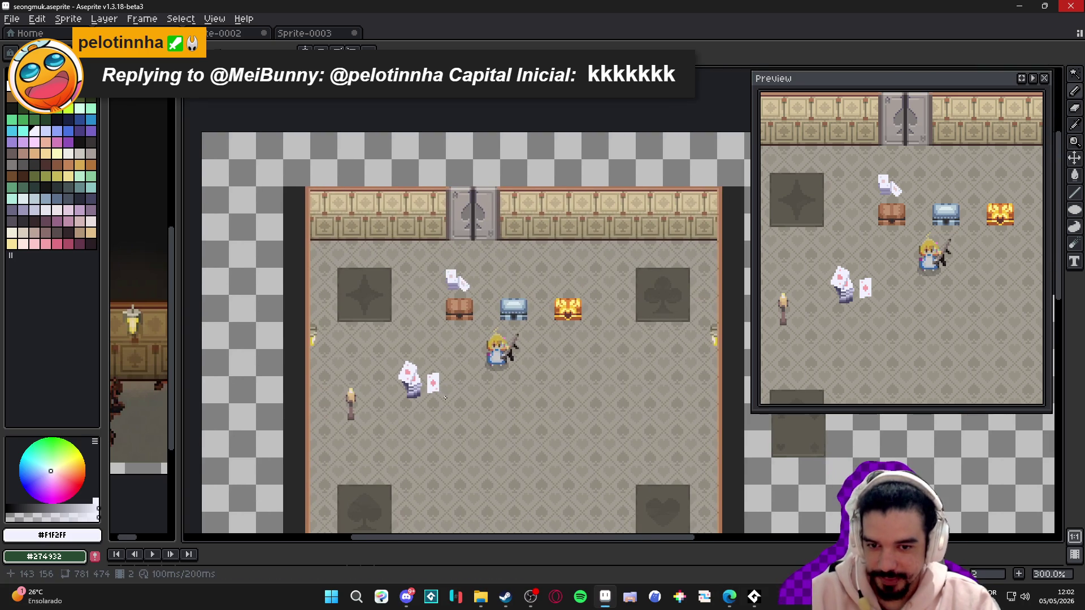
{"action": "scroll", "coordinate": [446, 398], "scroll_direction": "up", "scroll_amount": 7}
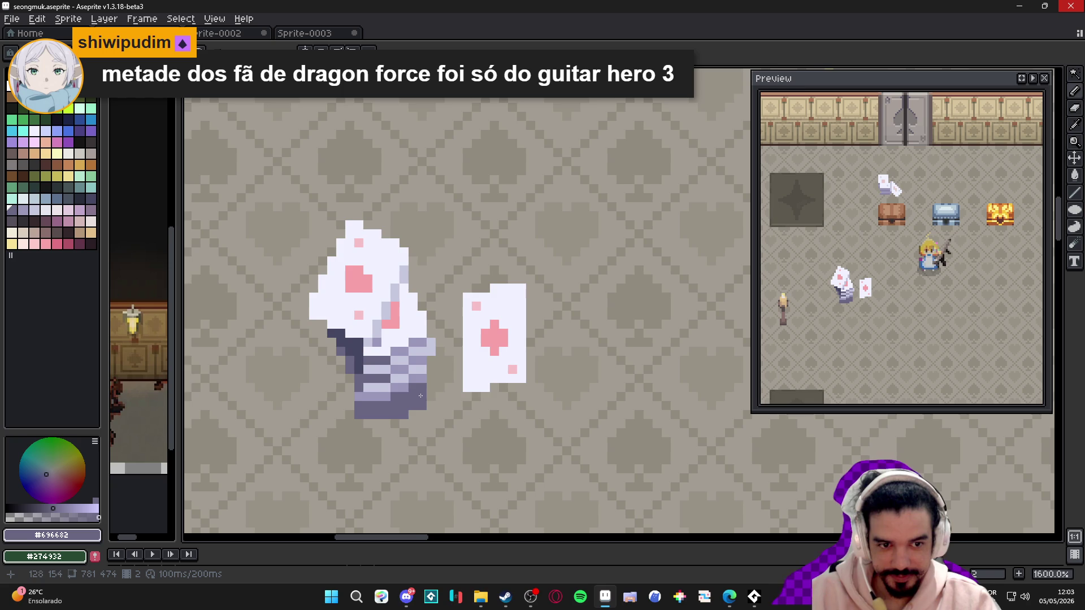
- Draw a light lavender line along the stack's bottom edge, then save seongmuk.aseprite
{"action": "left_click_drag", "start_coordinate": [421, 395], "coordinate": [410, 398]}
{"action": "scroll", "coordinate": [399, 398], "scroll_direction": "up", "scroll_amount": 2}
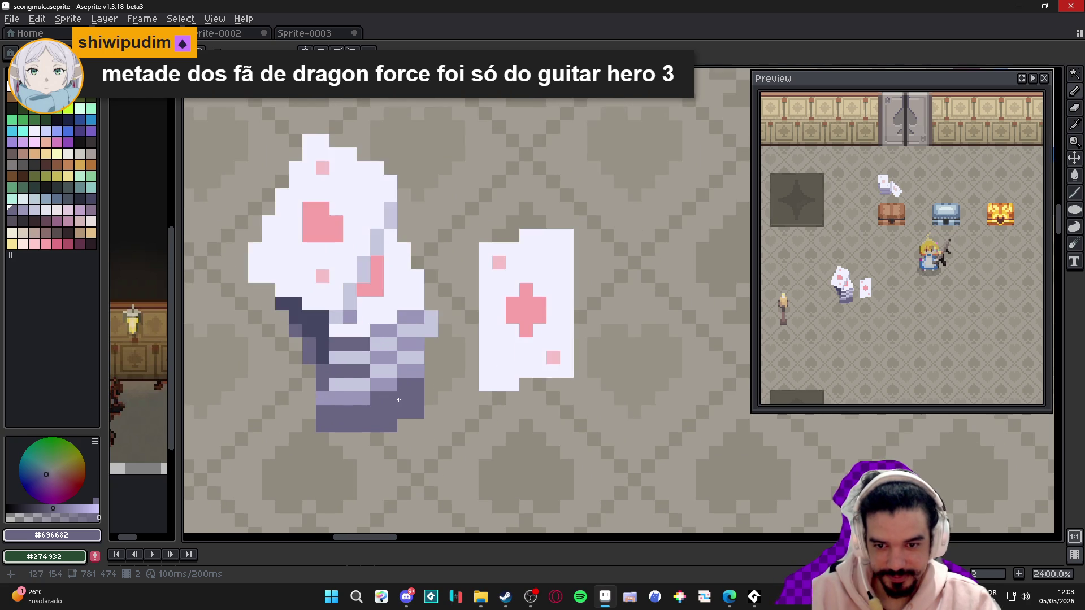
{"action": "left_click", "coordinate": [400, 383], "text": "alt"}
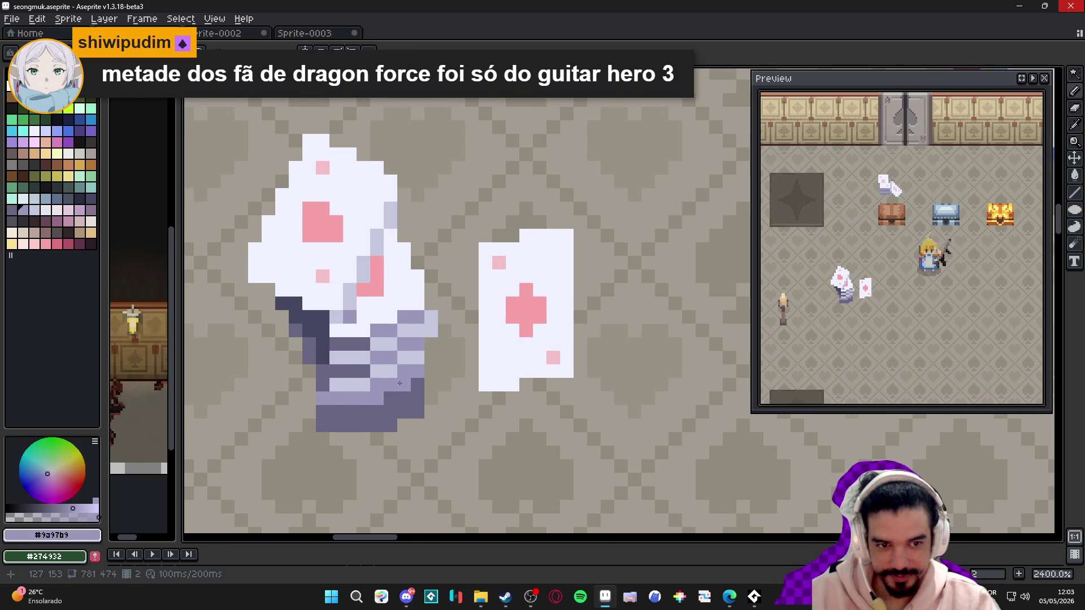
{"action": "mouse_move", "coordinate": [323, 425]}
{"action": "left_mouse_down"}
{"action": "mouse_move", "coordinate": [418, 412]}
{"action": "mouse_move", "coordinate": [404, 414]}
{"action": "left_mouse_up"}
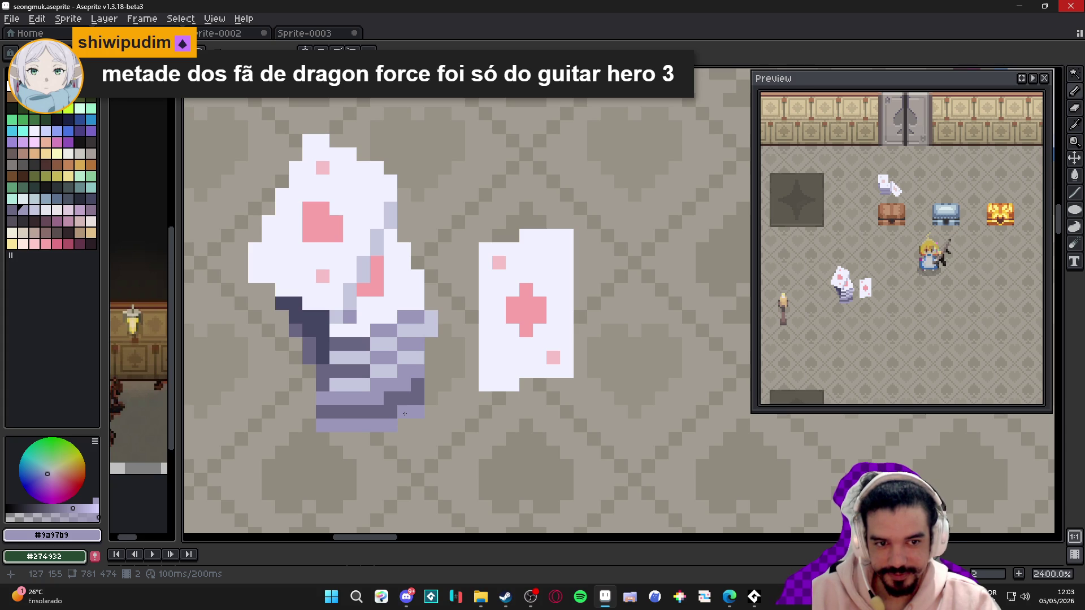
{"action": "scroll", "coordinate": [435, 393], "scroll_direction": "down", "scroll_amount": 3}
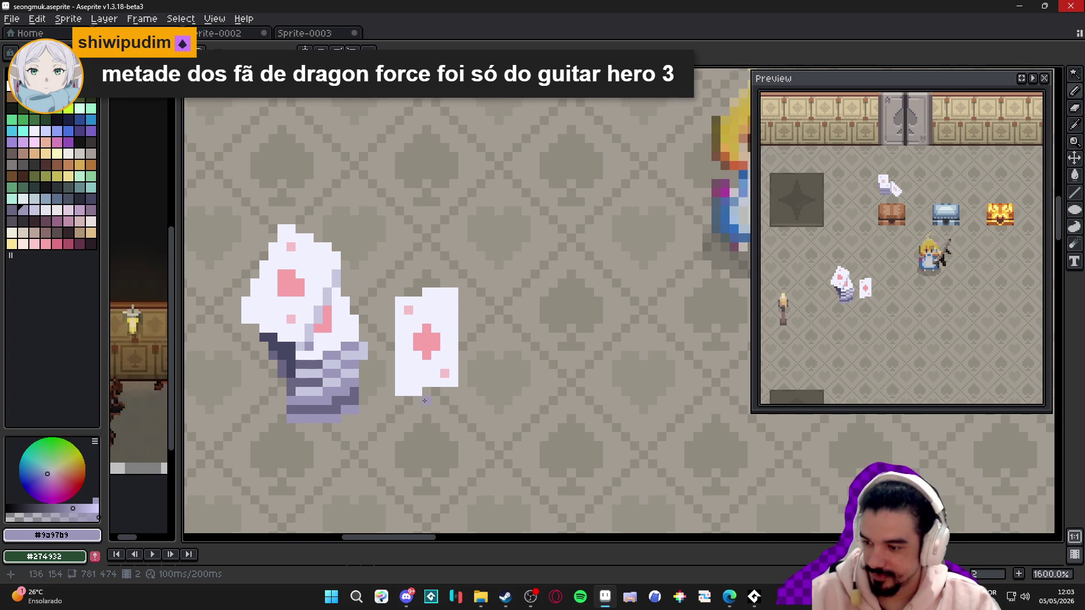
{"action": "left_click_drag", "start_coordinate": [441, 396], "coordinate": [420, 399]}
{"action": "key", "text": "ctrl+s"}
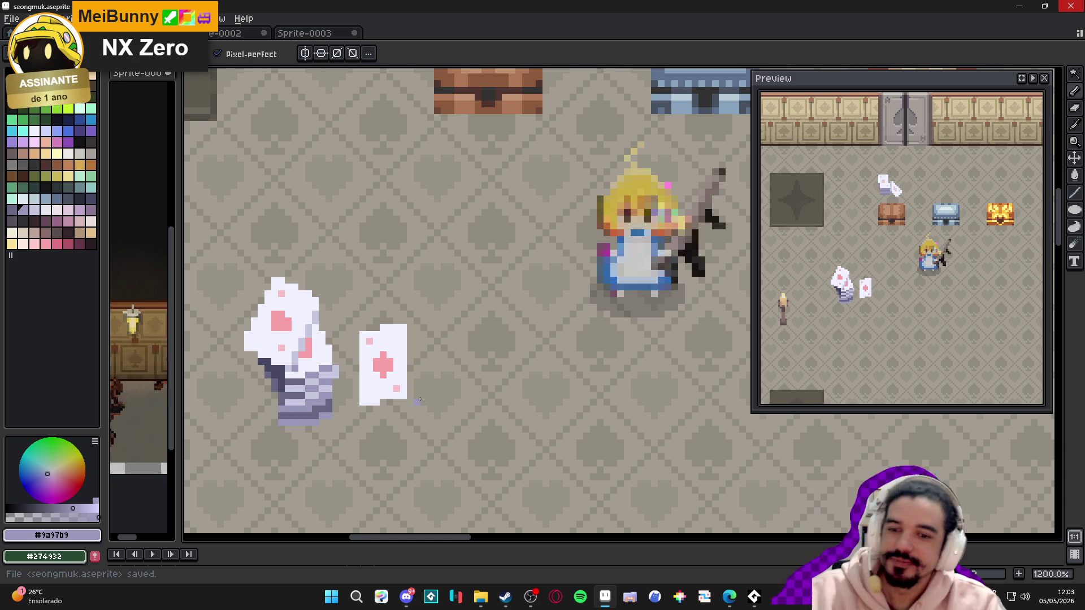
{"action": "scroll", "coordinate": [355, 340], "scroll_direction": "down", "scroll_amount": 2}
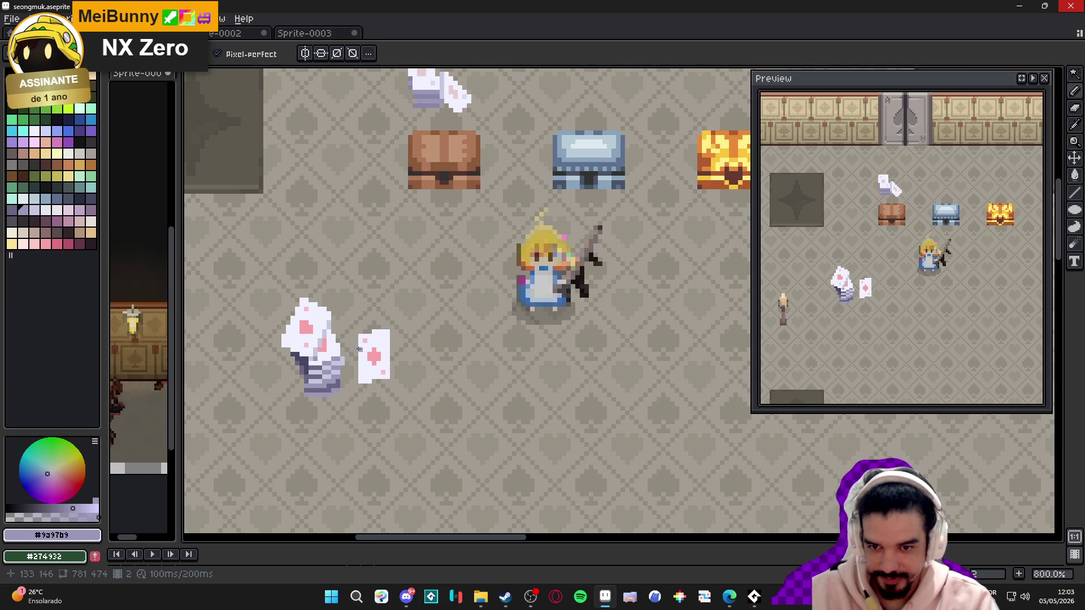
{"action": "scroll", "coordinate": [363, 348], "scroll_direction": "down", "scroll_amount": 2}
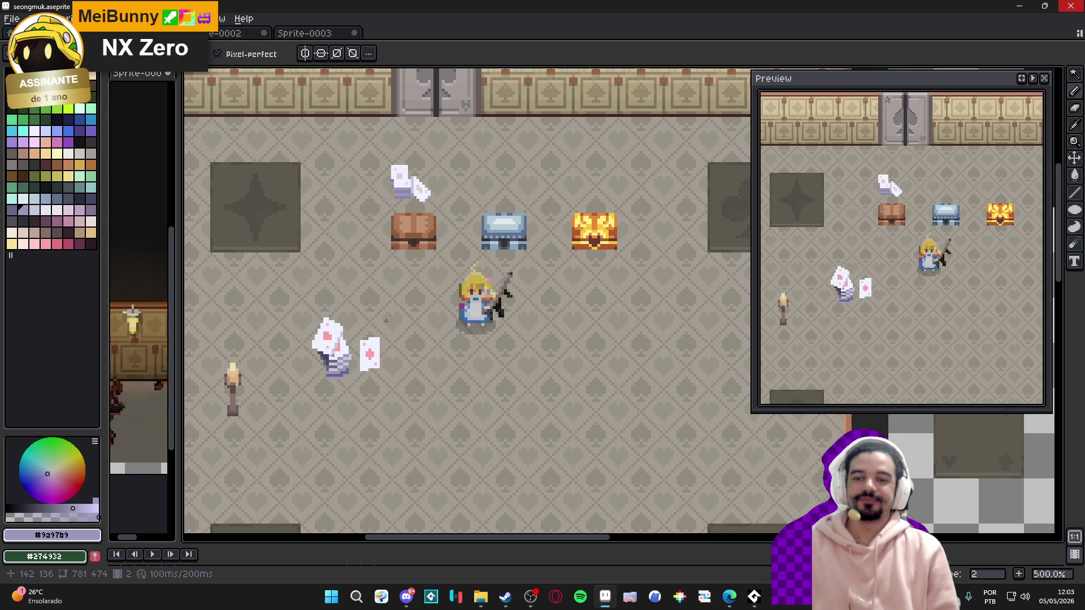
{"action": "scroll", "coordinate": [386, 320], "scroll_direction": "down", "scroll_amount": 2}
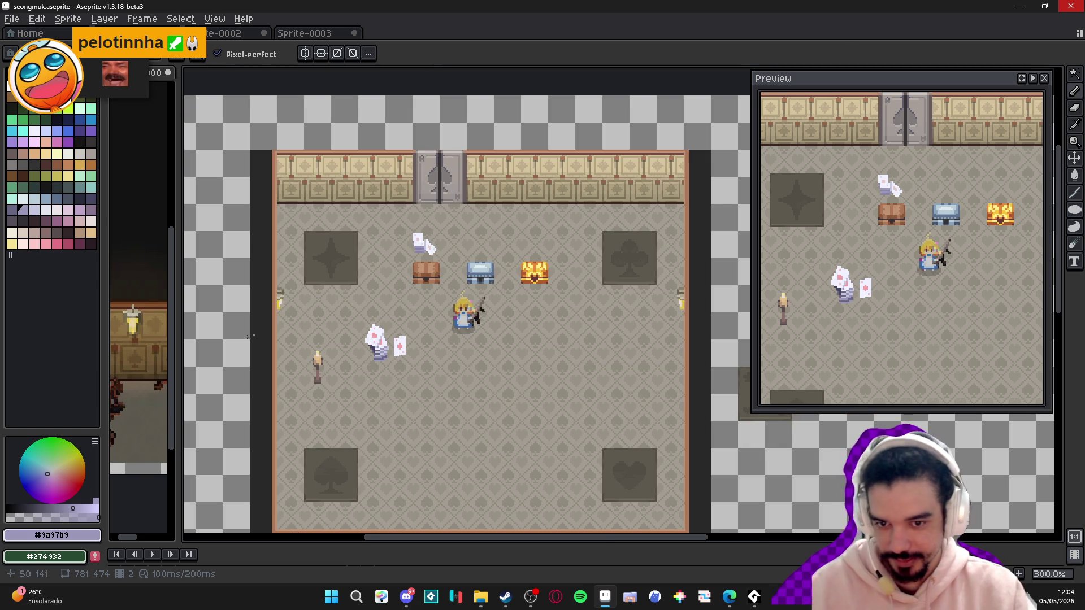
{"action": "scroll", "coordinate": [380, 338], "scroll_direction": "up", "scroll_amount": 4}
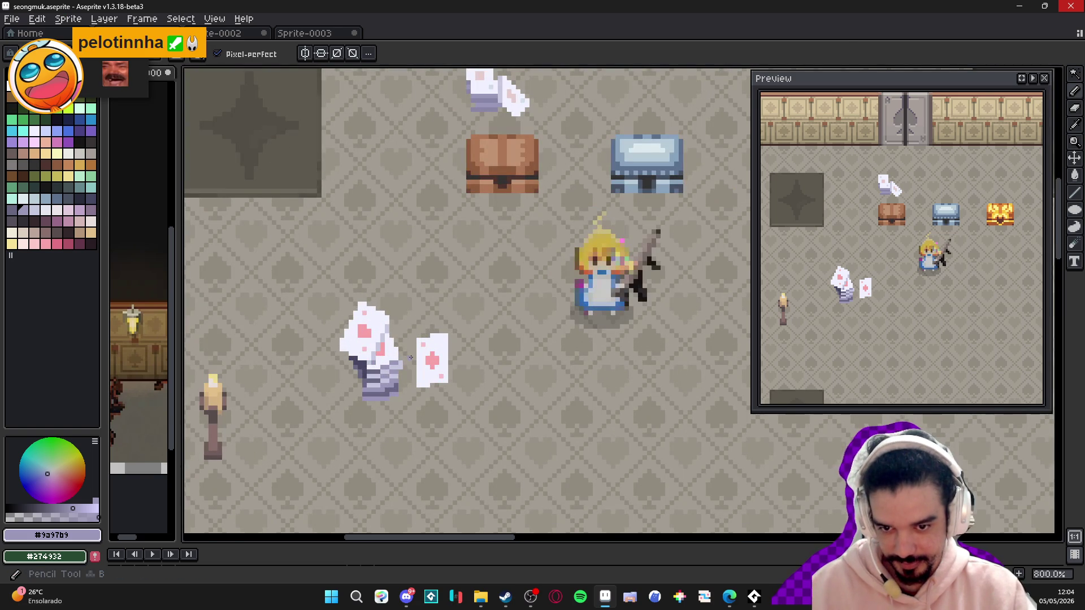
{"action": "scroll", "coordinate": [380, 338], "scroll_direction": "up", "scroll_amount": 3}
- Paint lighter lavender #9a97b9 pixels along the card stack's right edge
{"action": "left_click", "coordinate": [356, 371], "text": "alt"}
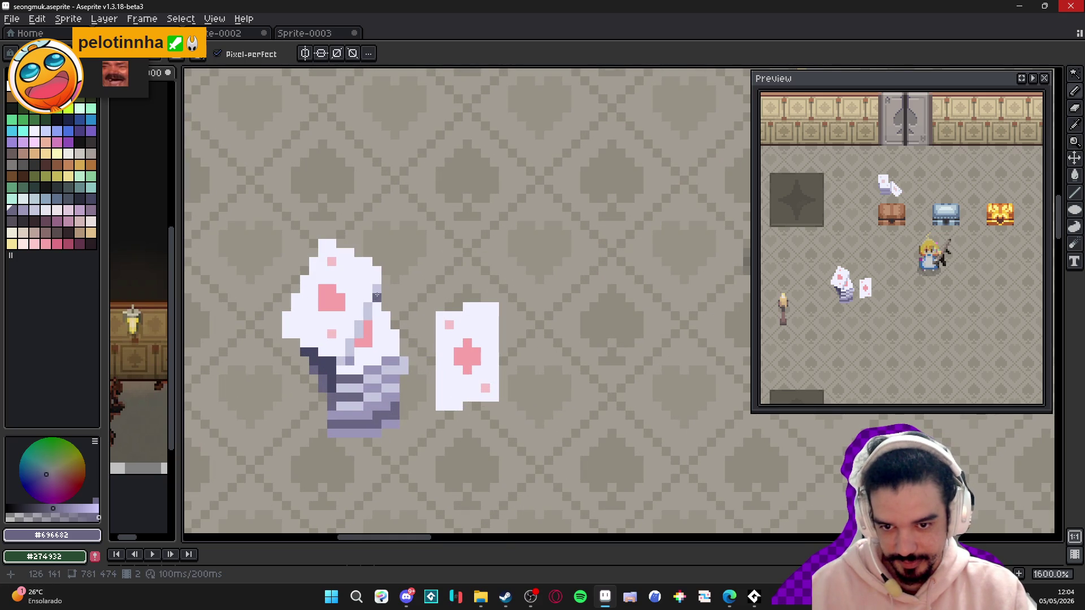
{"action": "key", "text": "ctrl+z"}
{"action": "left_click", "coordinate": [384, 395], "text": "alt"}
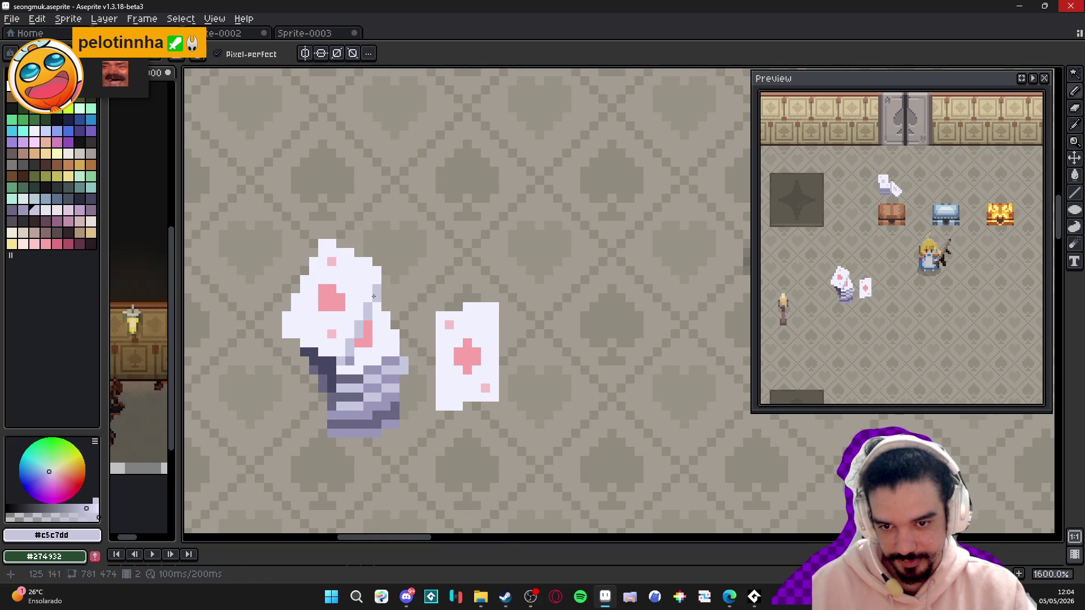
{"action": "left_click", "coordinate": [375, 366], "text": "alt"}
{"action": "left_click_drag", "start_coordinate": [375, 292], "coordinate": [376, 298]}
{"action": "left_click", "coordinate": [368, 312]}
{"action": "left_click", "coordinate": [376, 316]}
- Sample the darker shade #696682 from the card stack
{"action": "scroll", "coordinate": [377, 321], "scroll_direction": "down", "scroll_amount": 4}
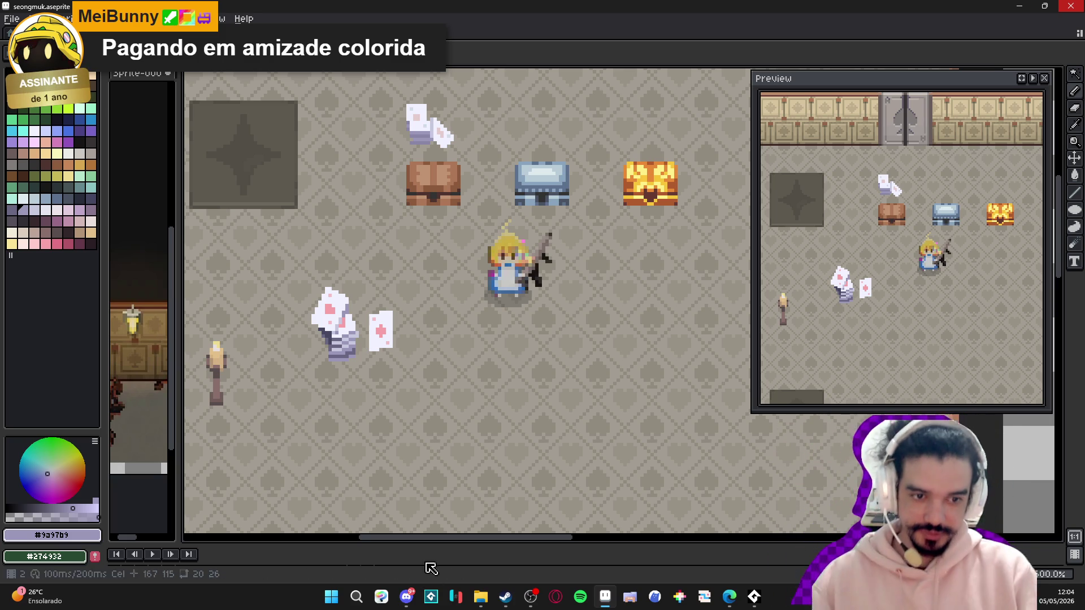
{"action": "scroll", "coordinate": [340, 344], "scroll_direction": "up", "scroll_amount": 4}
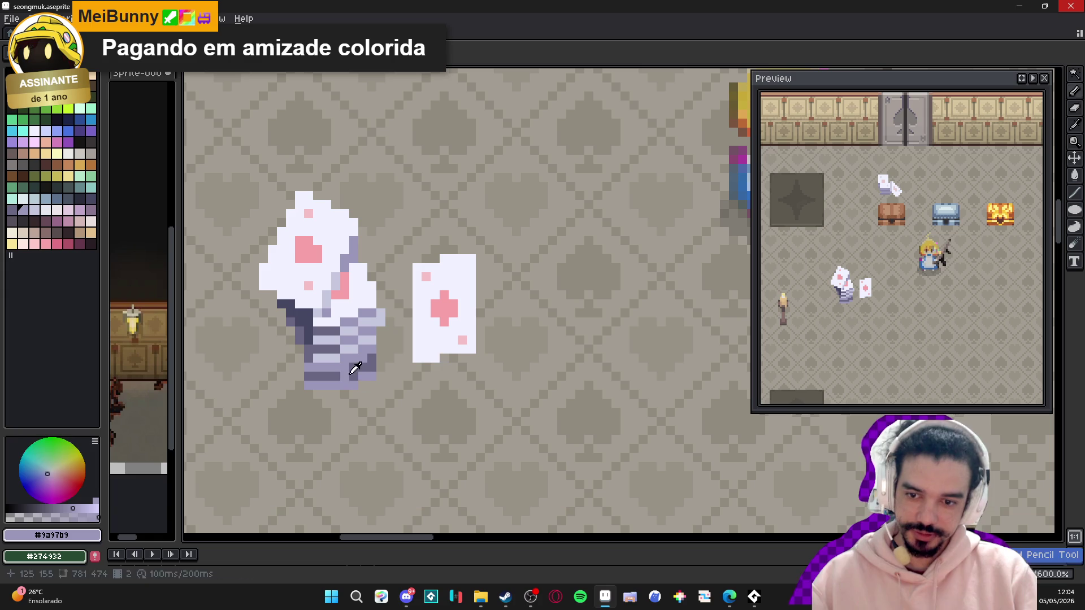
{"action": "left_click", "coordinate": [353, 370], "text": "alt"}
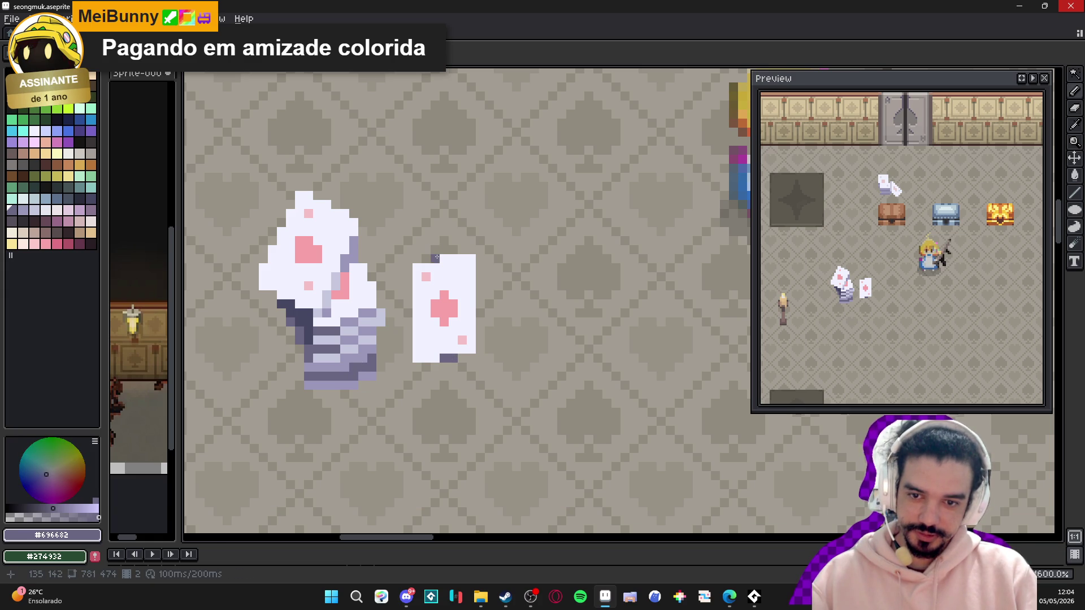
{"action": "scroll", "coordinate": [466, 301], "scroll_direction": "down", "scroll_amount": 4}
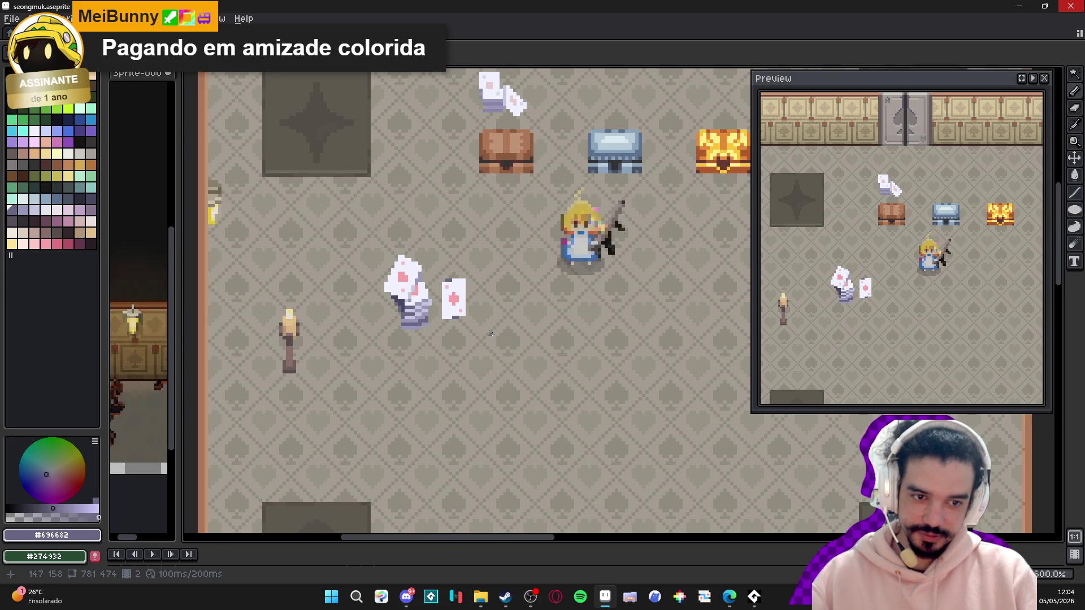
{"action": "scroll", "coordinate": [492, 334], "scroll_direction": "down", "scroll_amount": 2}
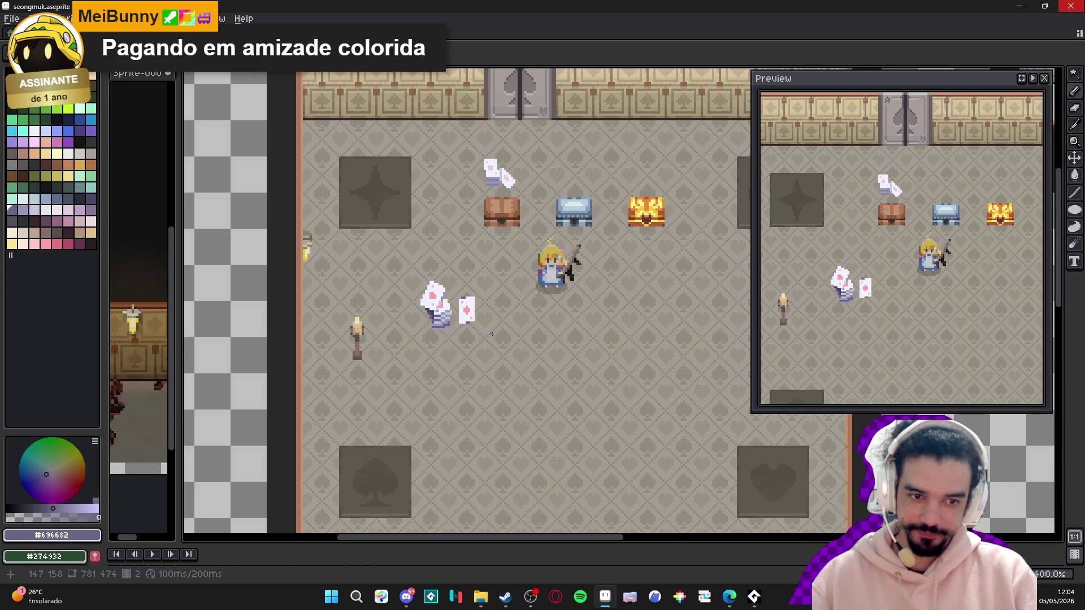
{"action": "scroll", "coordinate": [491, 334], "scroll_direction": "down", "scroll_amount": 1}
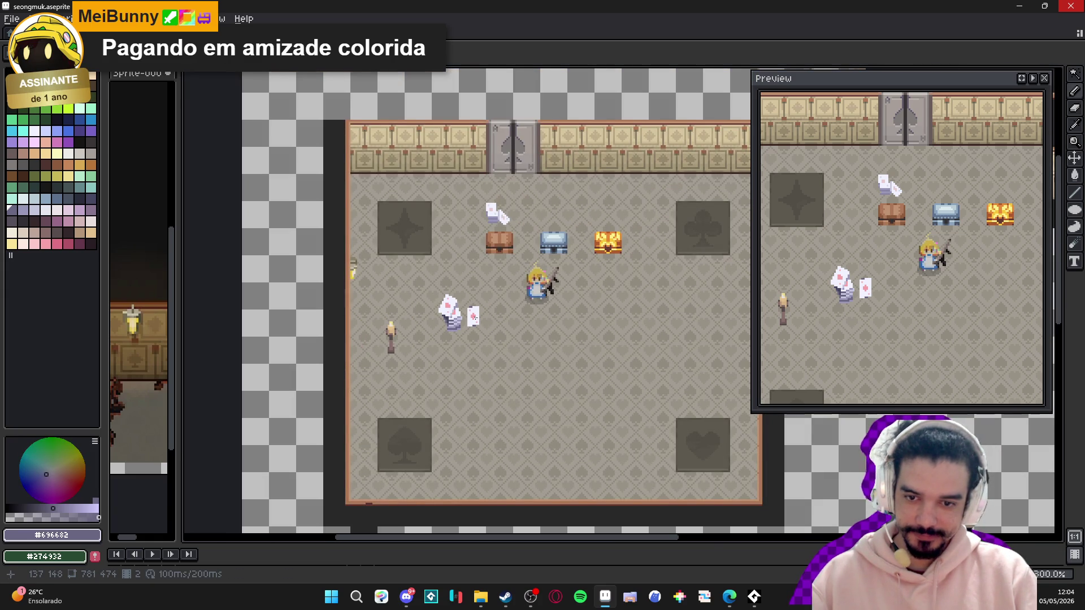
{"action": "scroll", "coordinate": [475, 317], "scroll_direction": "up", "scroll_amount": 3}
{"action": "scroll", "coordinate": [478, 325], "scroll_direction": "up", "scroll_amount": 2}
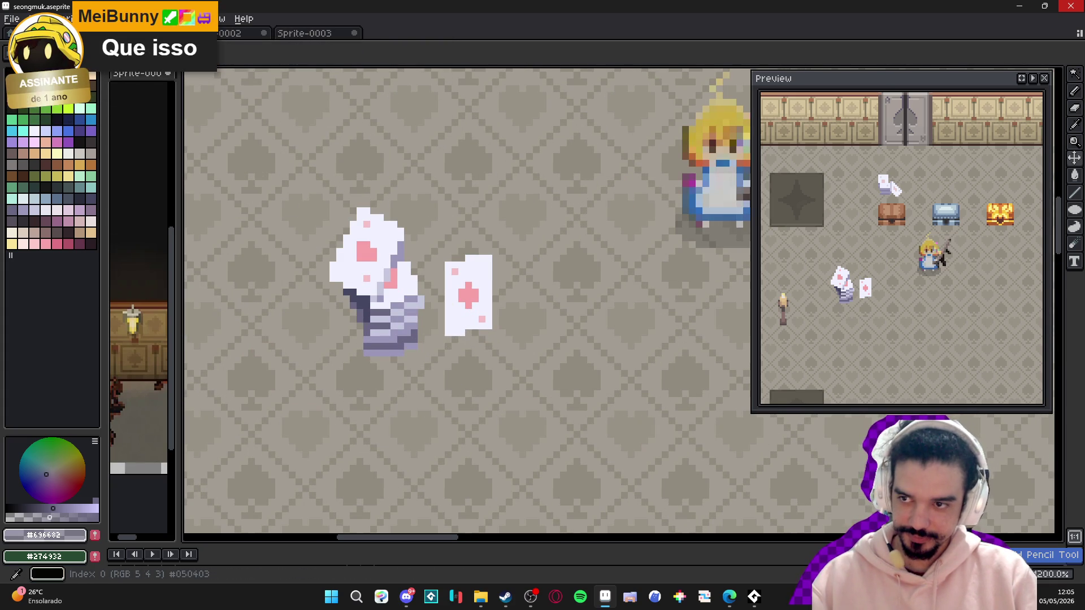
- Try near-black #050403 shadow pixels under the card, then undo them as too dark
{"action": "left_click", "coordinate": [12, 74]}
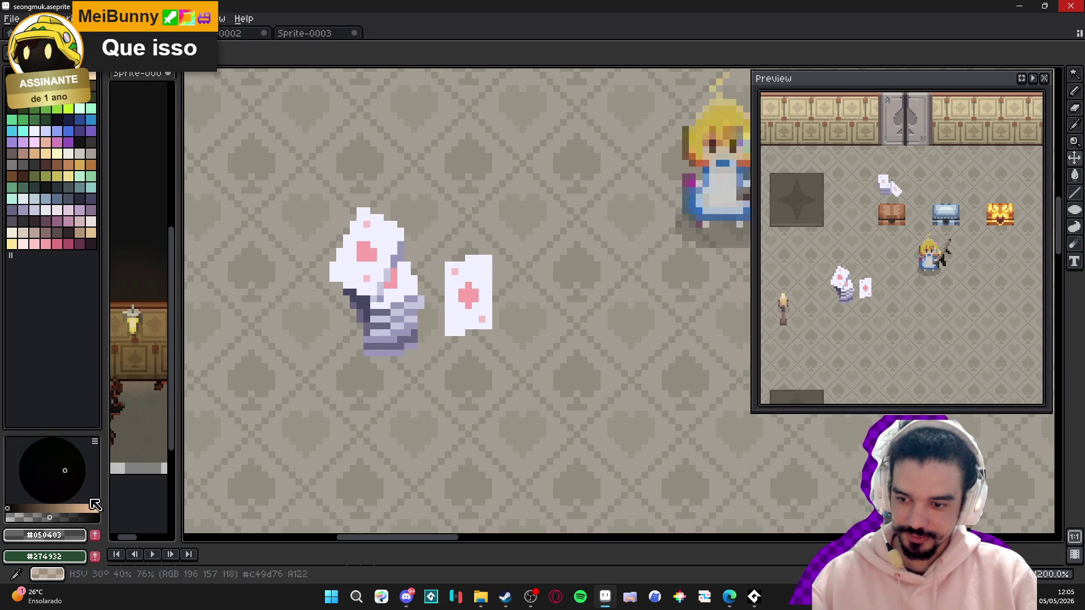
{"action": "scroll", "coordinate": [457, 331], "scroll_direction": "up", "scroll_amount": 1}
{"action": "left_click_drag", "start_coordinate": [480, 333], "coordinate": [467, 336]}
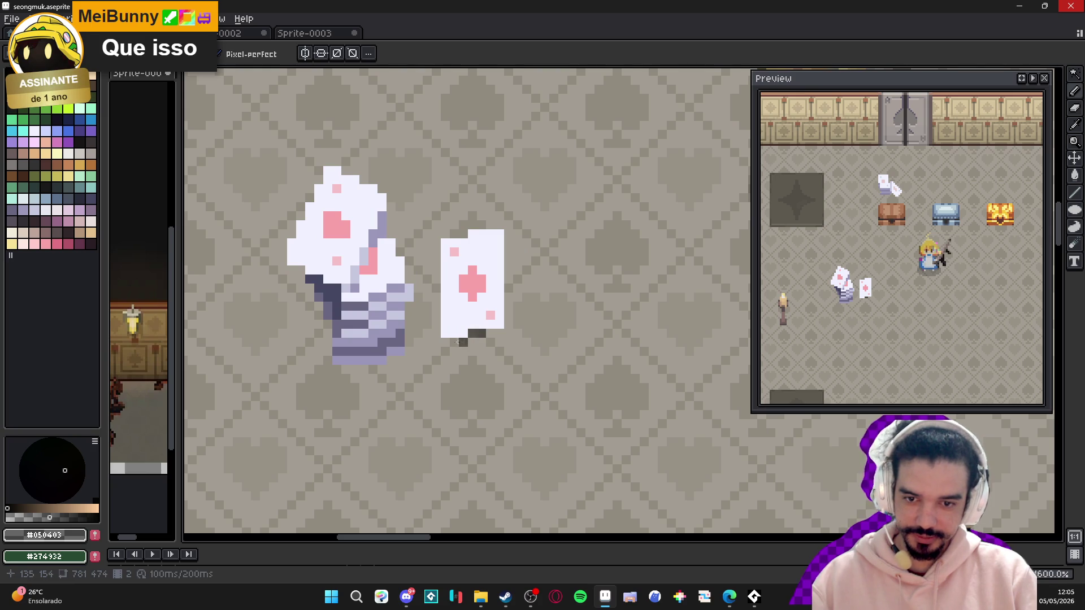
{"action": "key", "text": "ctrl+z"}
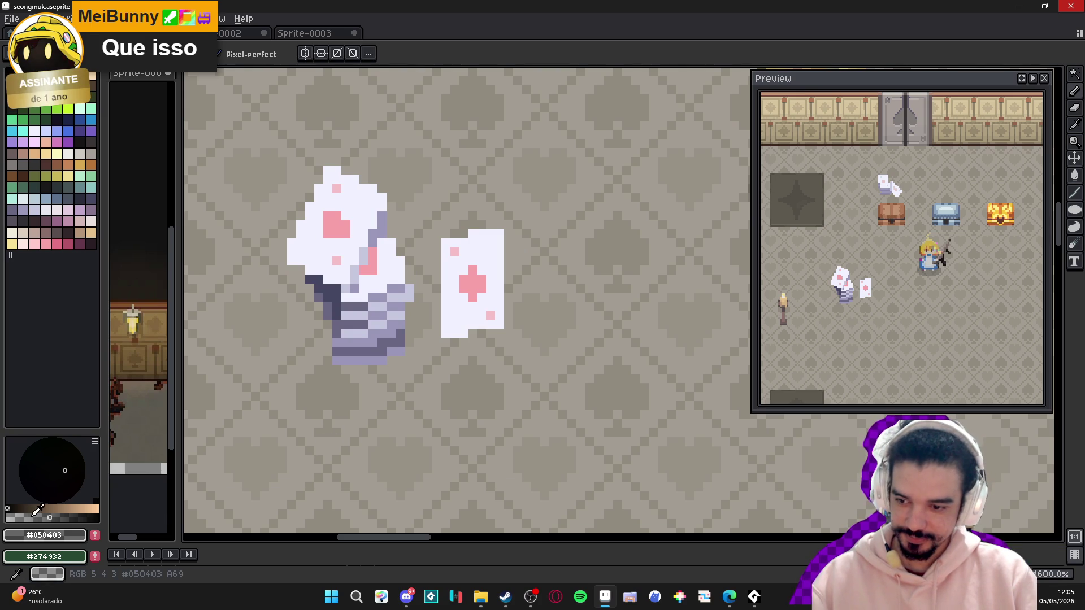
- Lower the colour's alpha and pencil semi-transparent shadow pixels beneath the card
{"action": "left_click", "coordinate": [31, 518]}
{"action": "left_click_drag", "start_coordinate": [473, 334], "coordinate": [481, 334]}
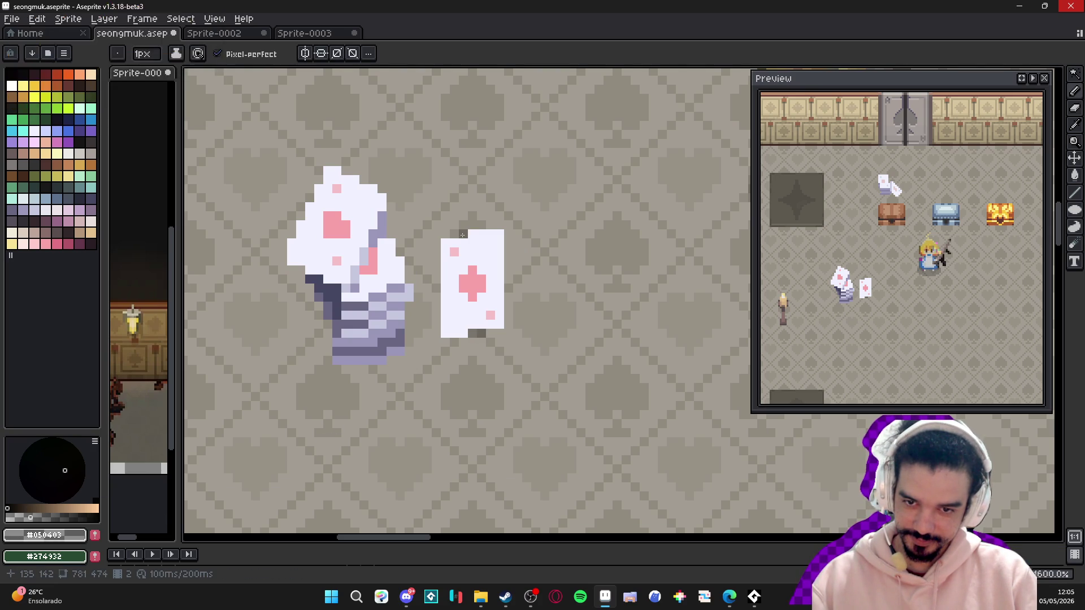
{"action": "scroll", "coordinate": [518, 343], "scroll_direction": "down", "scroll_amount": 4}
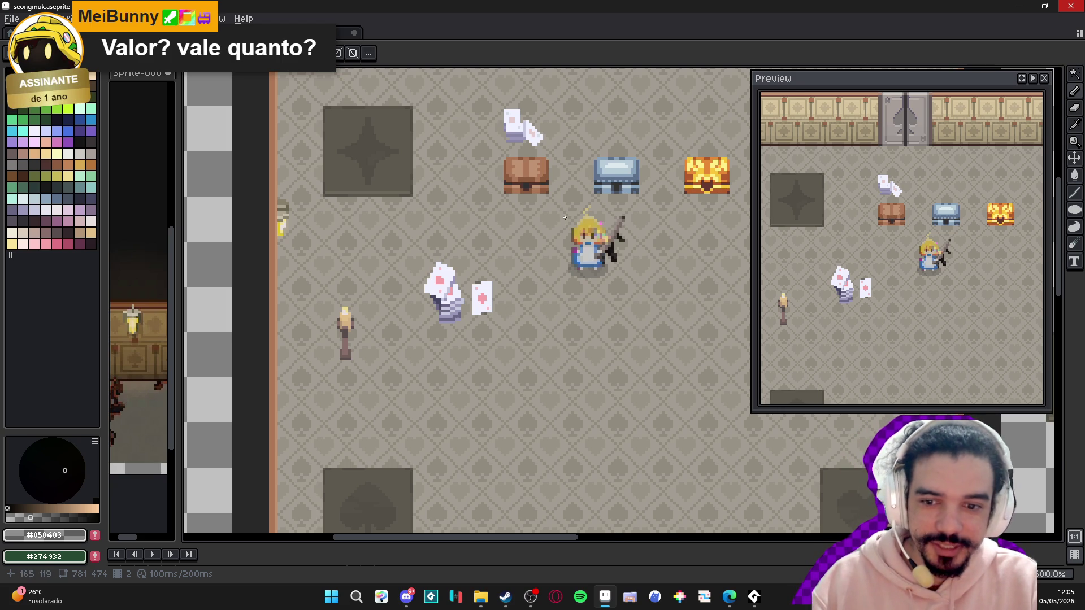
{"action": "scroll", "coordinate": [526, 257], "scroll_direction": "down", "scroll_amount": 1}
{"action": "scroll", "coordinate": [497, 282], "scroll_direction": "up", "scroll_amount": 1}
{"action": "scroll", "coordinate": [486, 294], "scroll_direction": "down", "scroll_amount": 1}
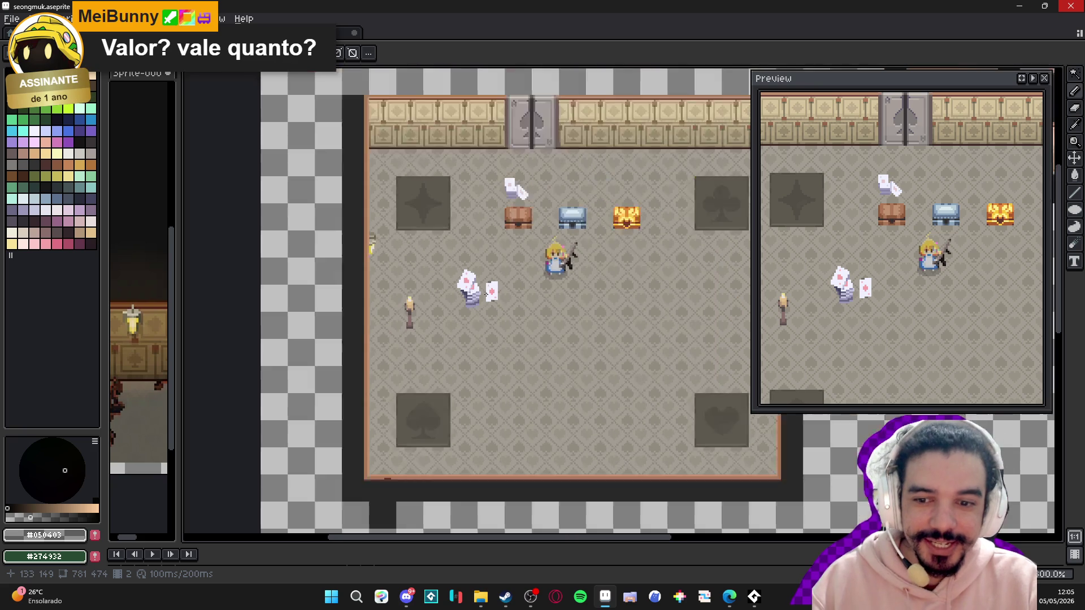
{"action": "scroll", "coordinate": [498, 303], "scroll_direction": "up", "scroll_amount": 1}
{"action": "scroll", "coordinate": [499, 303], "scroll_direction": "down", "scroll_amount": 2}
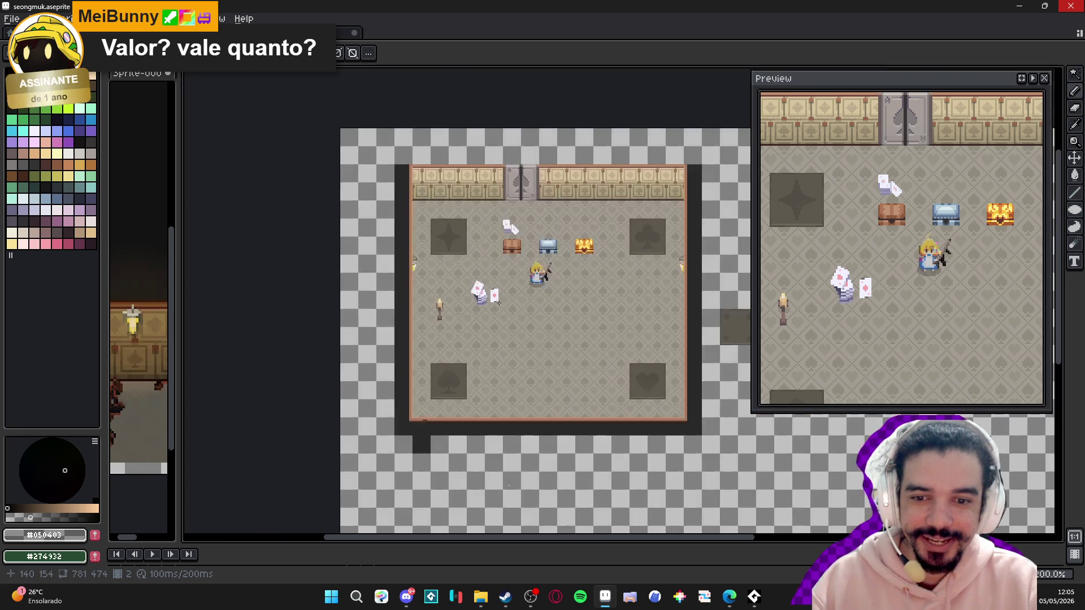
{"action": "scroll", "coordinate": [498, 303], "scroll_direction": "up", "scroll_amount": 1}
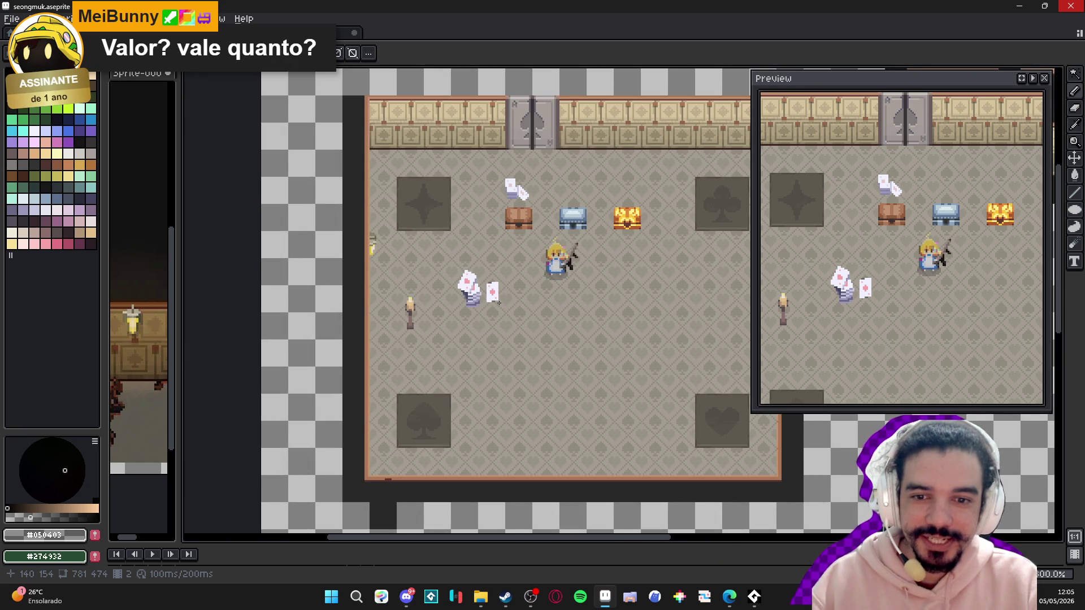
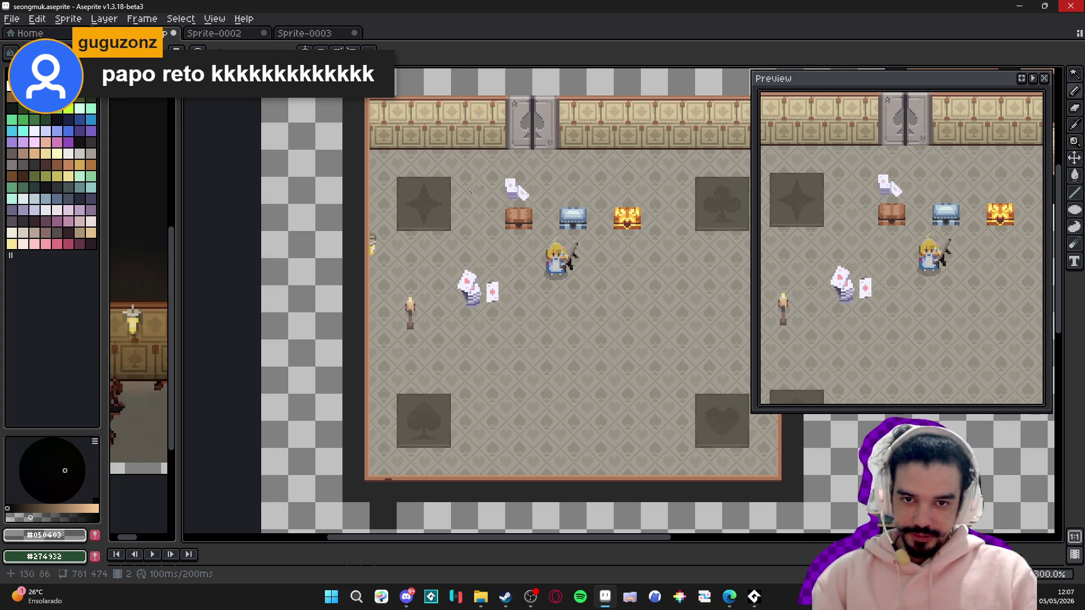
- Pan and zoom the view in on the white floor card beside the card stack
{"action": "left_click_drag", "start_coordinate": [529, 170], "coordinate": [482, 176]}
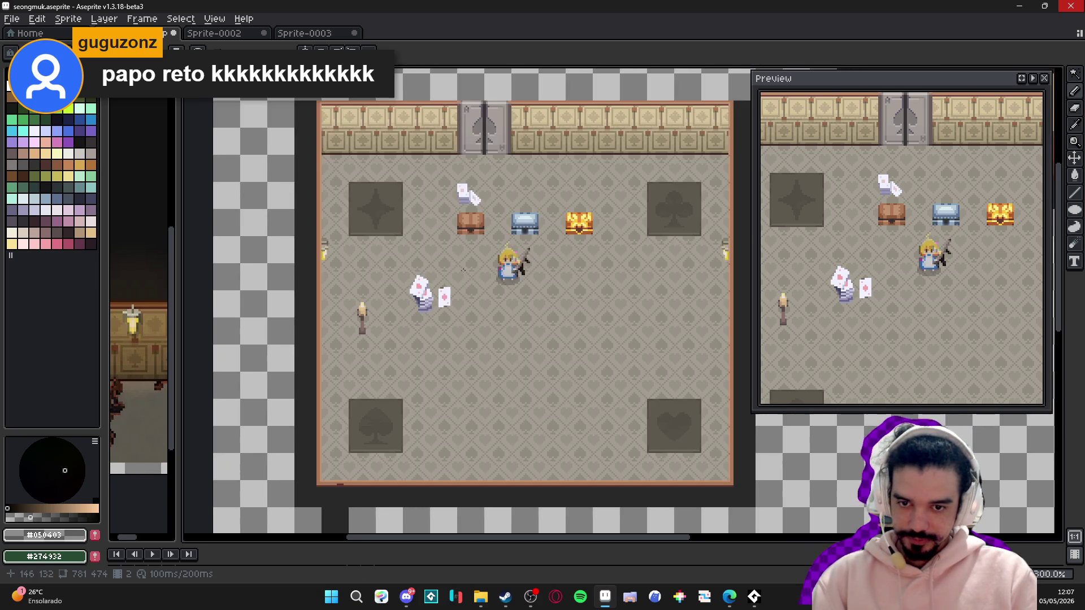
{"action": "left_click_drag", "start_coordinate": [440, 246], "coordinate": [409, 246]}
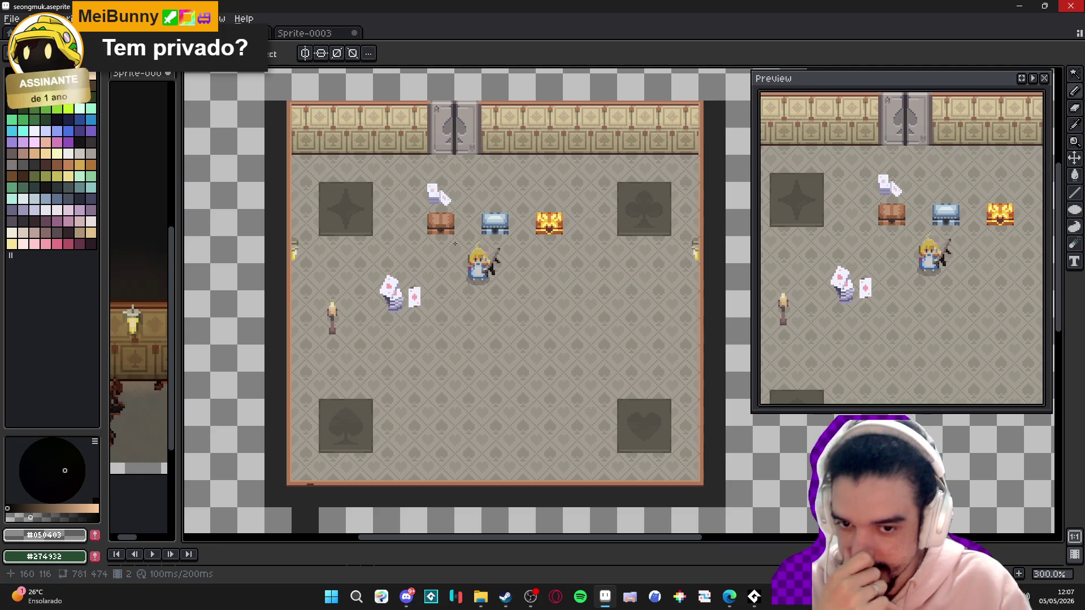
{"action": "scroll", "coordinate": [468, 330], "scroll_direction": "up", "scroll_amount": 1}
{"action": "scroll", "coordinate": [468, 330], "scroll_direction": "down", "scroll_amount": 1}
{"action": "key", "text": "super+shift+s"}
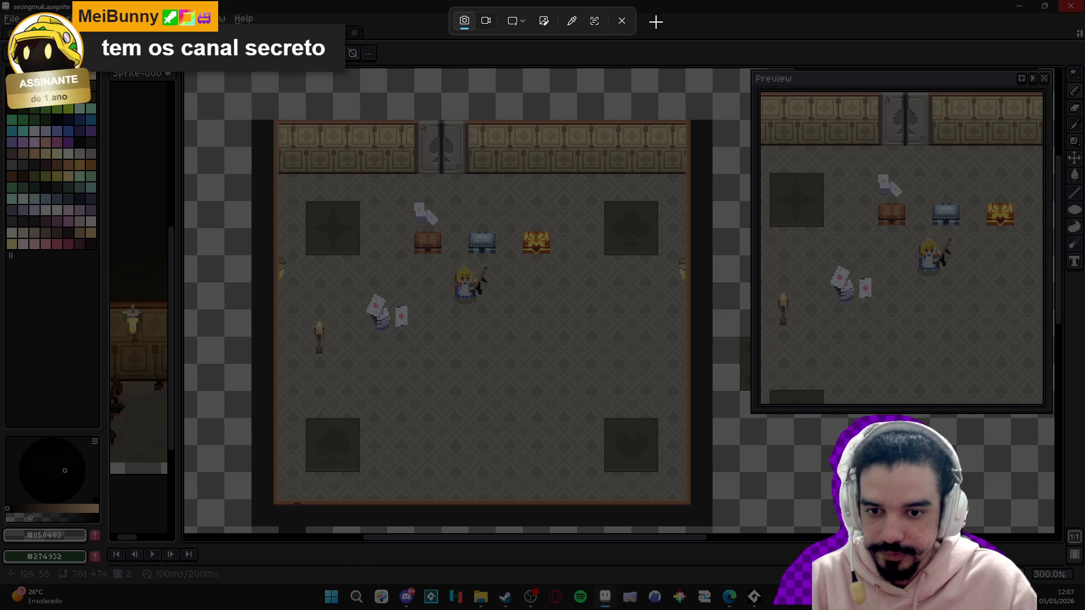
{"action": "left_click", "coordinate": [621, 20]}
{"action": "scroll", "coordinate": [401, 314], "scroll_direction": "up", "scroll_amount": 3}
{"action": "scroll", "coordinate": [400, 311], "scroll_direction": "up", "scroll_amount": 4}
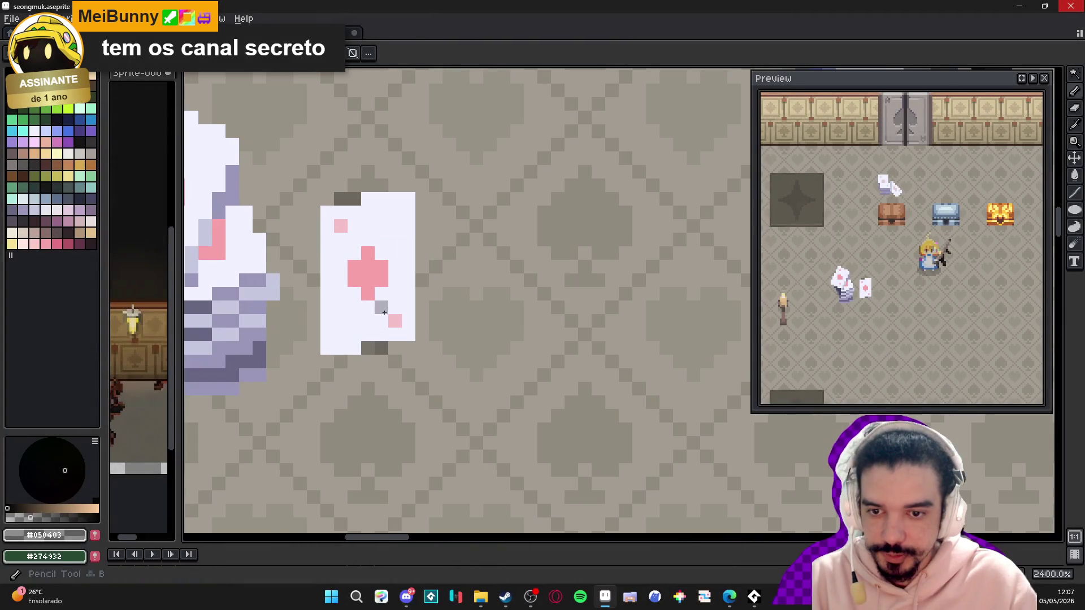
- Paint the white floor card light blue with the Pencil and save the file
{"action": "left_click", "coordinate": [400, 339], "text": "alt"}
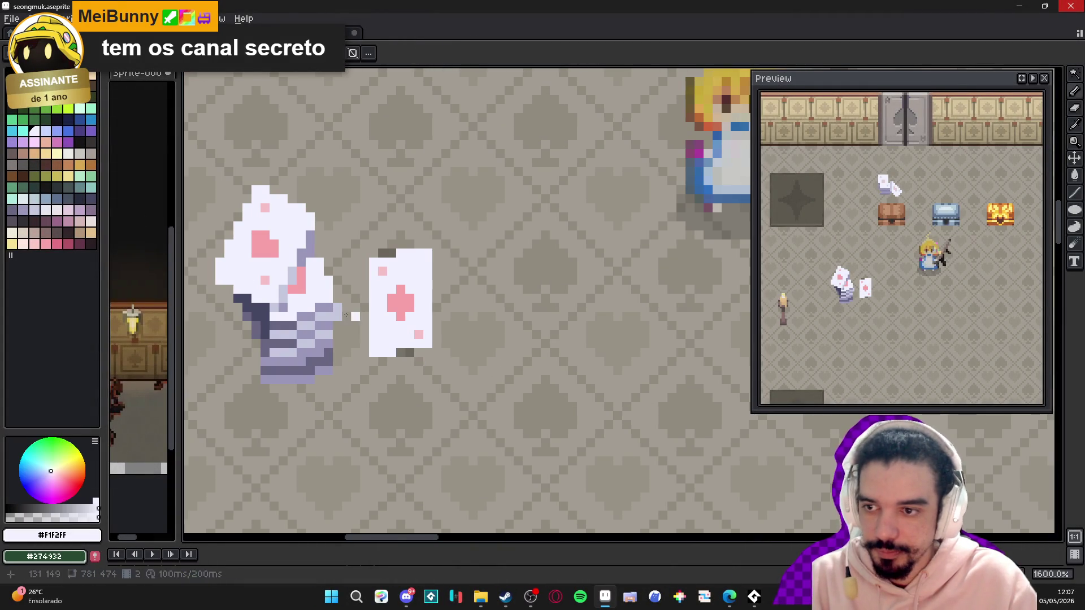
{"action": "left_click", "coordinate": [61, 145]}
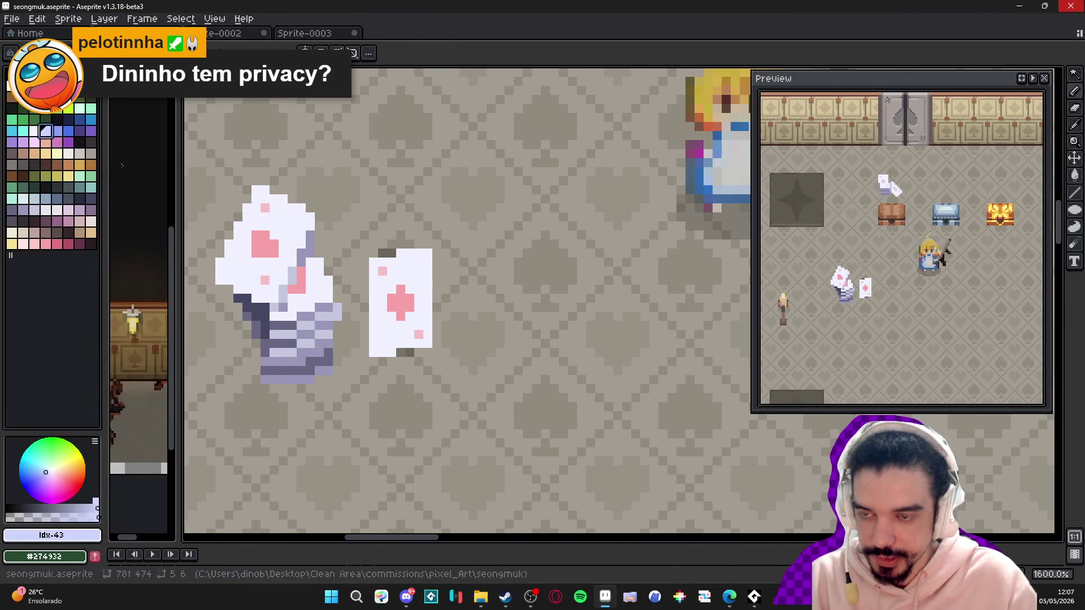
{"action": "mouse_move", "coordinate": [374, 317]}
{"action": "left_mouse_down"}
{"action": "mouse_move", "coordinate": [393, 325]}
{"action": "mouse_move", "coordinate": [386, 356]}
{"action": "left_mouse_up"}
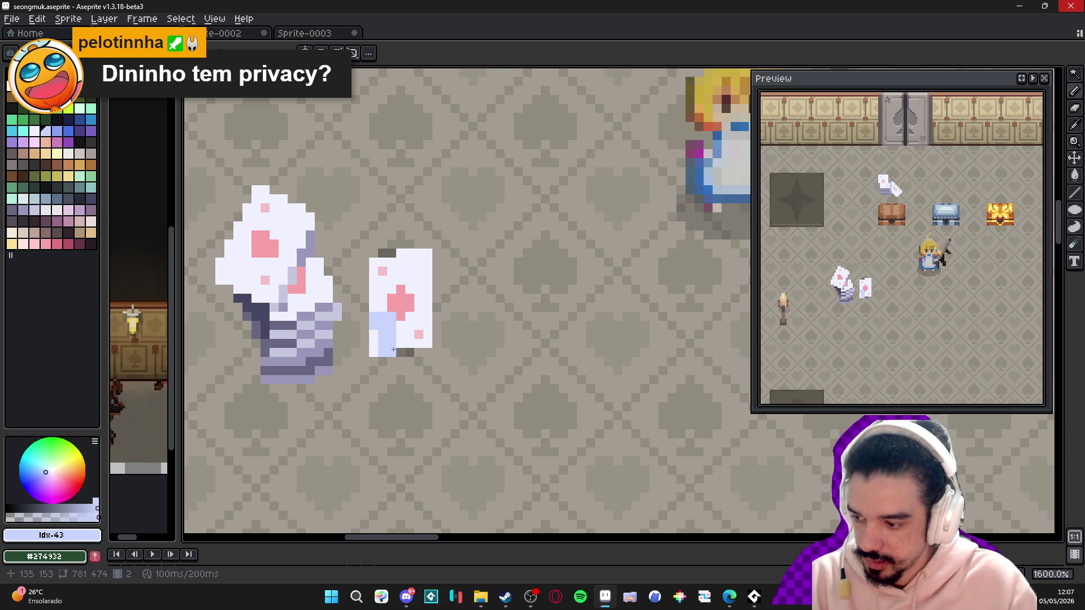
{"action": "left_click", "coordinate": [373, 348]}
{"action": "mouse_move", "coordinate": [398, 344]}
{"action": "left_mouse_down"}
{"action": "mouse_move", "coordinate": [411, 324]}
{"action": "mouse_move", "coordinate": [426, 324]}
{"action": "mouse_move", "coordinate": [426, 339]}
{"action": "mouse_move", "coordinate": [422, 262]}
{"action": "mouse_move", "coordinate": [410, 252]}
{"action": "mouse_move", "coordinate": [403, 270]}
{"action": "mouse_move", "coordinate": [417, 286]}
{"action": "left_mouse_up"}
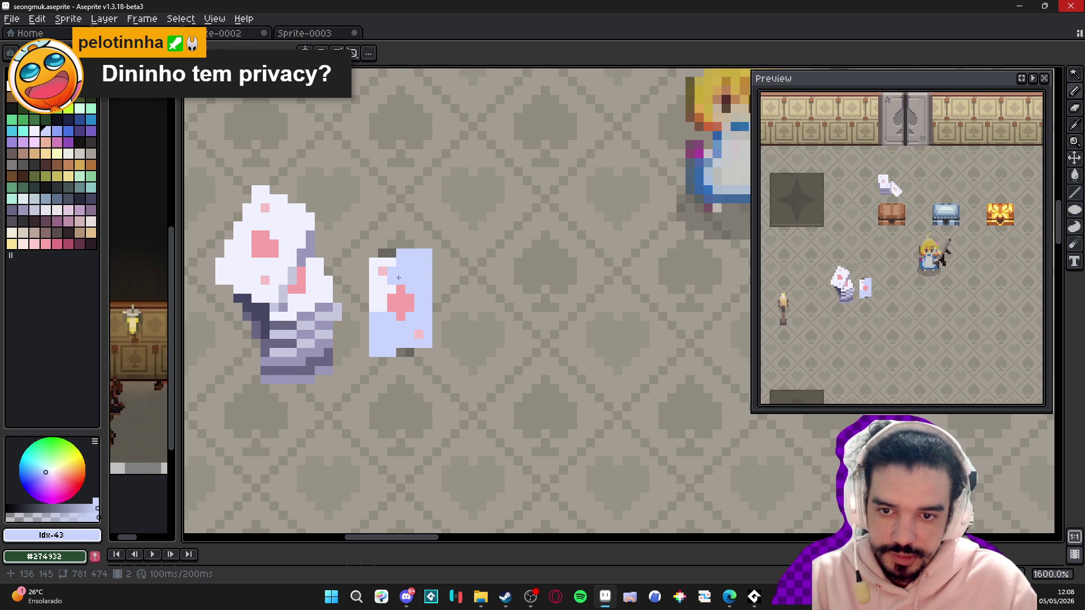
{"action": "left_click", "coordinate": [364, 263]}
{"action": "key", "text": "ctrl+s"}
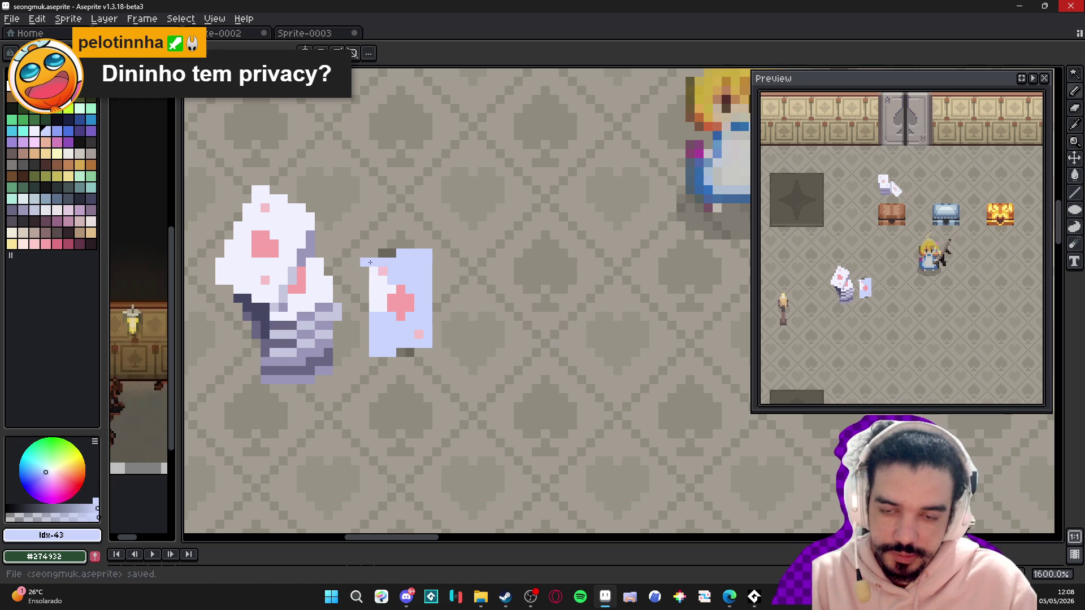
- Remove a stray pixel and repaint the card's left columns light blue
{"action": "key", "text": "ctrl+z"}
{"action": "mouse_move", "coordinate": [373, 269]}
{"action": "left_mouse_down"}
{"action": "mouse_move", "coordinate": [373, 308]}
{"action": "mouse_move", "coordinate": [382, 281]}
{"action": "mouse_move", "coordinate": [384, 307]}
{"action": "left_mouse_up"}
{"action": "left_click", "coordinate": [383, 290]}
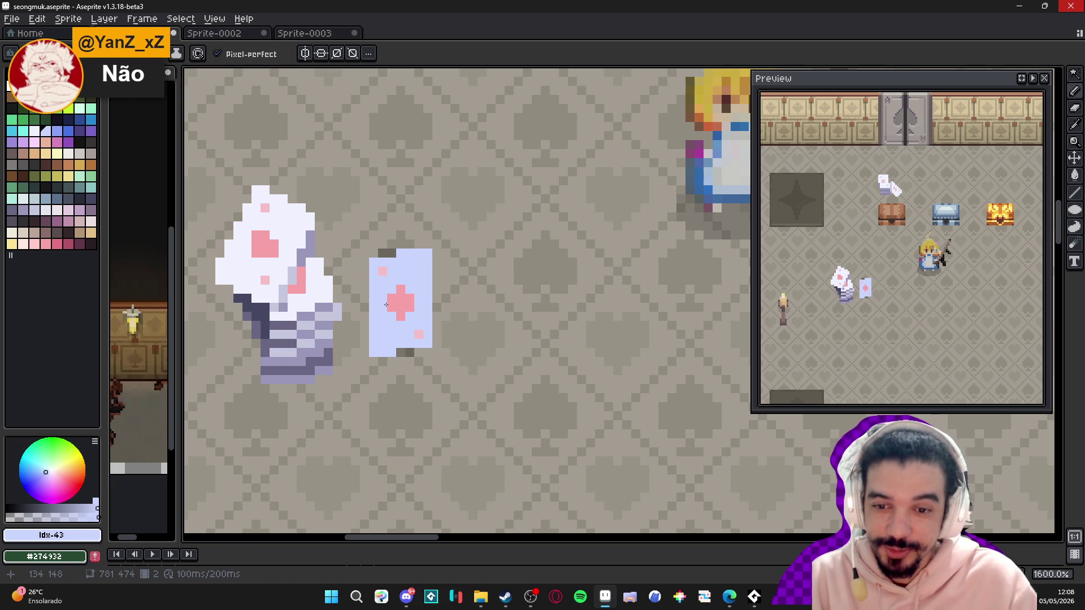
{"action": "left_click", "coordinate": [386, 305], "text": "alt"}
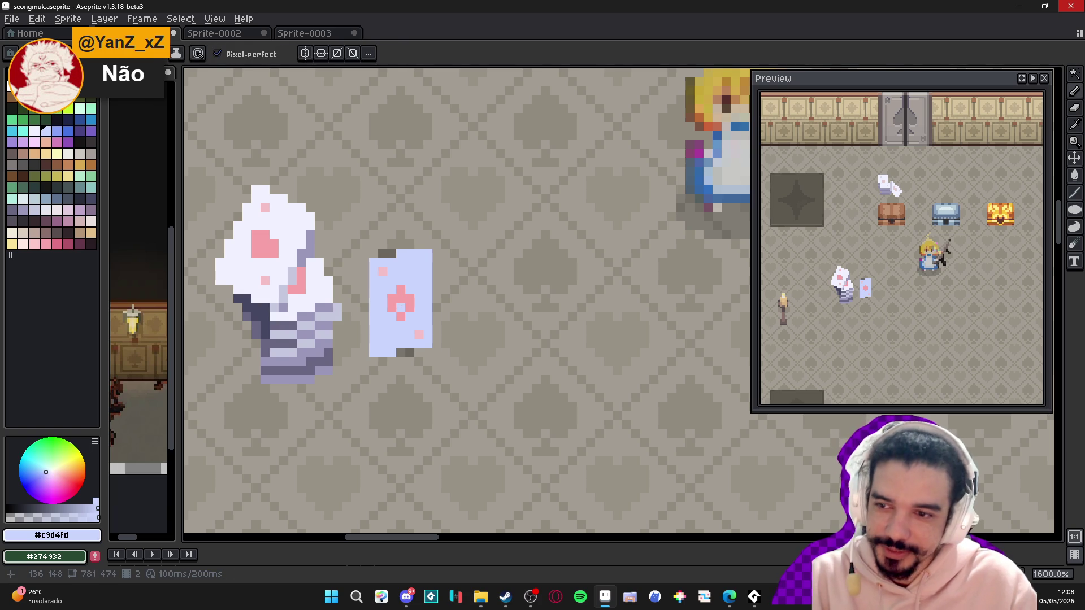
{"action": "left_click", "coordinate": [401, 307], "text": "alt"}
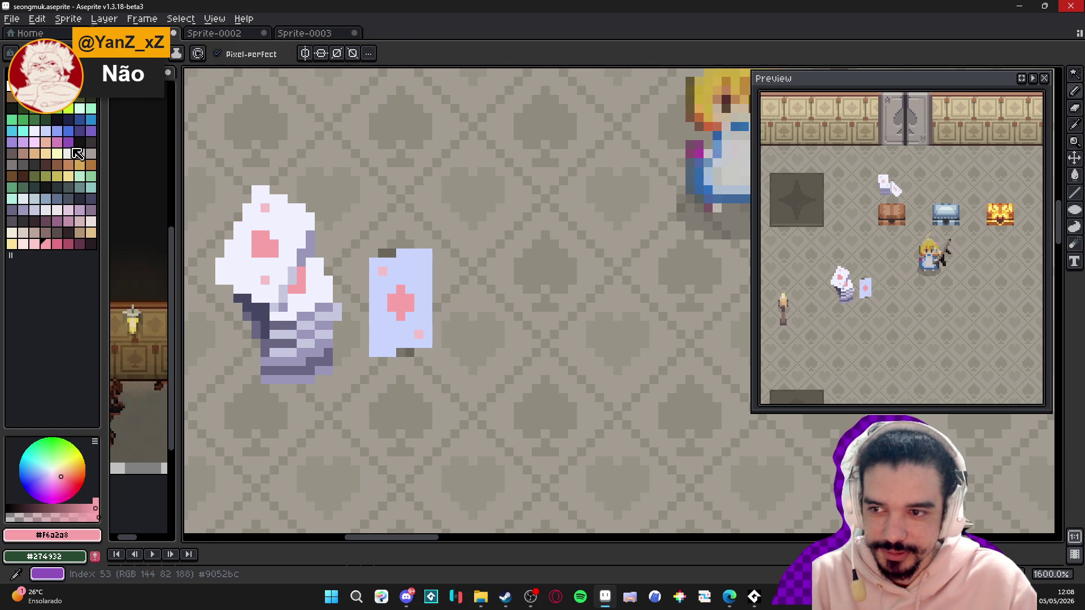
- Paint the pink suit cross purple, undoing misplaced pixels
{"action": "left_click", "coordinate": [23, 142]}
{"action": "left_click", "coordinate": [406, 301]}
{"action": "scroll", "coordinate": [406, 302], "scroll_direction": "up", "scroll_amount": 2}
{"action": "key", "text": "ctrl+z"}
{"action": "left_click_drag", "start_coordinate": [398, 297], "coordinate": [412, 308]}
{"action": "left_click", "coordinate": [425, 351]}
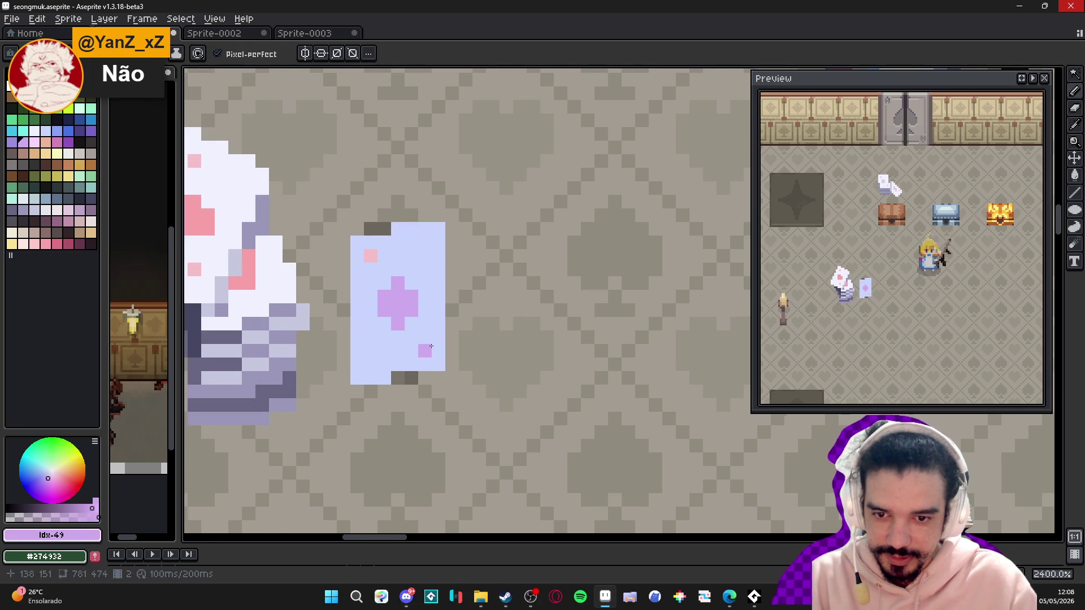
{"action": "left_click", "coordinate": [373, 268]}
{"action": "key", "text": "ctrl+z"}
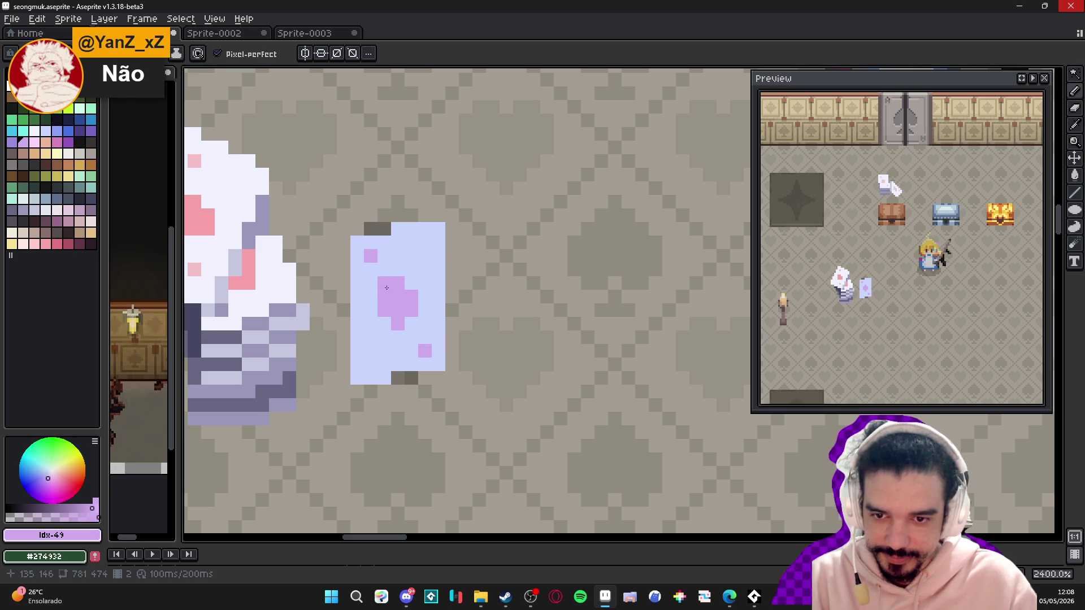
- Clean up the top-left corner in light blue and paint its pip lavender
{"action": "left_click", "coordinate": [383, 262], "text": "alt"}
{"action": "left_click", "coordinate": [363, 257]}
{"action": "key", "text": "ctrl+z"}
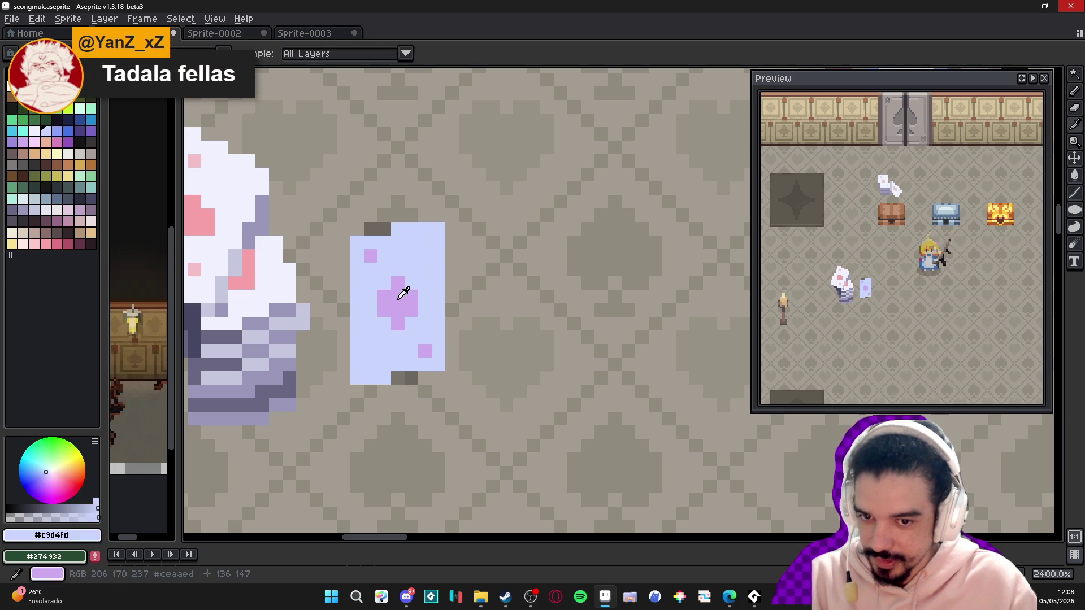
{"action": "left_click", "coordinate": [370, 256]}
{"action": "left_click", "coordinate": [389, 289], "text": "alt"}
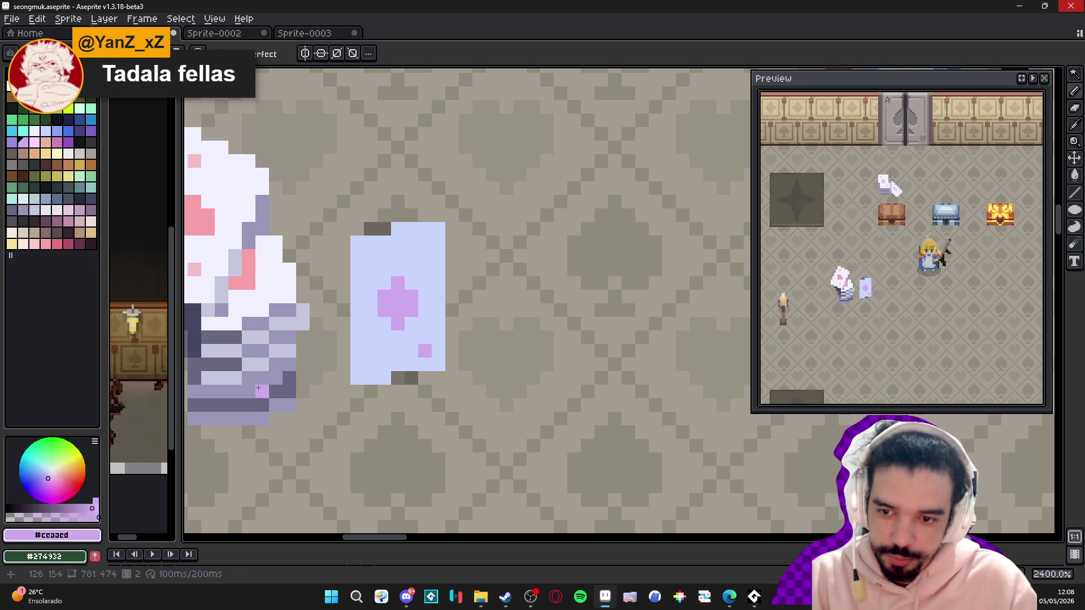
{"action": "left_click", "coordinate": [364, 259]}
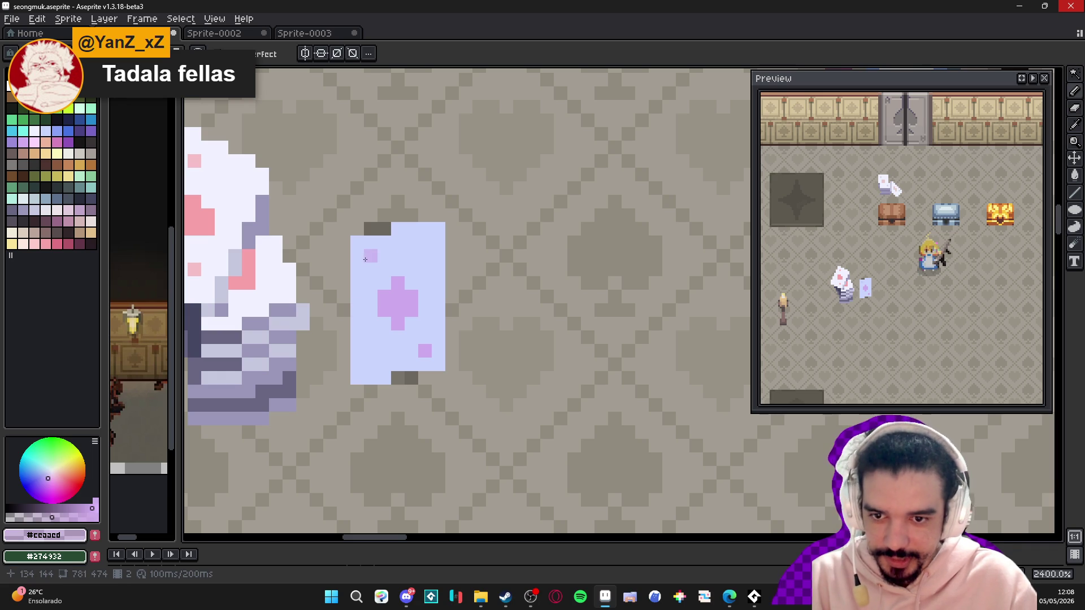
- Choose a softer lavender and place a pixel beside the lower corner pip
{"action": "left_click", "coordinate": [423, 339], "text": "alt"}
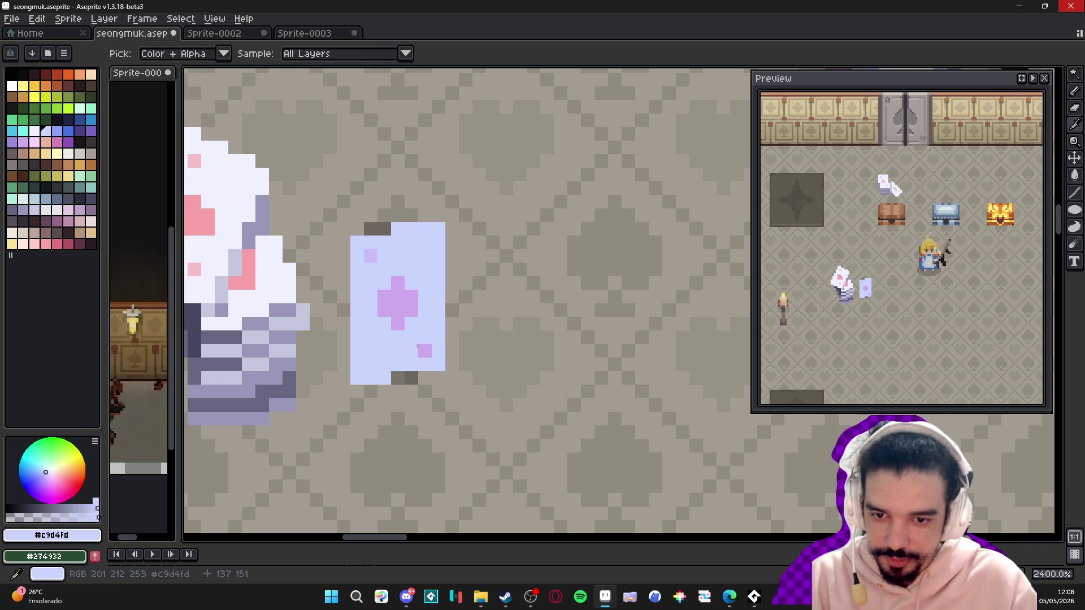
{"action": "left_click", "coordinate": [424, 347], "text": "alt"}
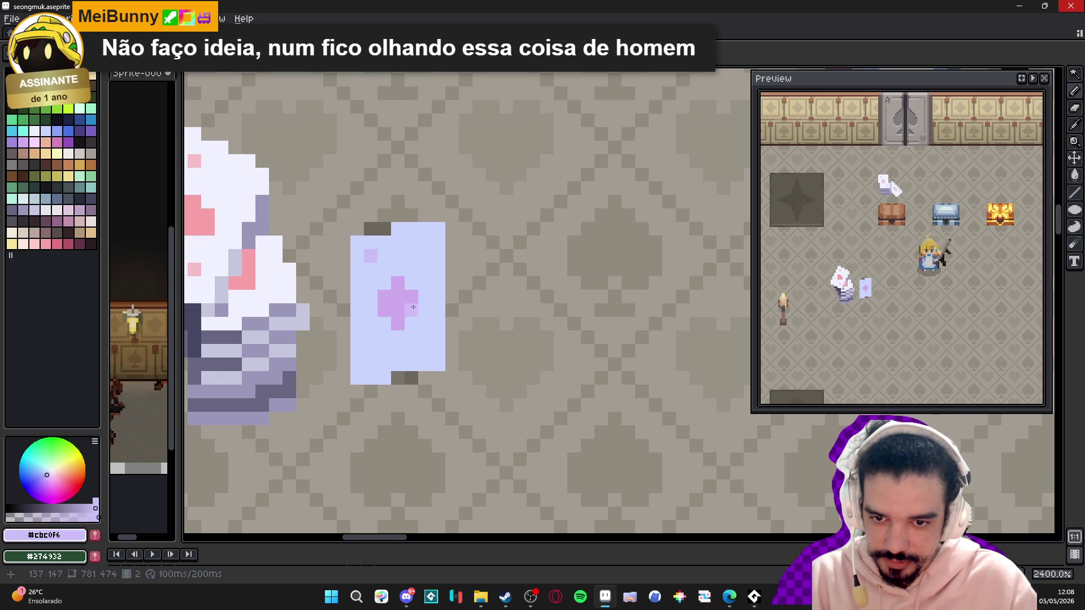
{"action": "left_click", "coordinate": [417, 342]}
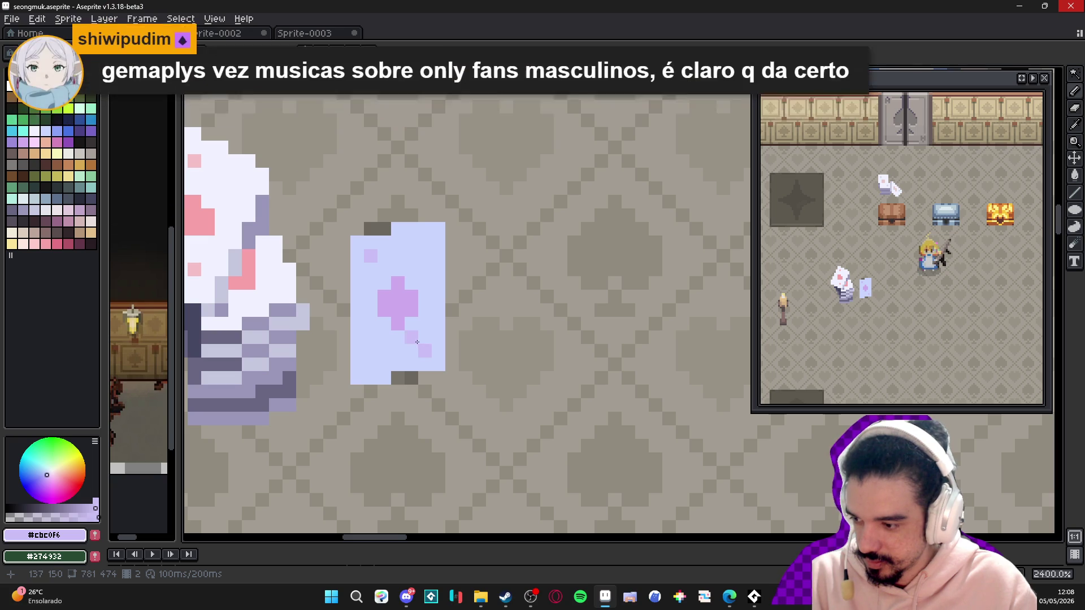
{"action": "key", "text": "ctrl+z"}
{"action": "left_click", "coordinate": [403, 348]}
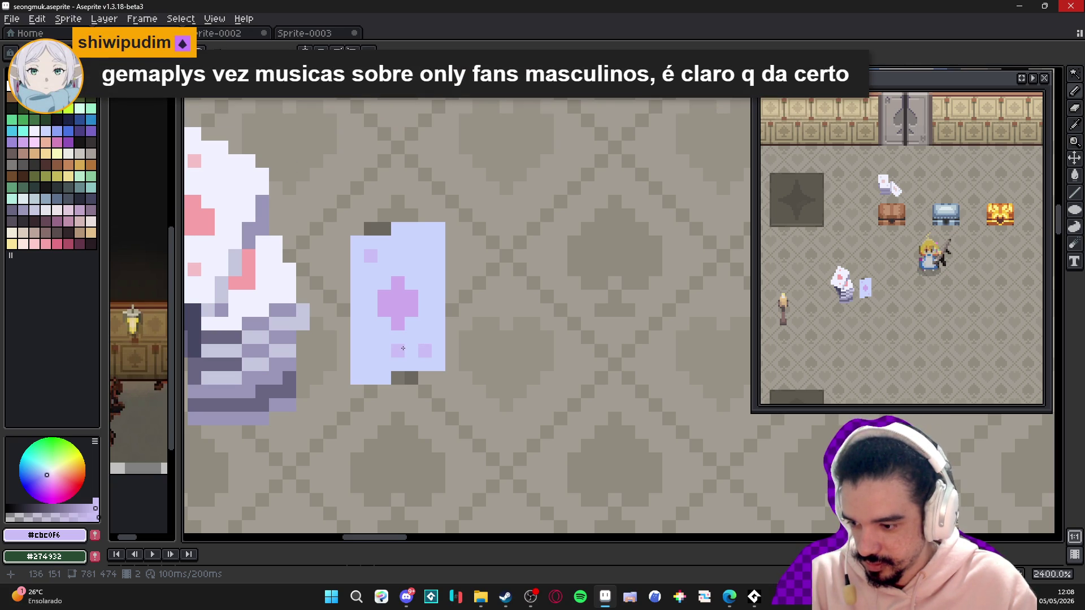
{"action": "scroll", "coordinate": [403, 348], "scroll_direction": "up", "scroll_amount": 1}
- Clear stray lower pixels with light blue and paint the lower-right corner pip lavender
{"action": "left_click", "coordinate": [432, 339], "text": "alt"}
{"action": "left_click", "coordinate": [432, 356]}
{"action": "left_click", "coordinate": [409, 286], "text": "alt"}
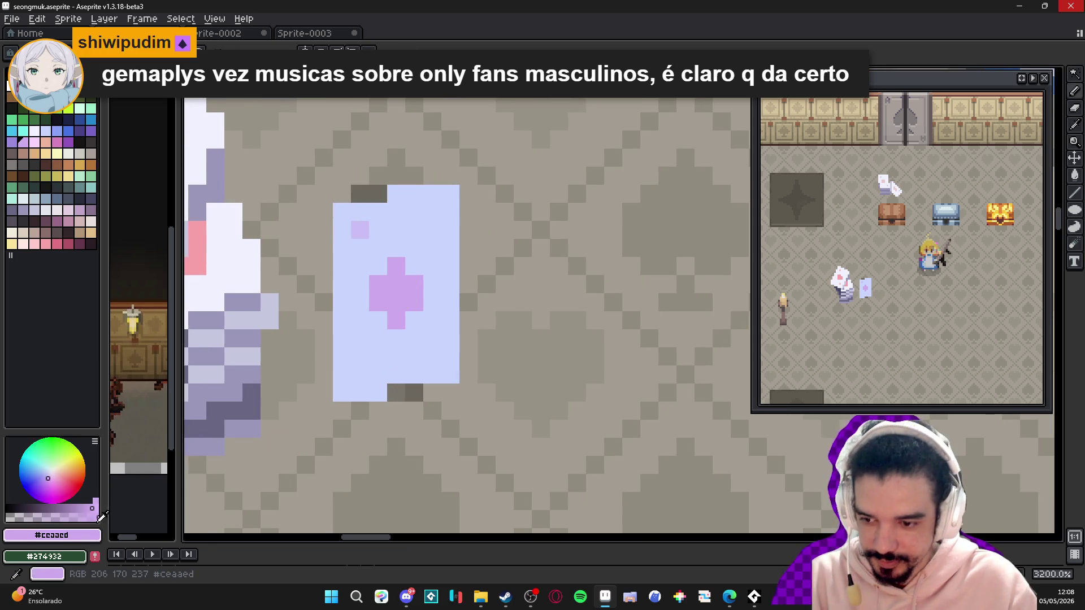
{"action": "left_click", "coordinate": [441, 361]}
{"action": "left_click", "coordinate": [438, 359]}
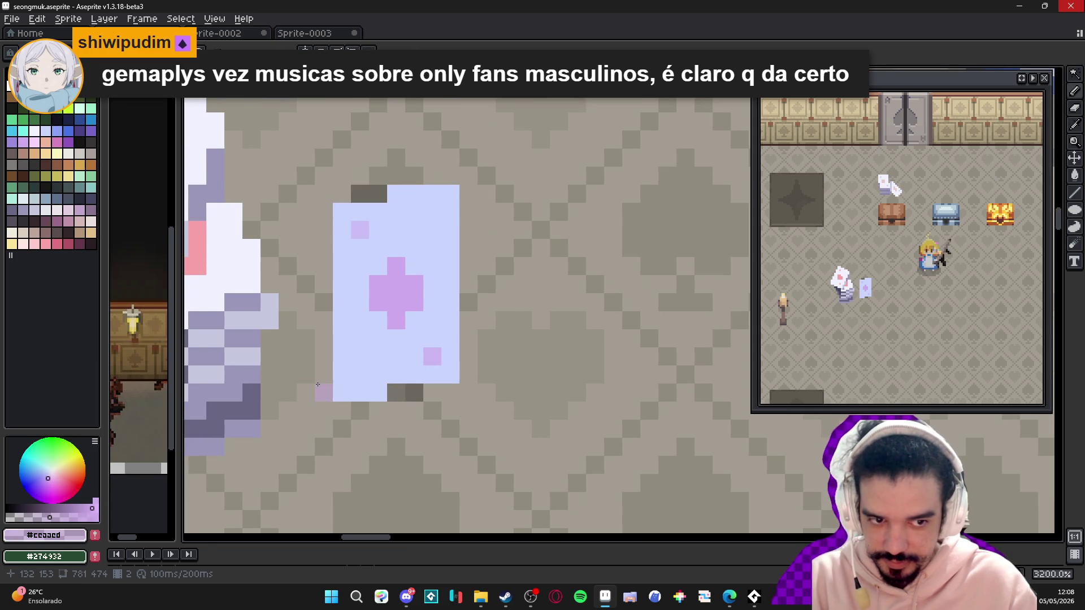
{"action": "left_click", "coordinate": [383, 363], "text": "alt"}
{"action": "scroll", "coordinate": [414, 371], "scroll_direction": "down", "scroll_amount": 6}
{"action": "scroll", "coordinate": [418, 379], "scroll_direction": "down", "scroll_amount": 3}
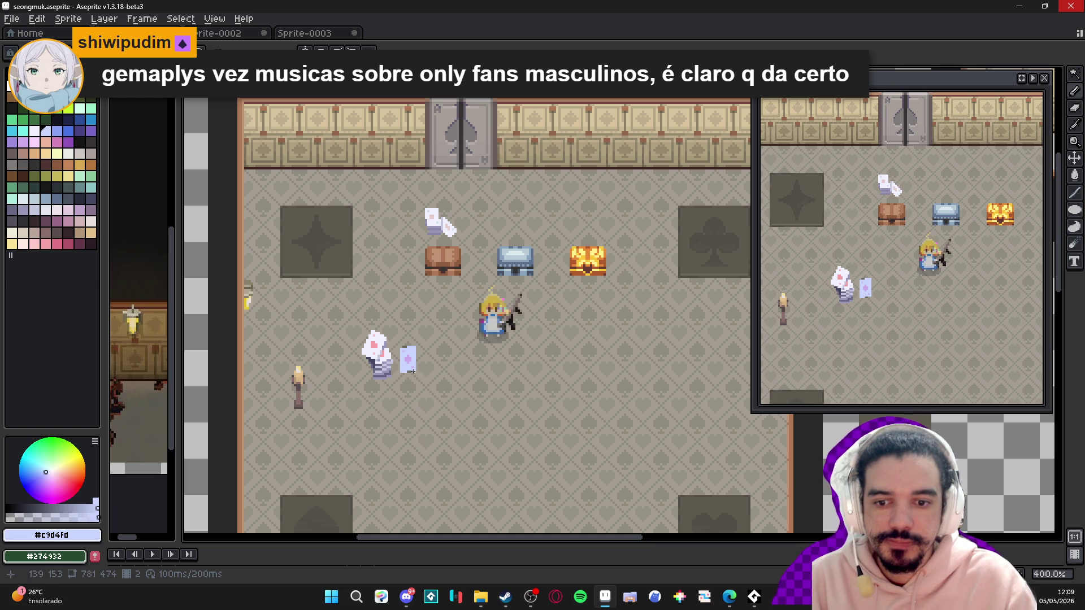
{"action": "scroll", "coordinate": [417, 389], "scroll_direction": "up", "scroll_amount": 3}
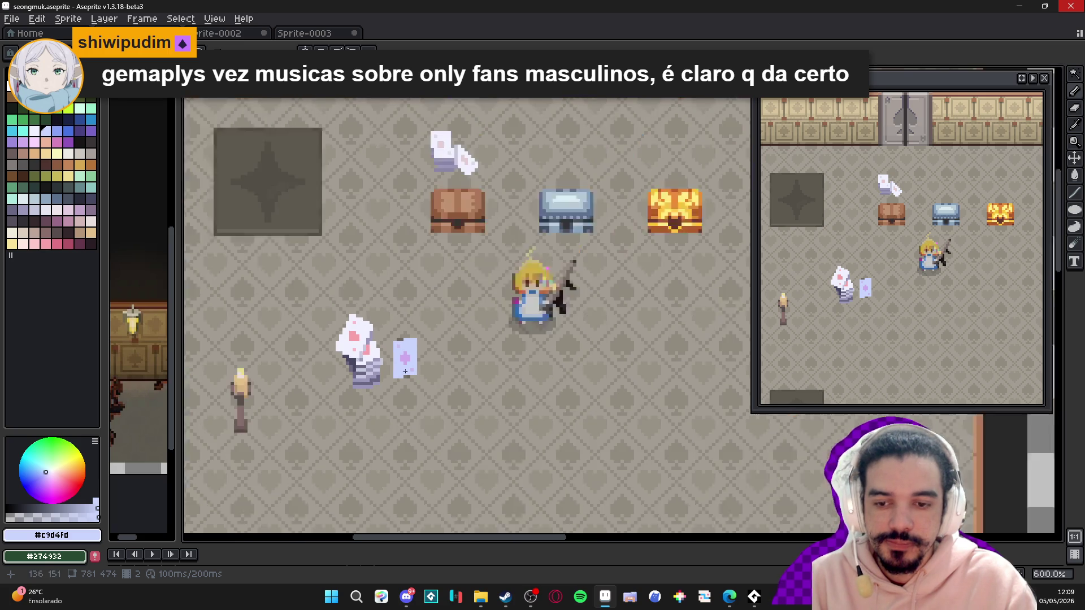
{"action": "scroll", "coordinate": [424, 407], "scroll_direction": "down", "scroll_amount": 2}
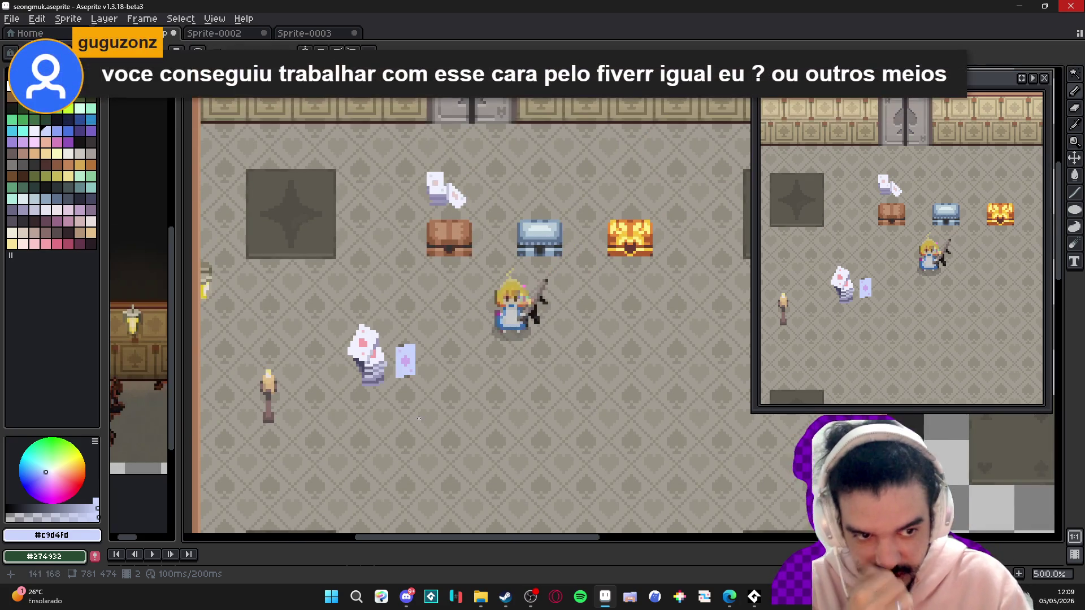
{"action": "scroll", "coordinate": [391, 394], "scroll_direction": "up", "scroll_amount": 4}
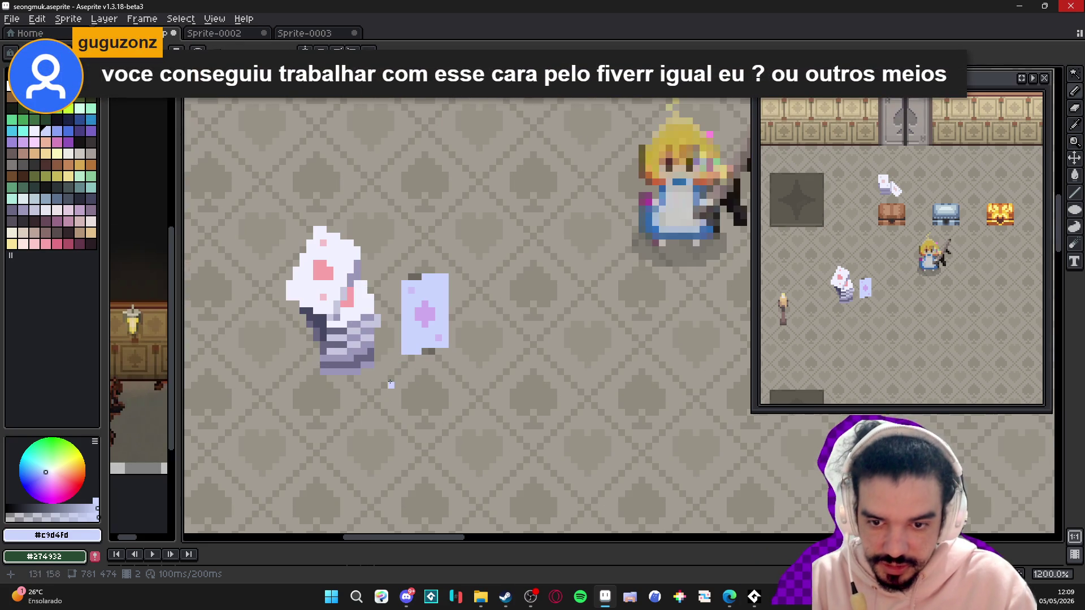
- Lower the colour's opacity and brush a paler sheen over the card's upper-left
{"action": "left_click", "coordinate": [369, 290], "text": "alt"}
{"action": "left_click_drag", "start_coordinate": [32, 515], "coordinate": [40, 512]}
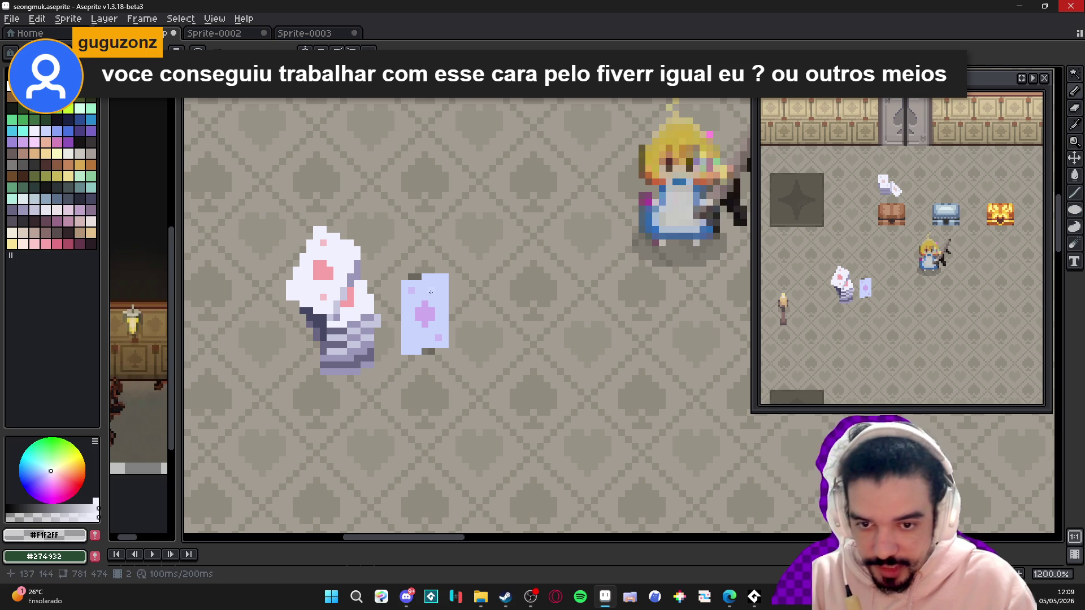
{"action": "scroll", "coordinate": [397, 312], "scroll_direction": "up", "scroll_amount": 3}
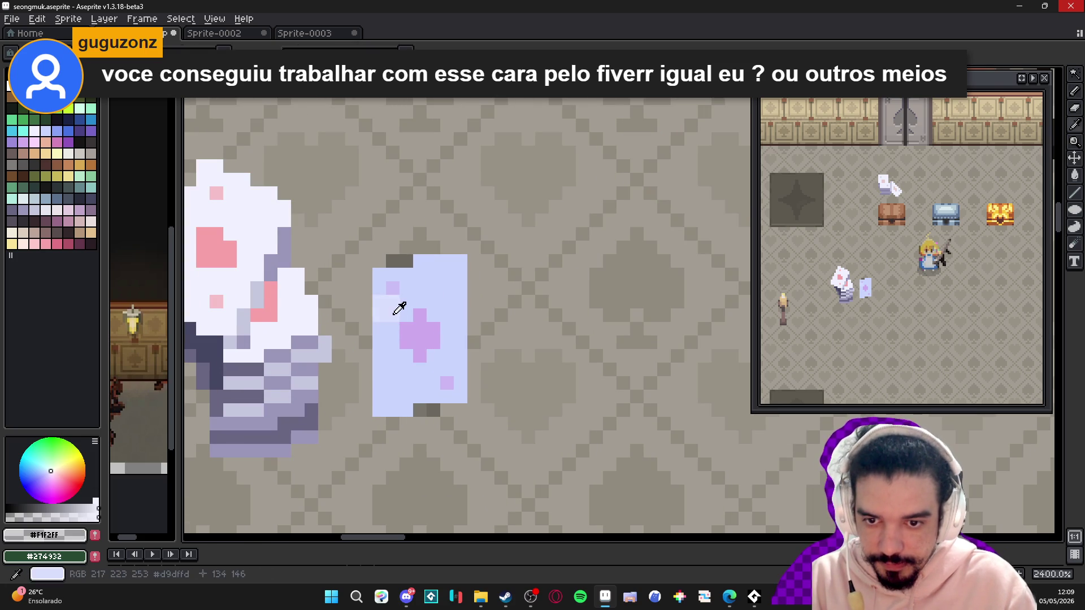
{"action": "left_click", "coordinate": [397, 311], "text": "alt"}
{"action": "mouse_move", "coordinate": [402, 317]}
{"action": "left_mouse_down"}
{"action": "mouse_move", "coordinate": [427, 282]}
{"action": "mouse_move", "coordinate": [407, 276]}
{"action": "mouse_move", "coordinate": [435, 262]}
{"action": "mouse_move", "coordinate": [456, 274]}
{"action": "mouse_move", "coordinate": [435, 306]}
{"action": "mouse_move", "coordinate": [441, 319]}
{"action": "mouse_move", "coordinate": [461, 285]}
{"action": "mouse_move", "coordinate": [454, 353]}
{"action": "mouse_move", "coordinate": [386, 351]}
{"action": "mouse_move", "coordinate": [380, 277]}
{"action": "mouse_move", "coordinate": [393, 275]}
{"action": "left_mouse_up"}
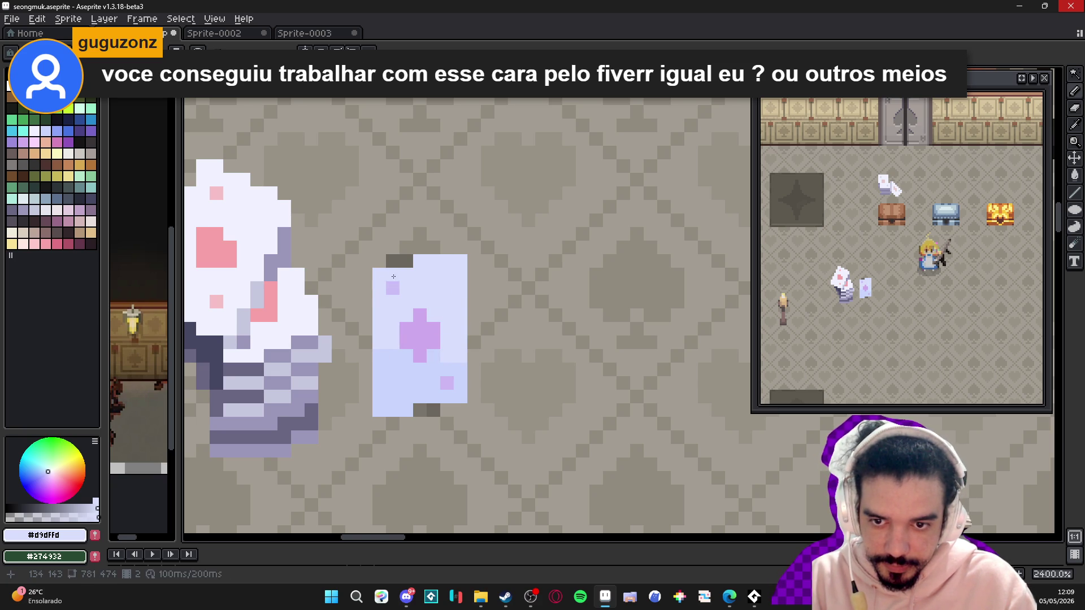
- Lighten scattered pixels along the card's bottom edge and its bottom-left area
{"action": "left_click", "coordinate": [406, 353]}
{"action": "left_click", "coordinate": [434, 356]}
{"action": "left_click", "coordinate": [459, 369]}
{"action": "left_click", "coordinate": [447, 369]}
{"action": "left_click", "coordinate": [436, 368]}
{"action": "left_click_drag", "start_coordinate": [405, 397], "coordinate": [385, 405]}
{"action": "left_click", "coordinate": [399, 405]}
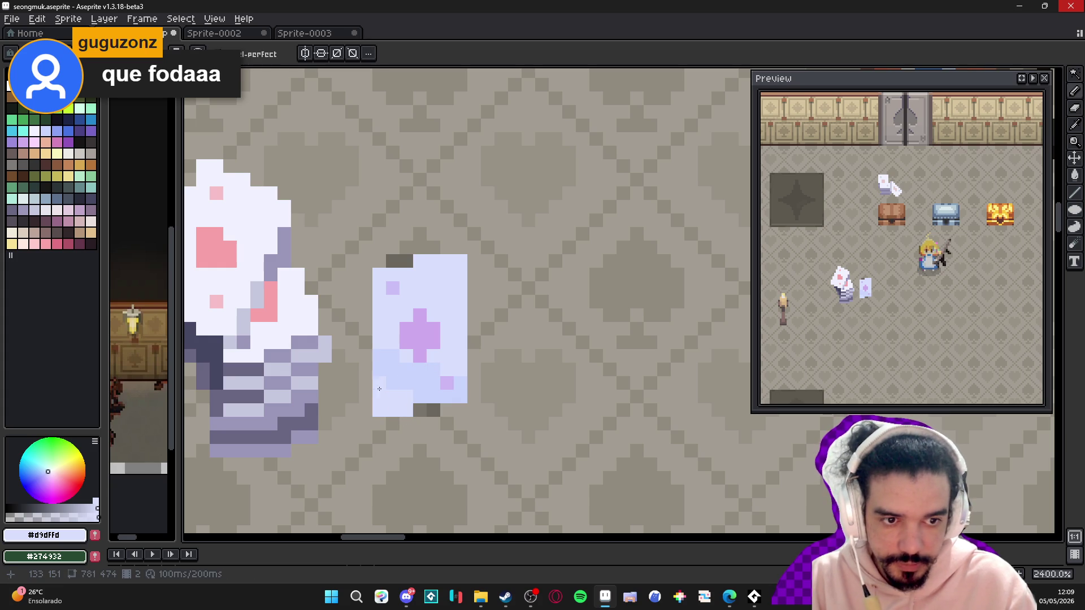
- Zoom in on the card's corner and undo a stray brightening stroke
{"action": "scroll", "coordinate": [380, 390], "scroll_direction": "down", "scroll_amount": 6}
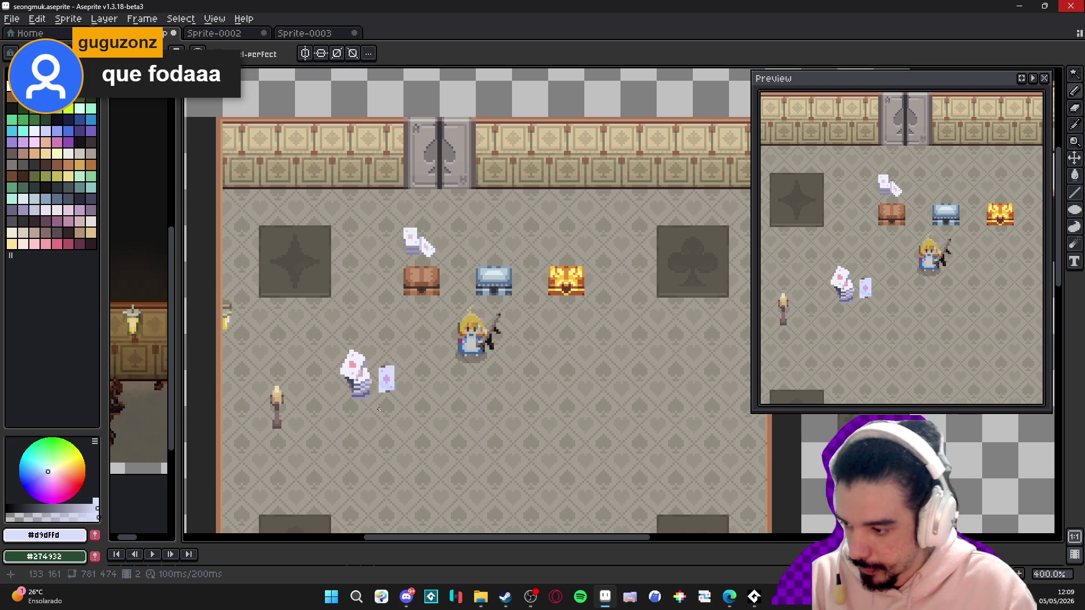
{"action": "scroll", "coordinate": [398, 397], "scroll_direction": "up", "scroll_amount": 1}
{"action": "scroll", "coordinate": [396, 393], "scroll_direction": "down", "scroll_amount": 1}
{"action": "scroll", "coordinate": [394, 388], "scroll_direction": "up", "scroll_amount": 1}
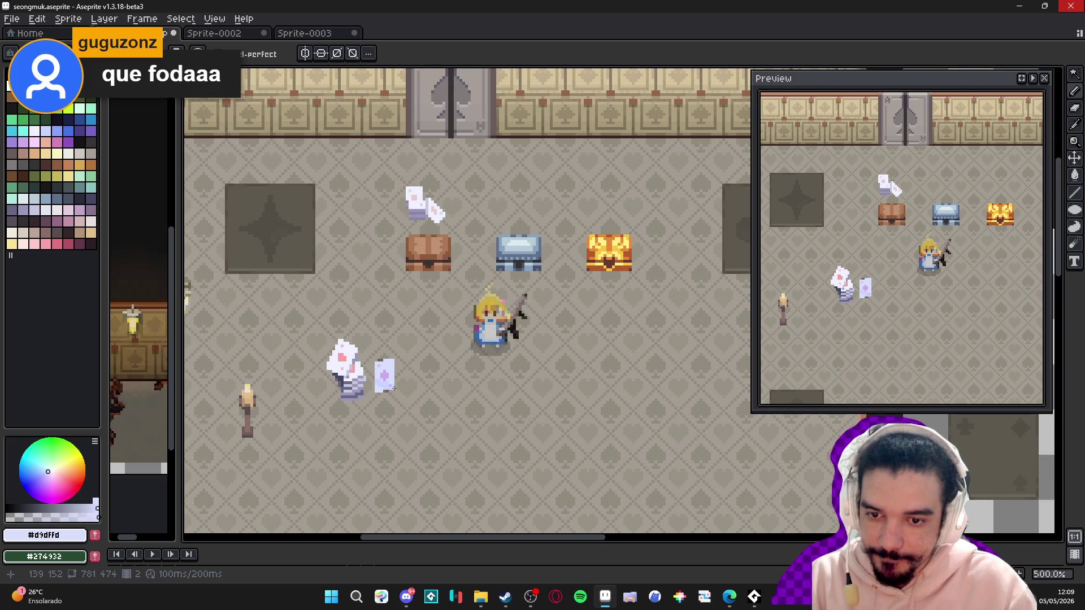
{"action": "scroll", "coordinate": [394, 388], "scroll_direction": "up", "scroll_amount": 2}
{"action": "scroll", "coordinate": [348, 382], "scroll_direction": "up", "scroll_amount": 5}
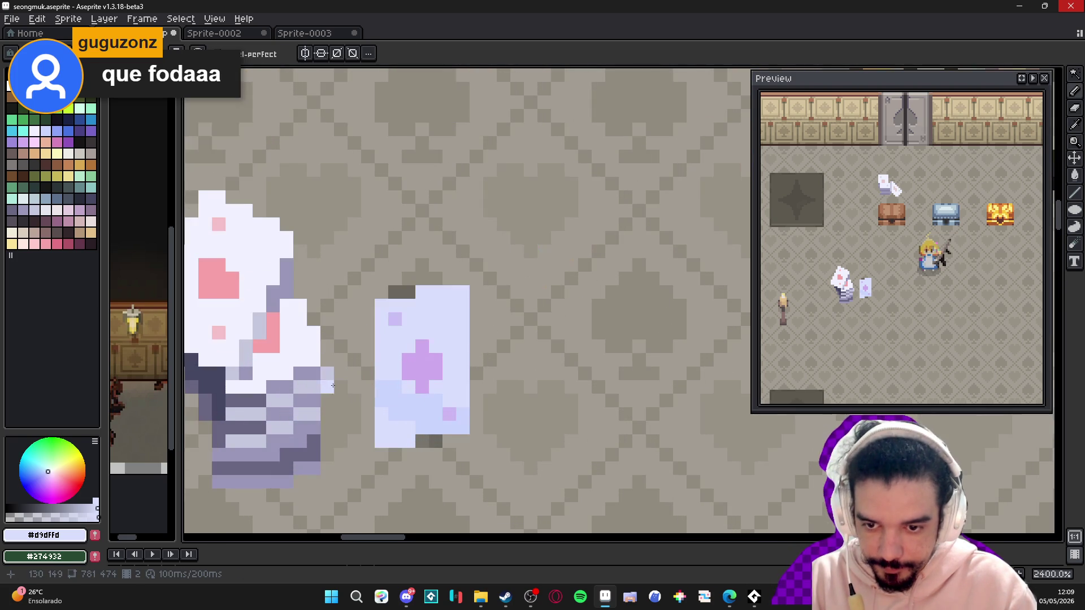
{"action": "left_click", "coordinate": [298, 382]}
{"action": "key", "text": "z"}
{"action": "left_click", "coordinate": [315, 388]}
{"action": "key", "text": "ctrl+z"}
{"action": "key", "text": "b"}
- Repaint the card's lower-left pixels, including a row of three grey ones, light lavender
{"action": "left_click_drag", "start_coordinate": [308, 388], "coordinate": [335, 386]}
{"action": "left_click", "coordinate": [281, 405]}
{"action": "left_click", "coordinate": [263, 404]}
{"action": "scroll", "coordinate": [256, 411], "scroll_direction": "down", "scroll_amount": 1}
{"action": "left_click_drag", "start_coordinate": [232, 418], "coordinate": [259, 418]}
{"action": "scroll", "coordinate": [297, 435], "scroll_direction": "down", "scroll_amount": 2}
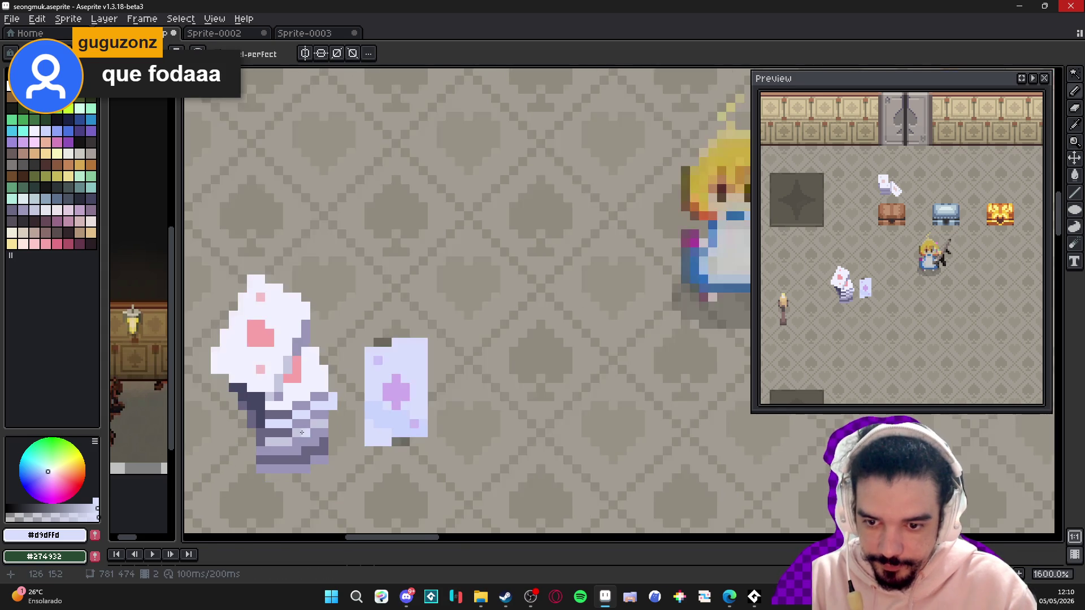
{"action": "scroll", "coordinate": [298, 435], "scroll_direction": "up", "scroll_amount": 2}
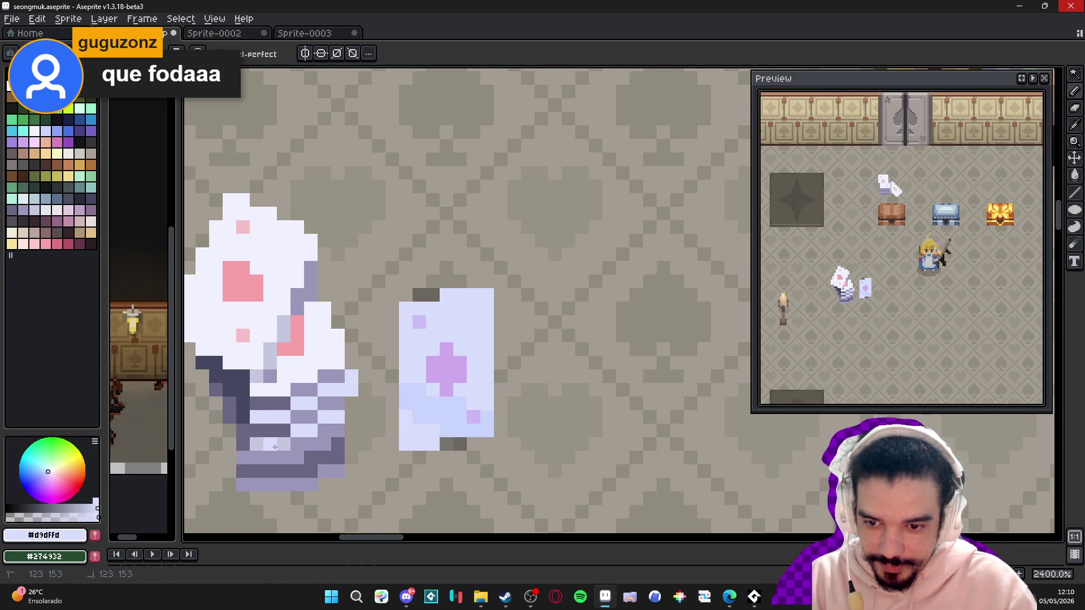
{"action": "scroll", "coordinate": [263, 447], "scroll_direction": "down", "scroll_amount": 6}
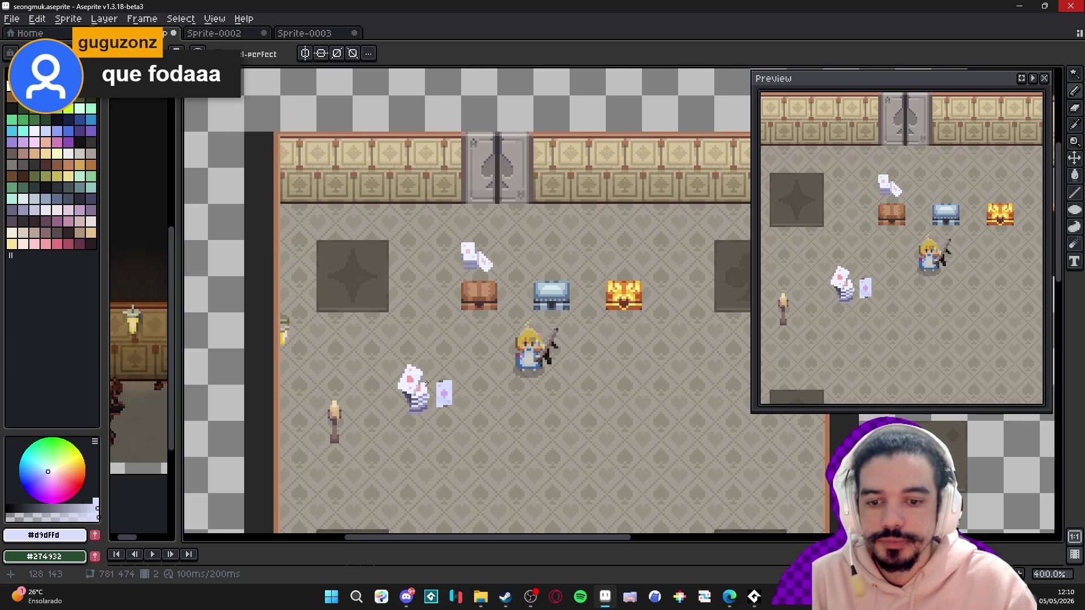
- Switch to rectangular selection and briefly show, then hide, the grid over the room
{"action": "key", "text": "m"}
{"action": "scroll", "coordinate": [449, 407], "scroll_direction": "down", "scroll_amount": 1}
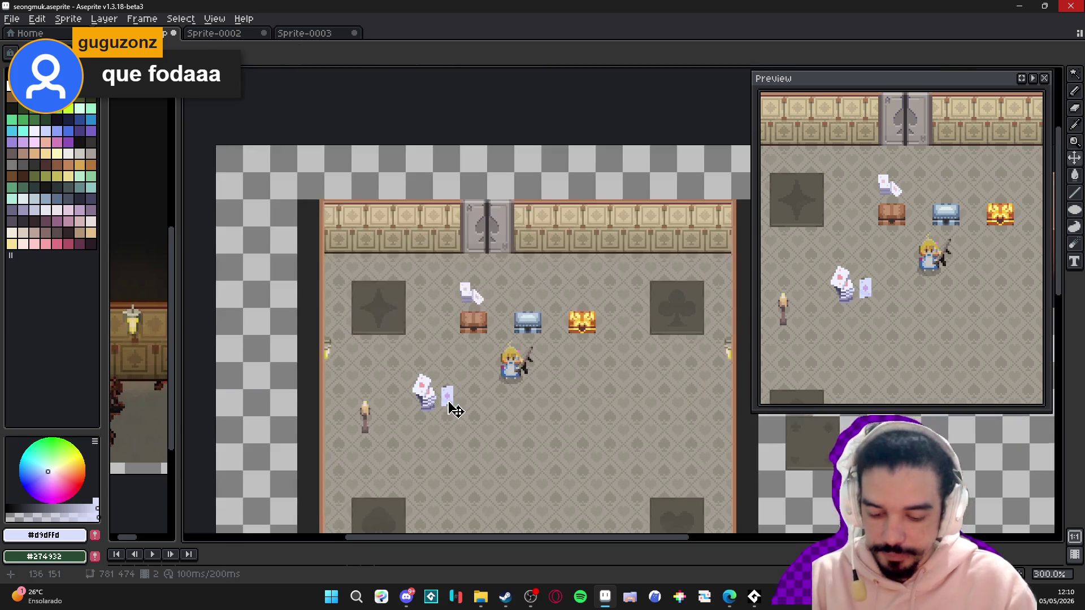
{"action": "scroll", "coordinate": [469, 434], "scroll_direction": "up", "scroll_amount": 1}
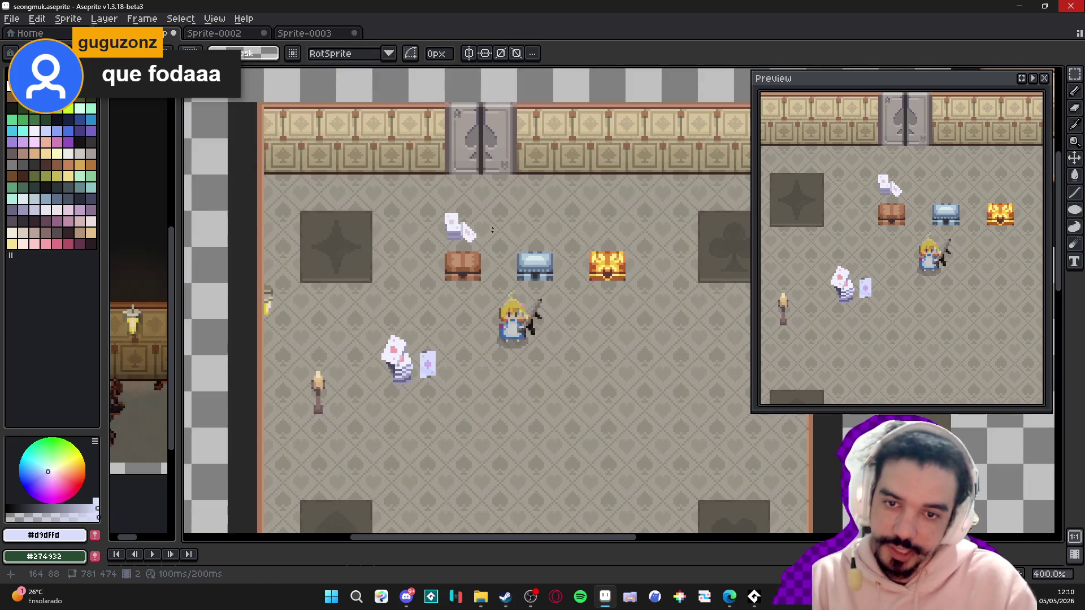
{"action": "scroll", "coordinate": [470, 231], "scroll_direction": "up", "scroll_amount": 2}
{"action": "key", "text": "ctrl+apostrophe"}
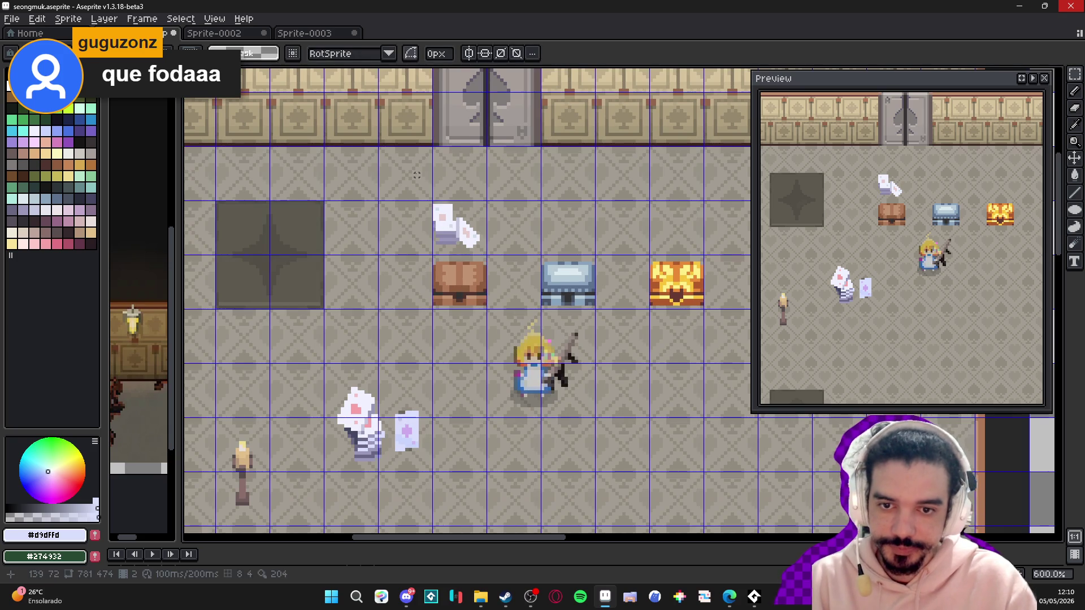
{"action": "scroll", "coordinate": [407, 254], "scroll_direction": "down", "scroll_amount": 1}
{"action": "key", "text": "ctrl+apostrophe"}
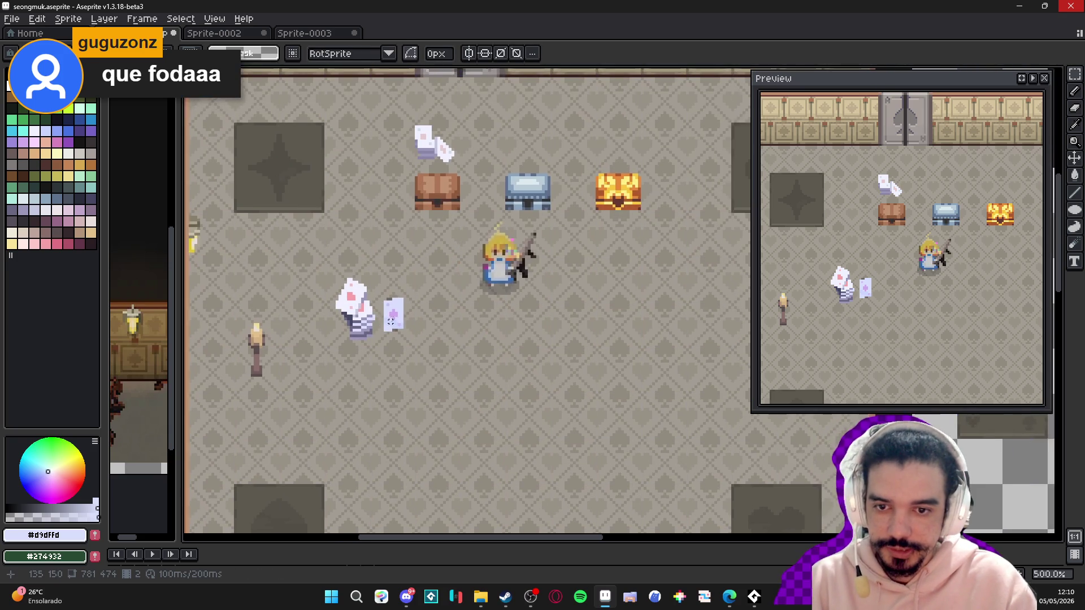
{"action": "scroll", "coordinate": [391, 319], "scroll_direction": "down", "scroll_amount": 1}
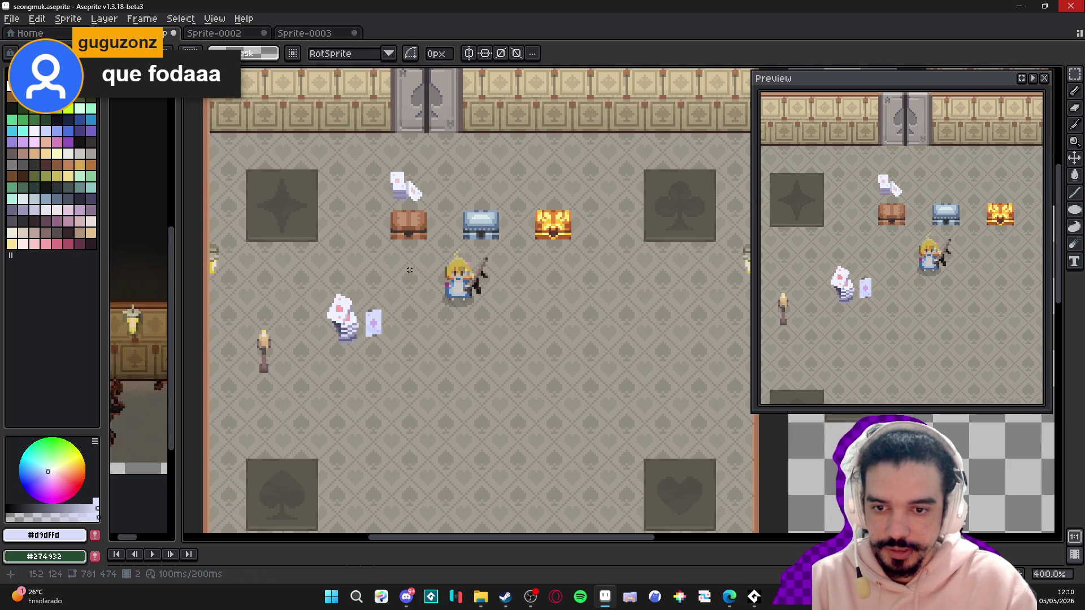
- Snip the room area around the recoloured card to the clipboard
{"action": "key", "text": "super+shift+s"}
{"action": "mouse_move", "coordinate": [285, 234]}
{"action": "left_mouse_down"}
{"action": "mouse_move", "coordinate": [434, 392]}
{"action": "mouse_move", "coordinate": [432, 412]}
{"action": "left_mouse_up"}
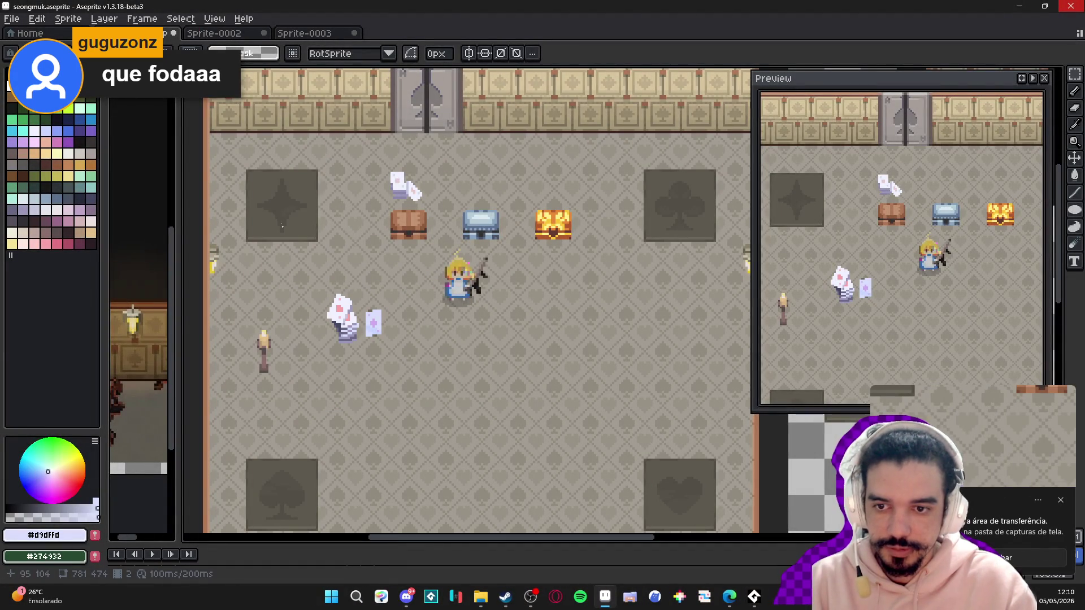
{"action": "key", "text": "super+shift+s"}
- Snip a larger rectangle covering the casino room and the pale blue card
{"action": "left_click_drag", "start_coordinate": [228, 203], "coordinate": [497, 454]}
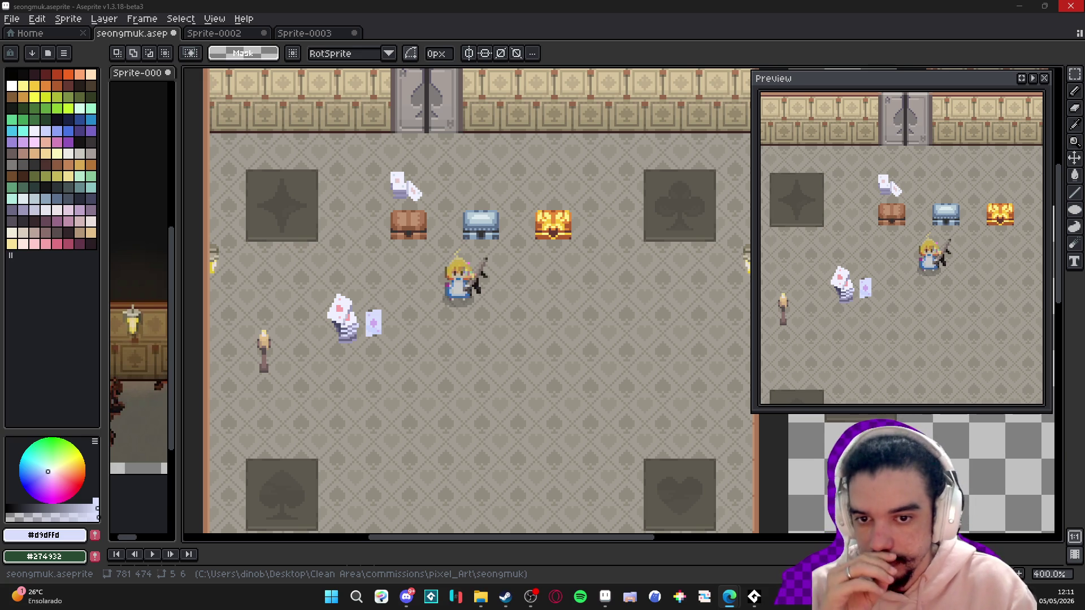
- Widen the side panel, raise the timeline to show the layer list, and select frame 1
{"action": "scroll", "coordinate": [277, 206], "scroll_direction": "down", "scroll_amount": 1}
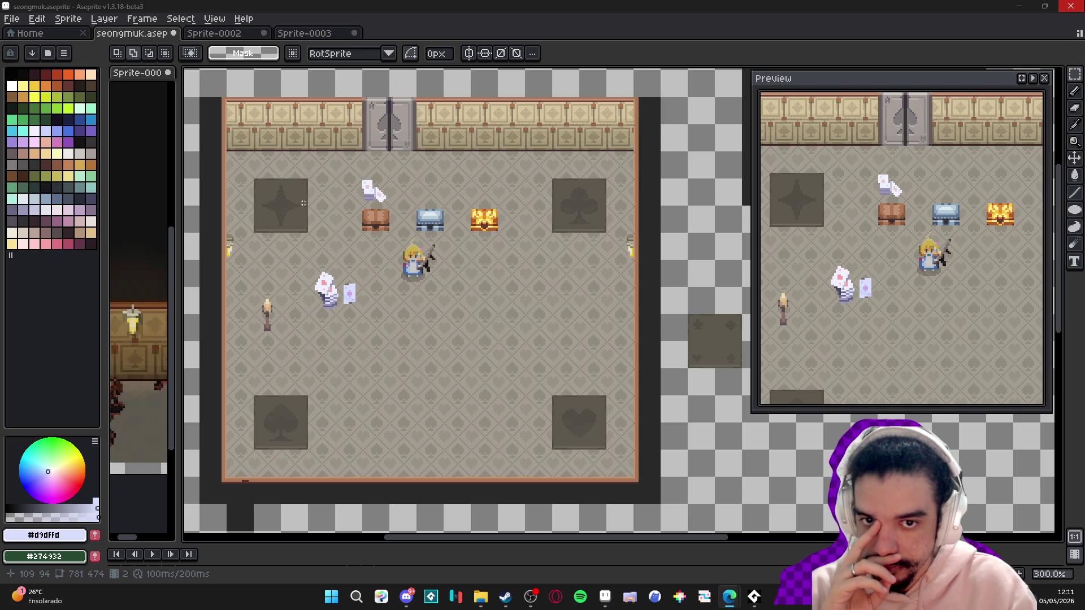
{"action": "scroll", "coordinate": [283, 184], "scroll_direction": "left", "scroll_amount": 2}
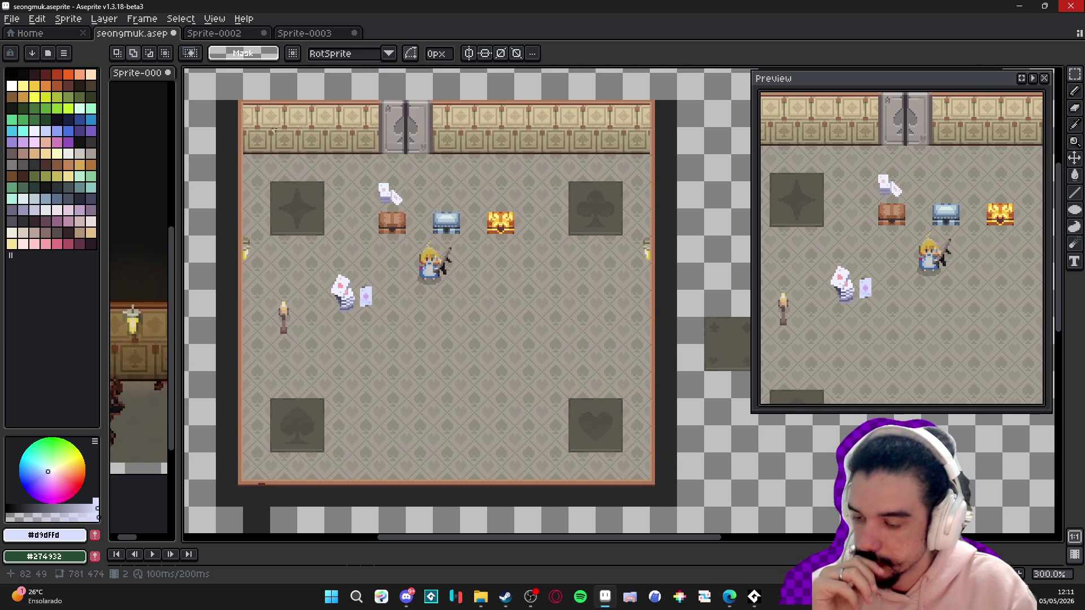
{"action": "left_click_drag", "start_coordinate": [183, 268], "coordinate": [265, 274]}
{"action": "left_click_drag", "start_coordinate": [495, 274], "coordinate": [489, 276]}
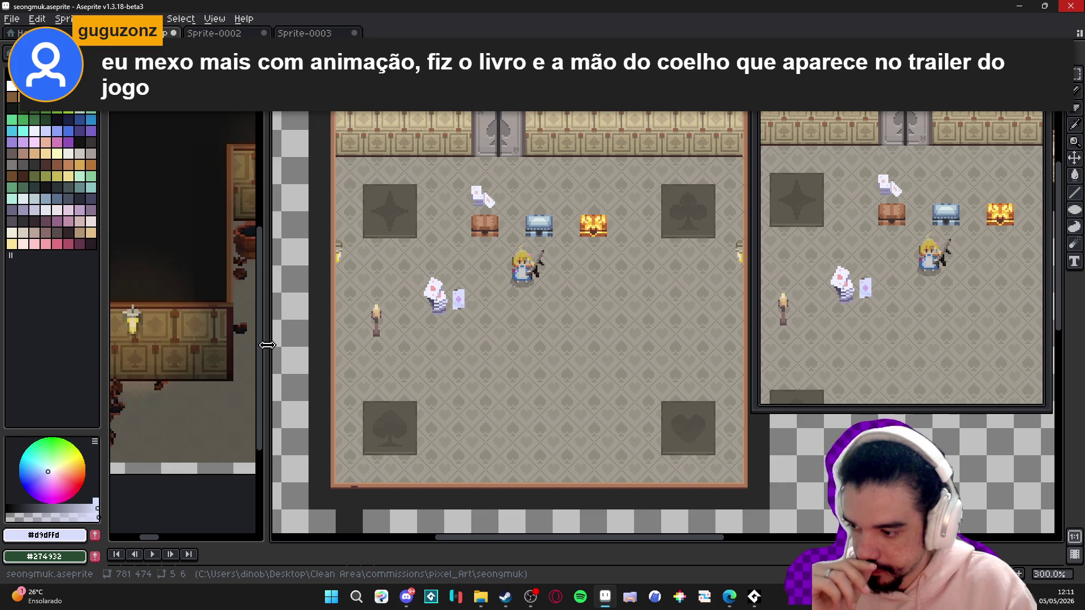
{"action": "left_click_drag", "start_coordinate": [544, 544], "coordinate": [562, 385]}
{"action": "left_click", "coordinate": [353, 410]}
- Shrink the timeline and centre the purple room with the crescent rug
{"action": "scroll", "coordinate": [407, 294], "scroll_direction": "down", "scroll_amount": 1}
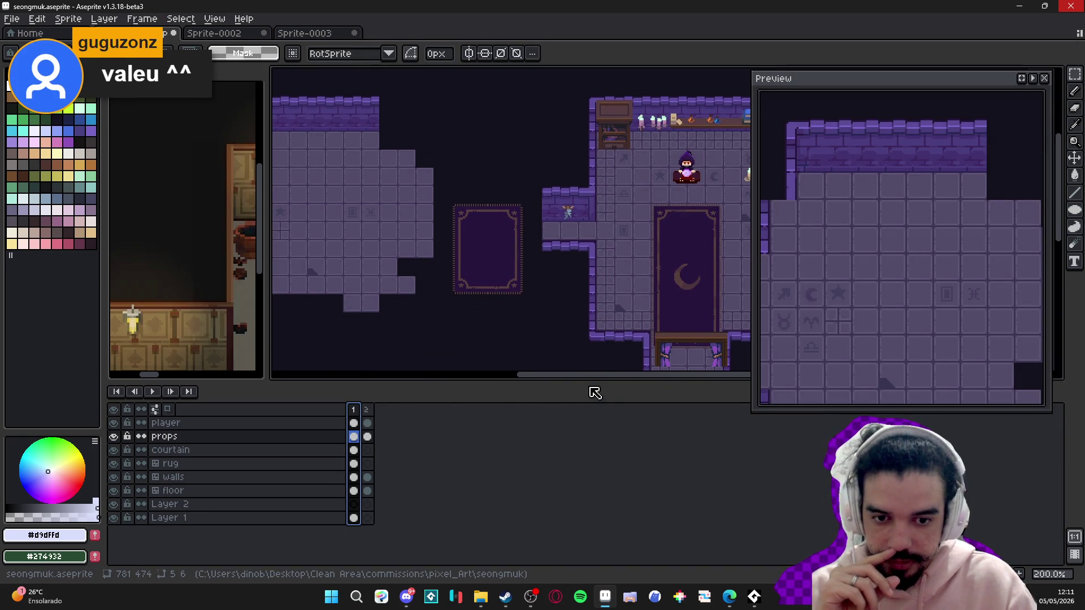
{"action": "left_click_drag", "start_coordinate": [593, 380], "coordinate": [593, 489]}
{"action": "scroll", "coordinate": [592, 259], "scroll_direction": "up", "scroll_amount": 1}
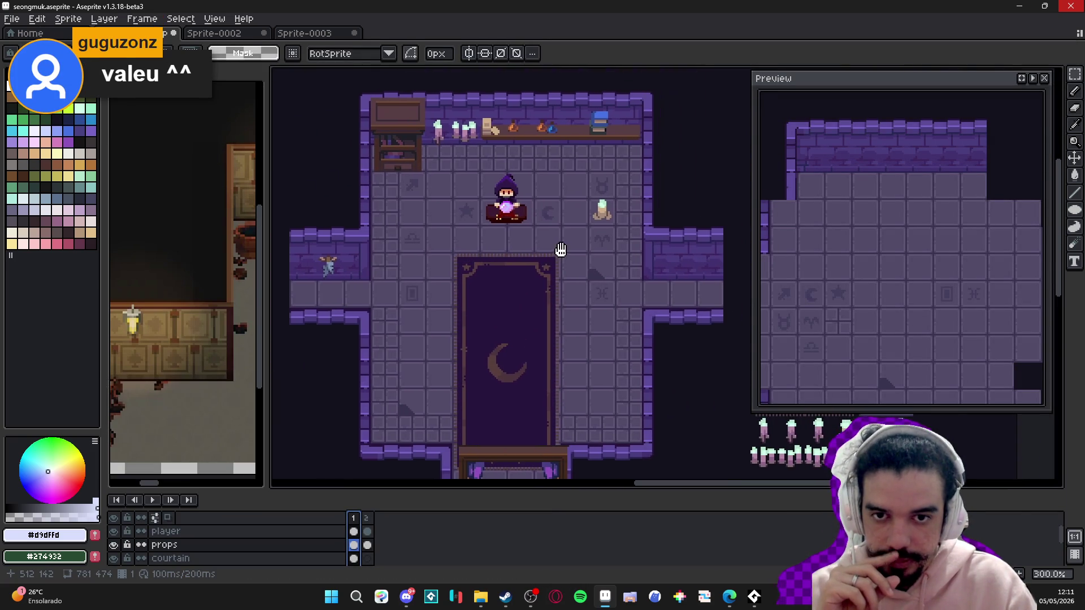
{"action": "scroll", "coordinate": [593, 259], "scroll_direction": "down", "scroll_amount": 1}
{"action": "scroll", "coordinate": [592, 258], "scroll_direction": "up", "scroll_amount": 1}
{"action": "mouse_move", "coordinate": [592, 259]}
{"action": "left_mouse_down"}
{"action": "mouse_move", "coordinate": [565, 265]}
{"action": "mouse_move", "coordinate": [334, 235]}
{"action": "left_mouse_up"}
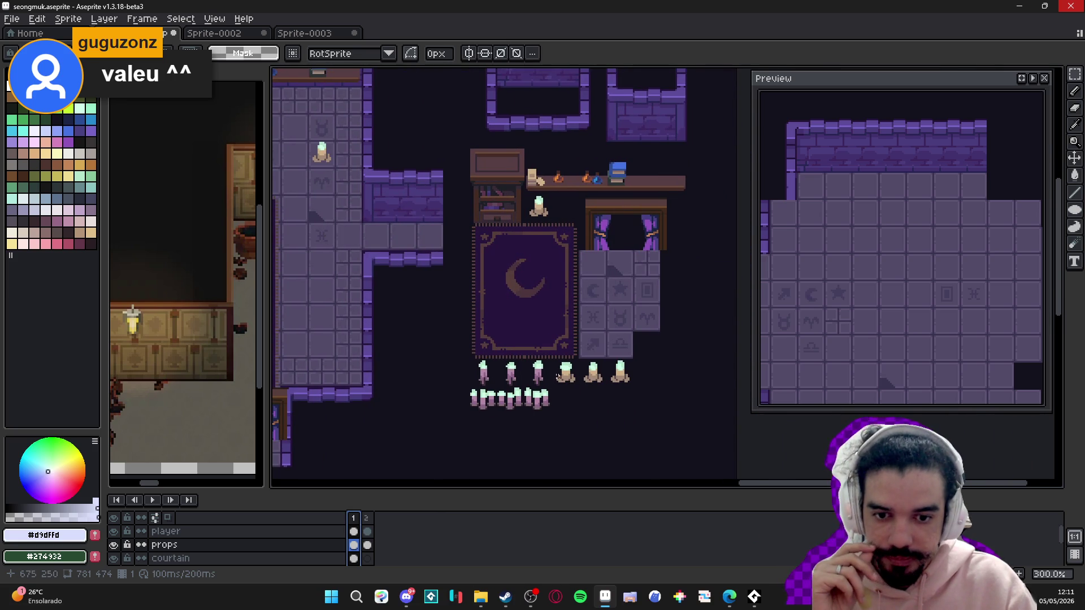
{"action": "scroll", "coordinate": [399, 298], "scroll_direction": "up", "scroll_amount": 3}
{"action": "mouse_move", "coordinate": [398, 367]}
{"action": "left_mouse_down"}
{"action": "mouse_move", "coordinate": [498, 308]}
{"action": "mouse_move", "coordinate": [435, 262]}
{"action": "mouse_move", "coordinate": [484, 293]}
{"action": "left_mouse_up"}
- Look over the Sprite-0002 chest and Sprite-0003 tileset files, then return to seongmuk.aseprite
{"action": "left_click", "coordinate": [215, 34]}
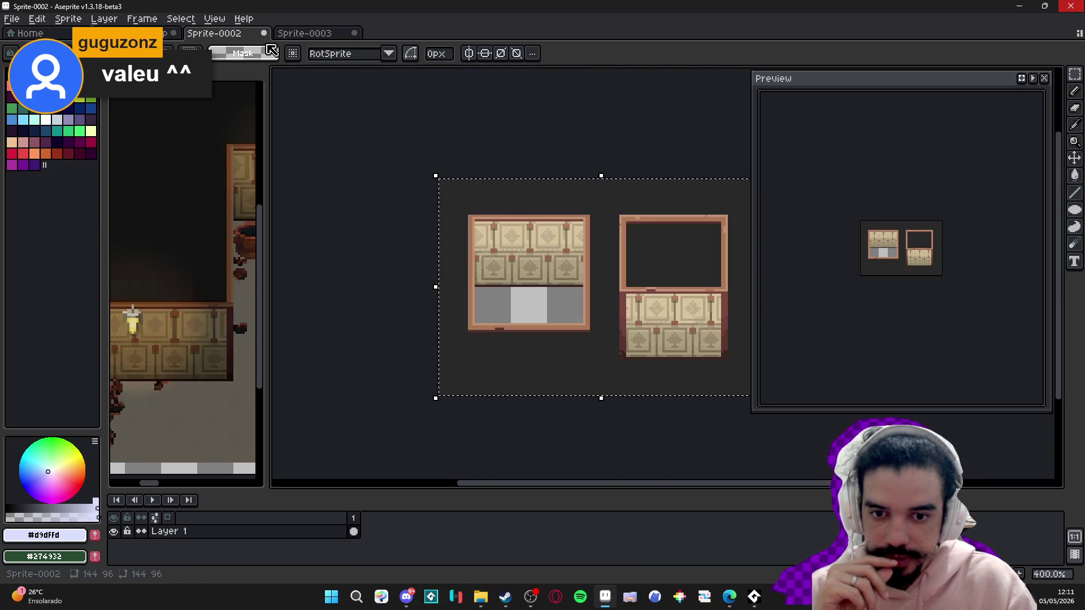
{"action": "left_click", "coordinate": [328, 34]}
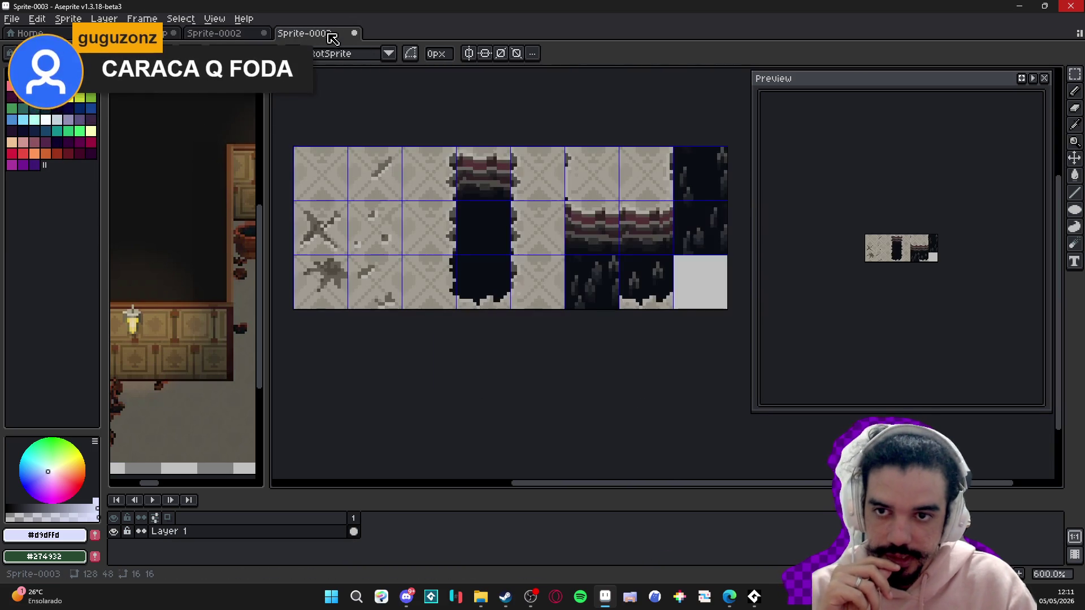
{"action": "left_click", "coordinate": [187, 38]}
{"action": "left_click", "coordinate": [130, 34]}
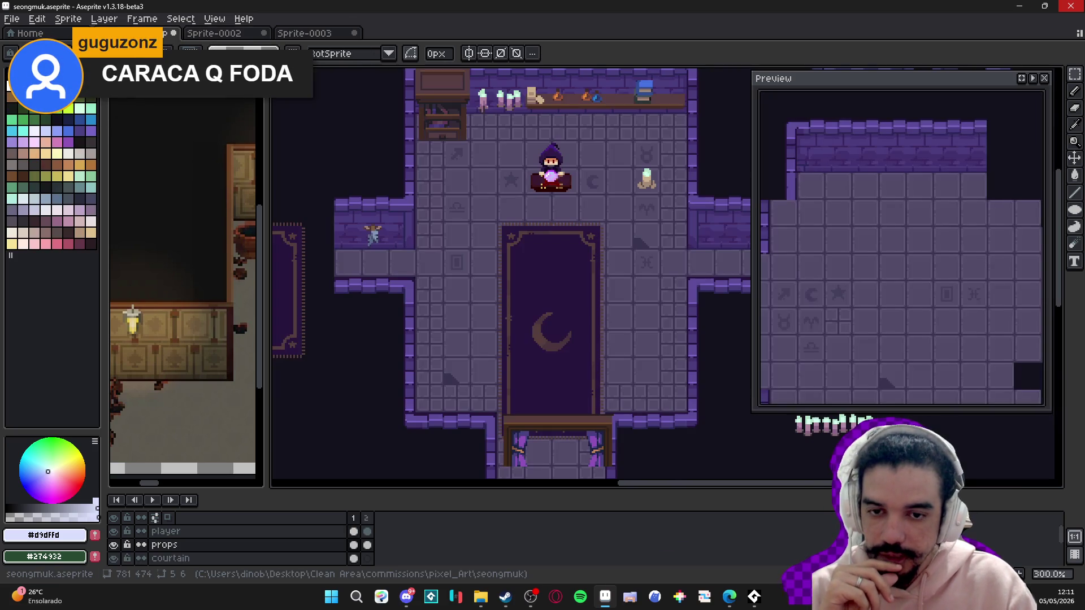
- Select the player layer's frame 2 cel and frame the whole casino room in view
{"action": "left_click", "coordinate": [367, 532]}
{"action": "scroll", "coordinate": [489, 275], "scroll_direction": "down", "scroll_amount": 1}
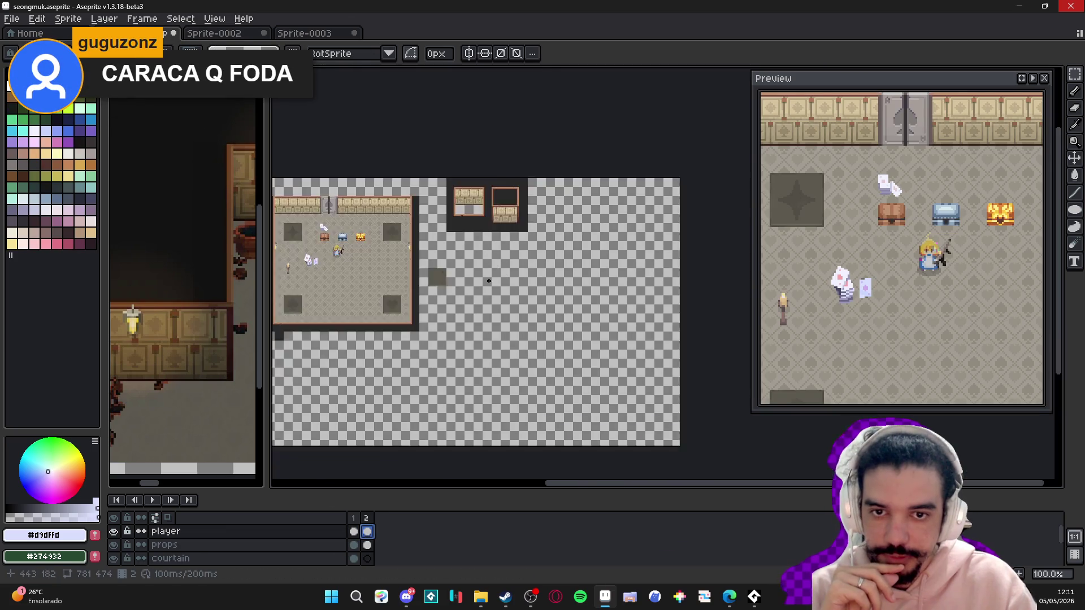
{"action": "scroll", "coordinate": [432, 175], "scroll_direction": "up", "scroll_amount": 2}
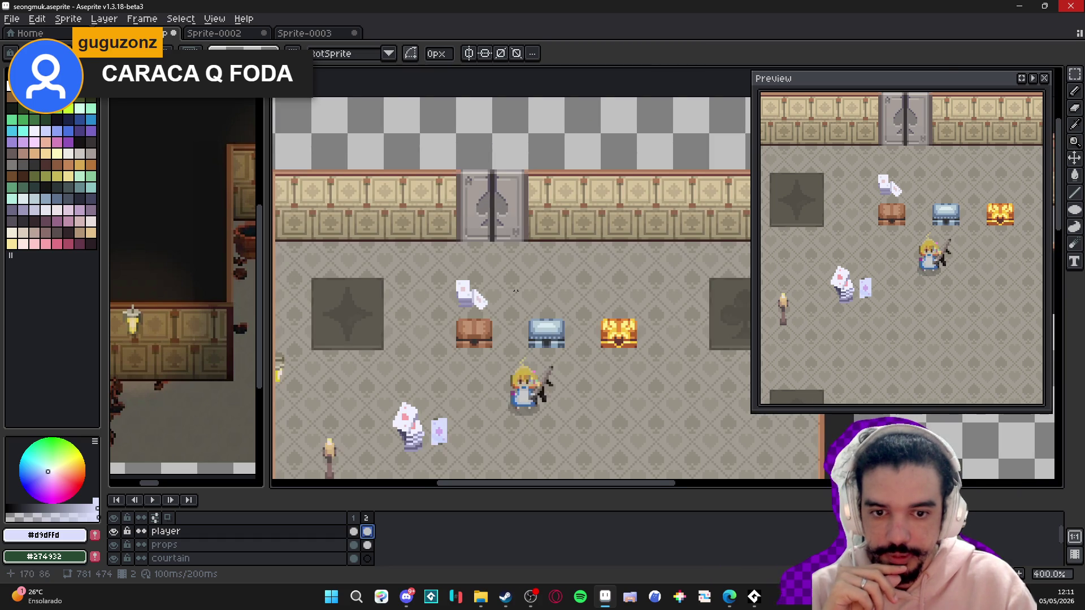
{"action": "scroll", "coordinate": [414, 311], "scroll_direction": "down", "scroll_amount": 3}
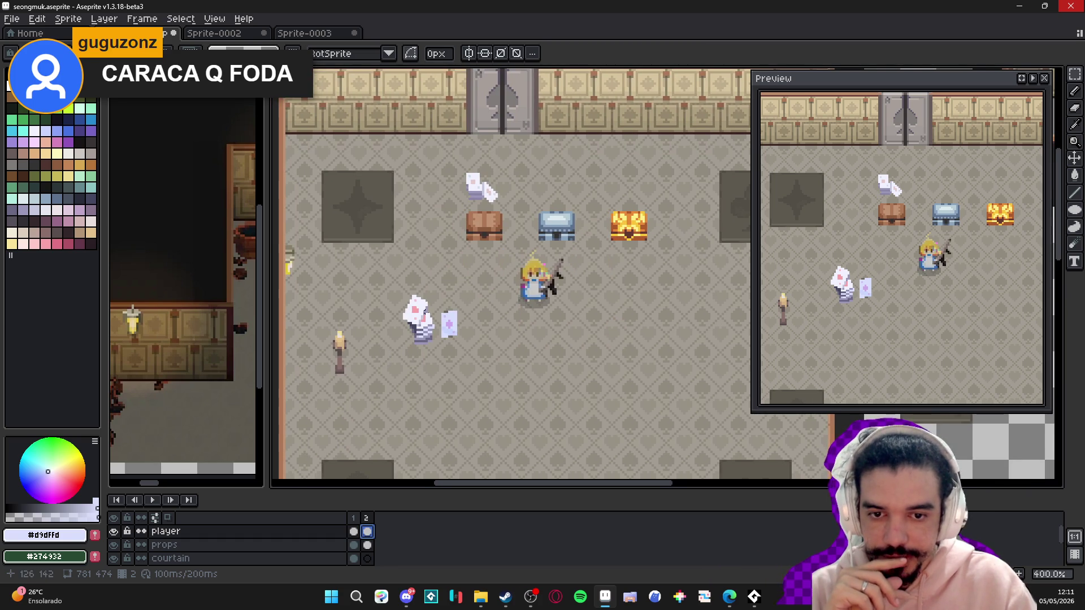
{"action": "scroll", "coordinate": [416, 310], "scroll_direction": "down", "scroll_amount": 1}
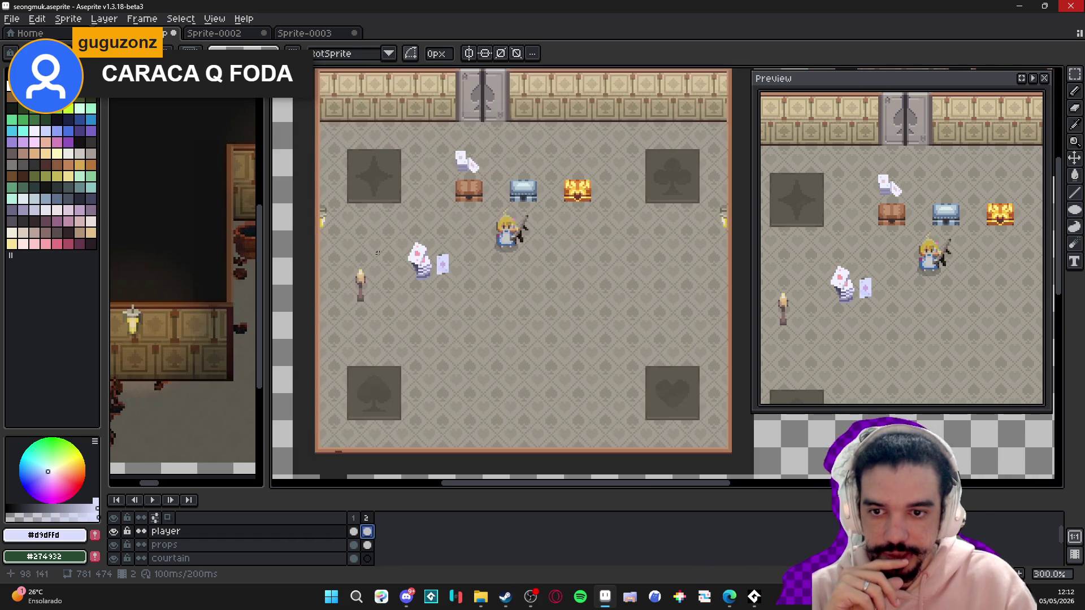
{"action": "scroll", "coordinate": [320, 356], "scroll_direction": "up", "scroll_amount": 3}
{"action": "scroll", "coordinate": [378, 351], "scroll_direction": "down", "scroll_amount": 2}
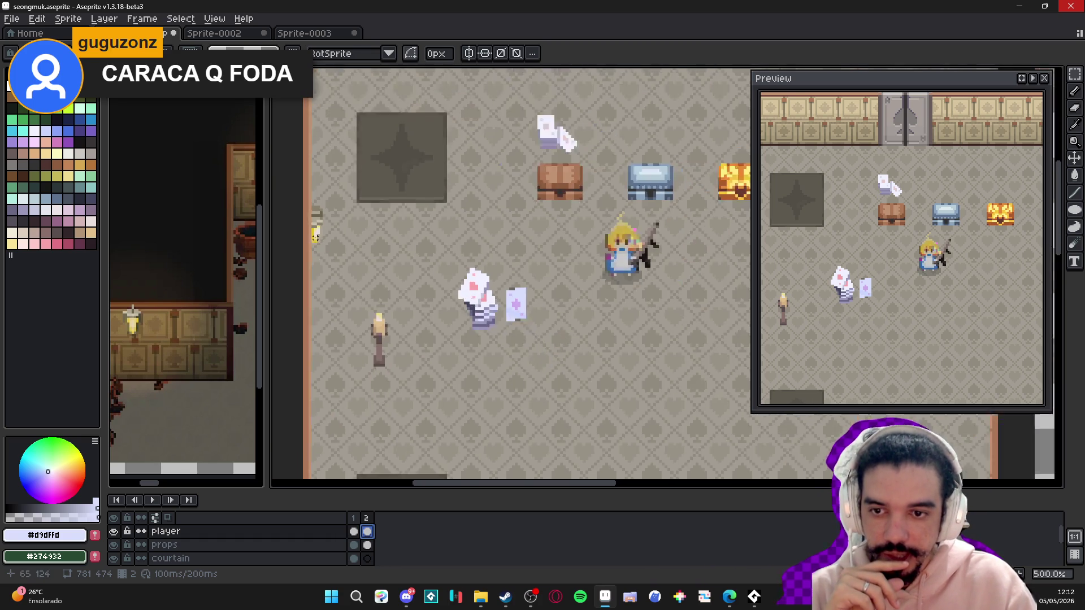
{"action": "left_click_drag", "start_coordinate": [360, 235], "coordinate": [360, 257]}
{"action": "scroll", "coordinate": [324, 293], "scroll_direction": "down", "scroll_amount": 2}
{"action": "scroll", "coordinate": [324, 293], "scroll_direction": "up", "scroll_amount": 2}
{"action": "scroll", "coordinate": [337, 280], "scroll_direction": "down", "scroll_amount": 2}
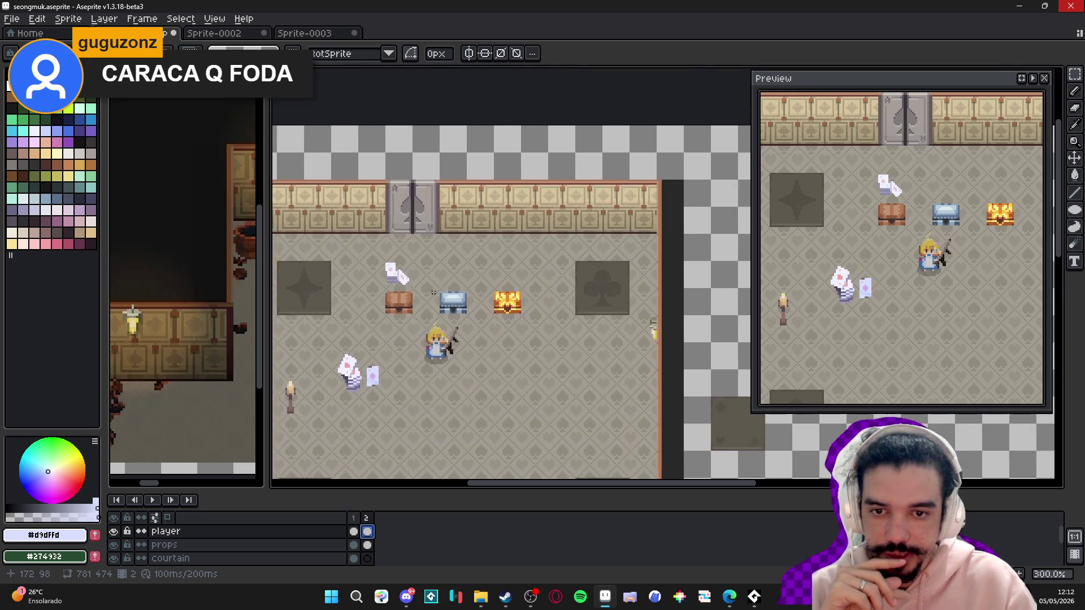
{"action": "scroll", "coordinate": [416, 310], "scroll_direction": "up", "scroll_amount": 1}
{"action": "scroll", "coordinate": [416, 310], "scroll_direction": "up", "scroll_amount": 1}
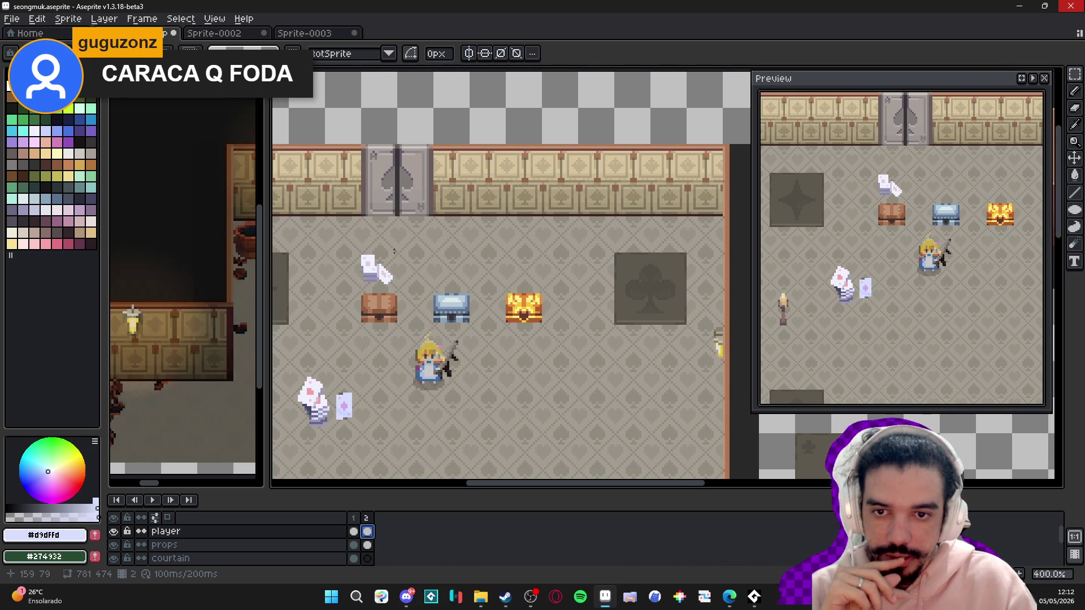
{"action": "scroll", "coordinate": [500, 322], "scroll_direction": "down", "scroll_amount": 1}
{"action": "mouse_move", "coordinate": [441, 394]}
{"action": "left_mouse_down"}
{"action": "mouse_move", "coordinate": [494, 333]}
{"action": "mouse_move", "coordinate": [473, 207]}
{"action": "mouse_move", "coordinate": [498, 299]}
{"action": "left_mouse_up"}
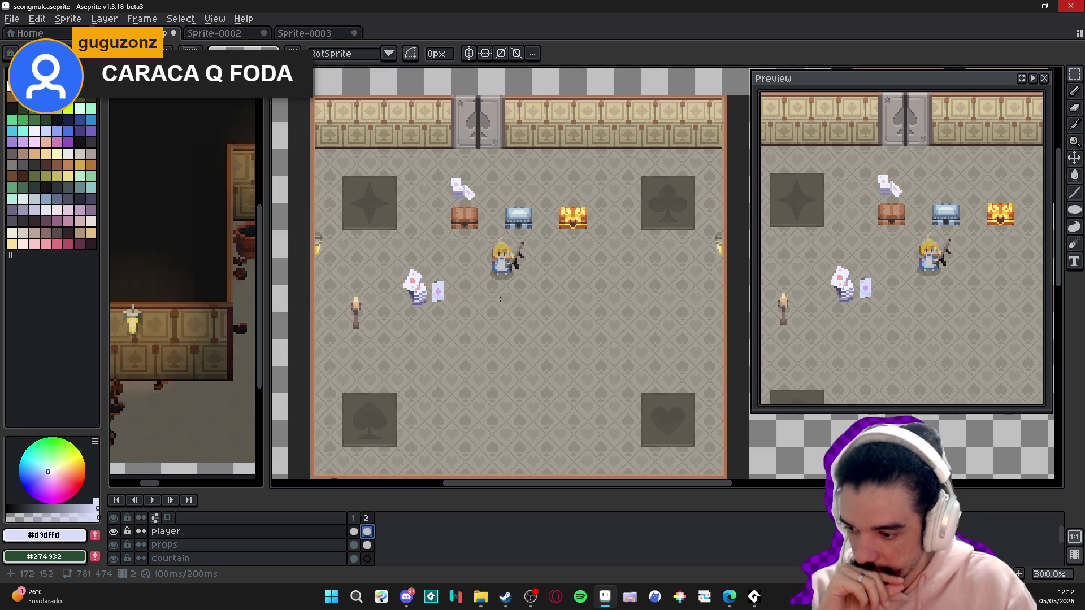